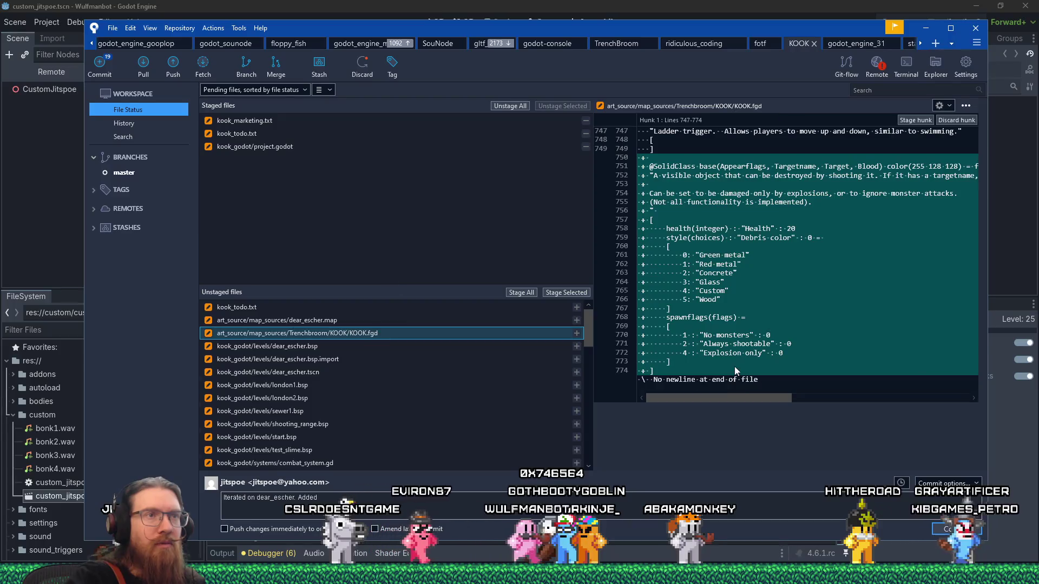
Add the func_breakable note to the commit message and stage KOOK.fgd
left_click_drag(737, 396, 858, 395)
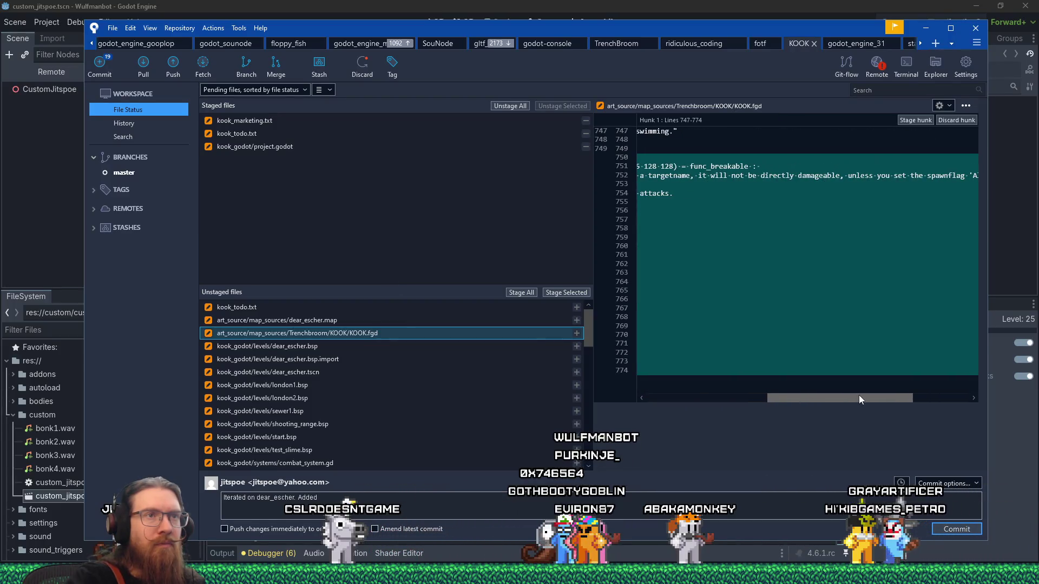
left_click(476, 501)
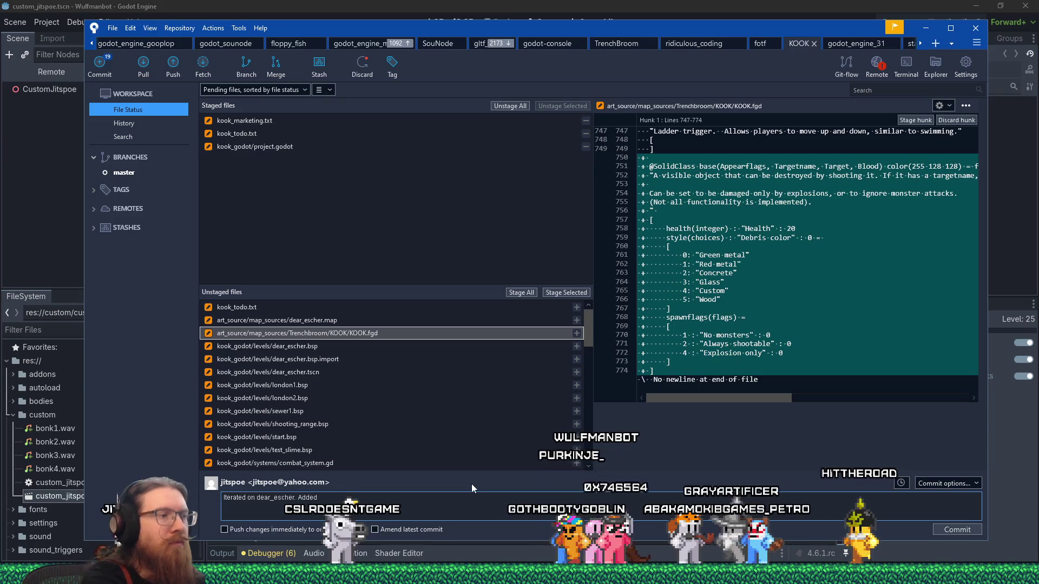
type("func")
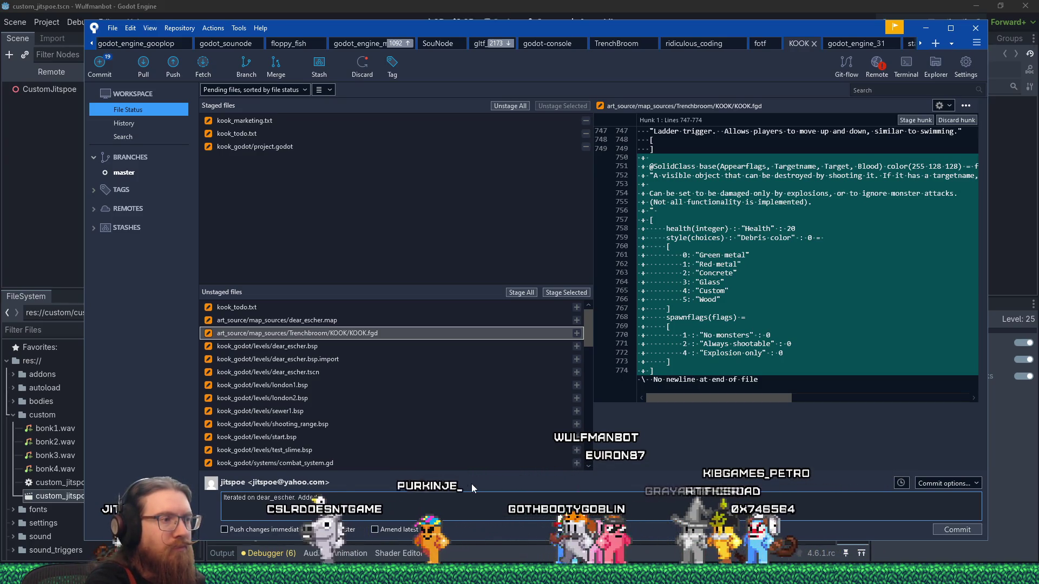
type("_brea")
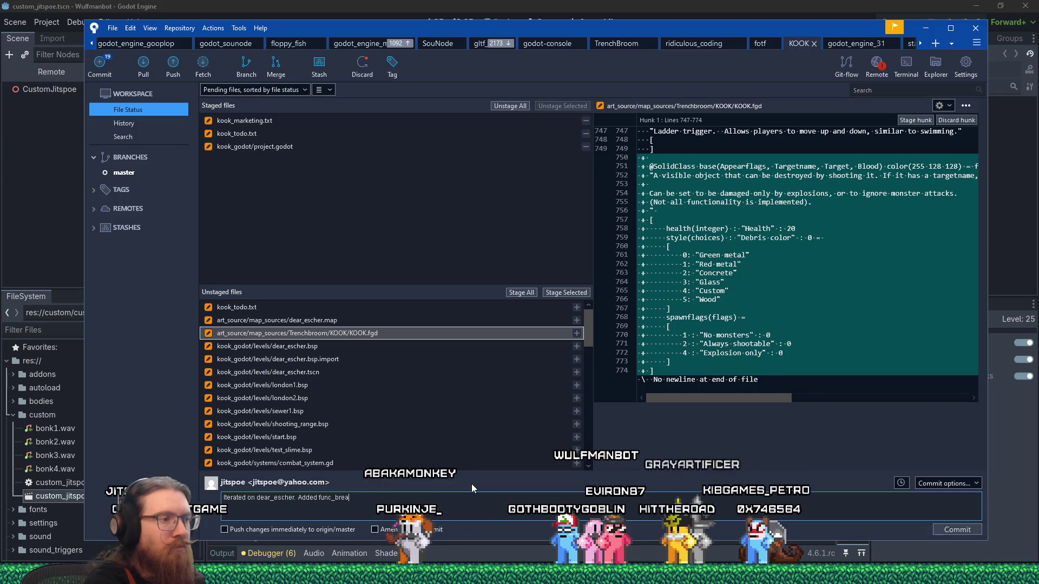
type("kable (dear_escher")
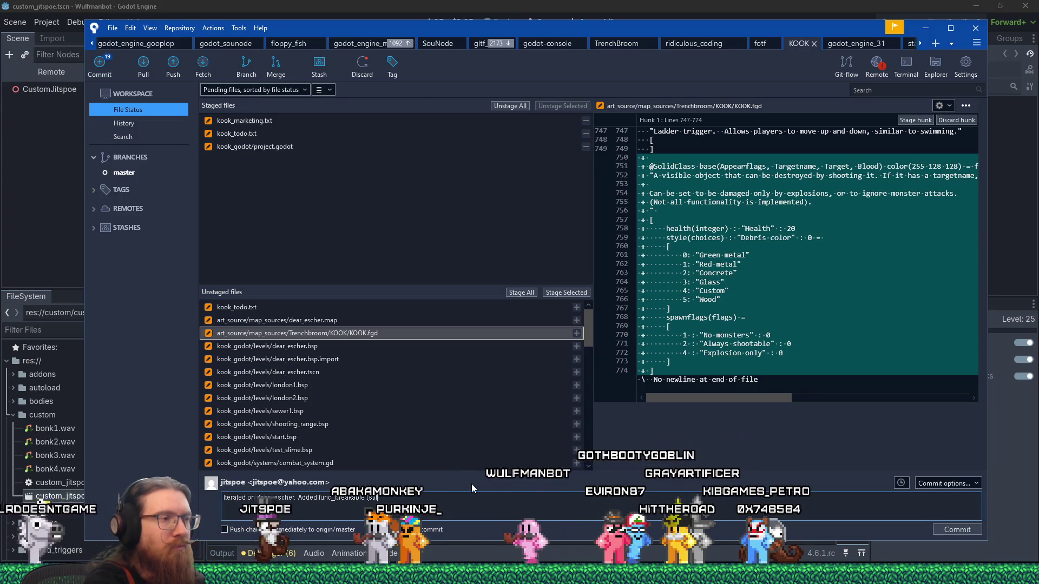
type(", and debris")
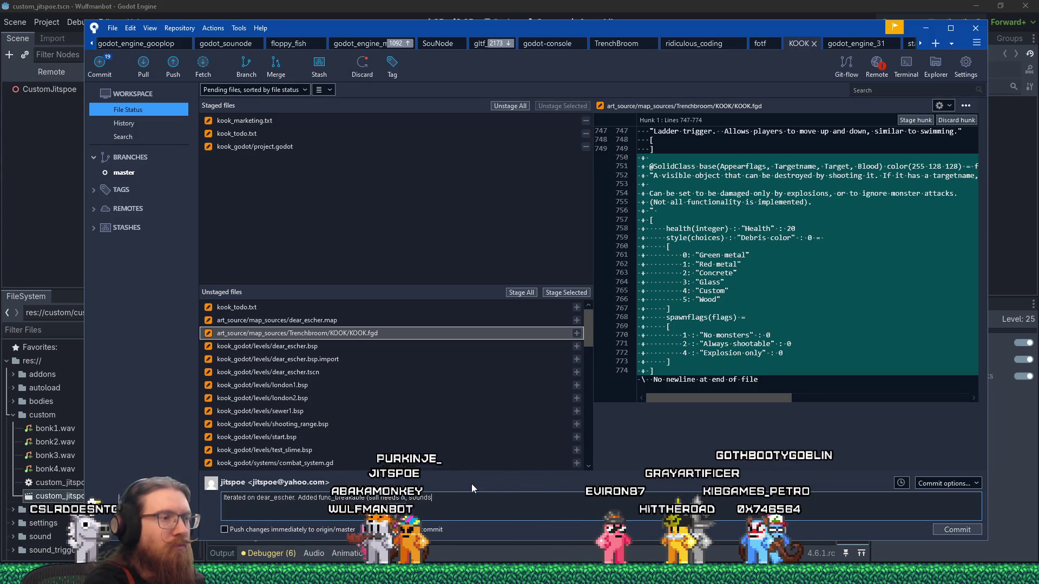
type(").")
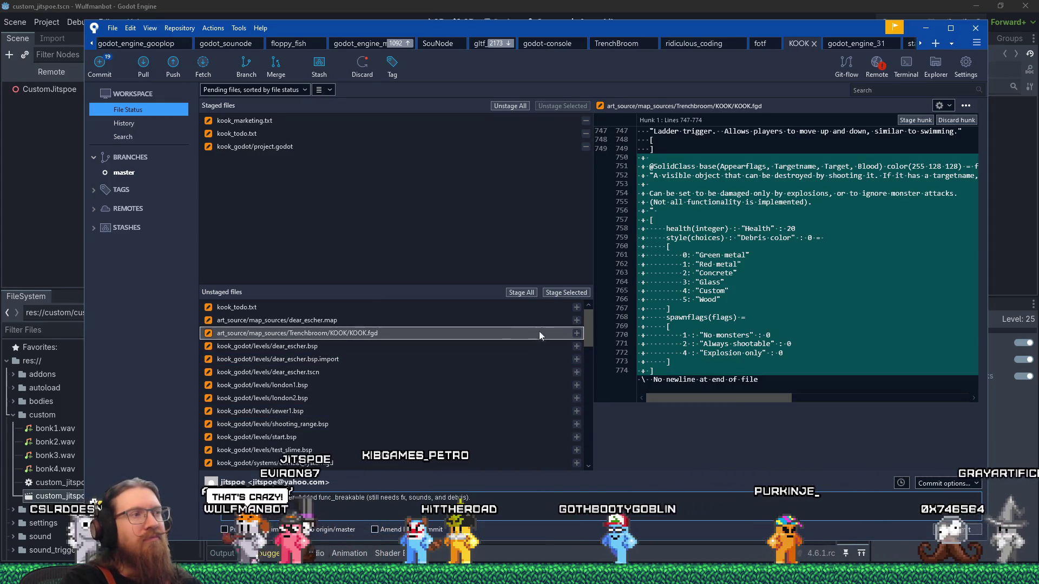
left_click(547, 292)
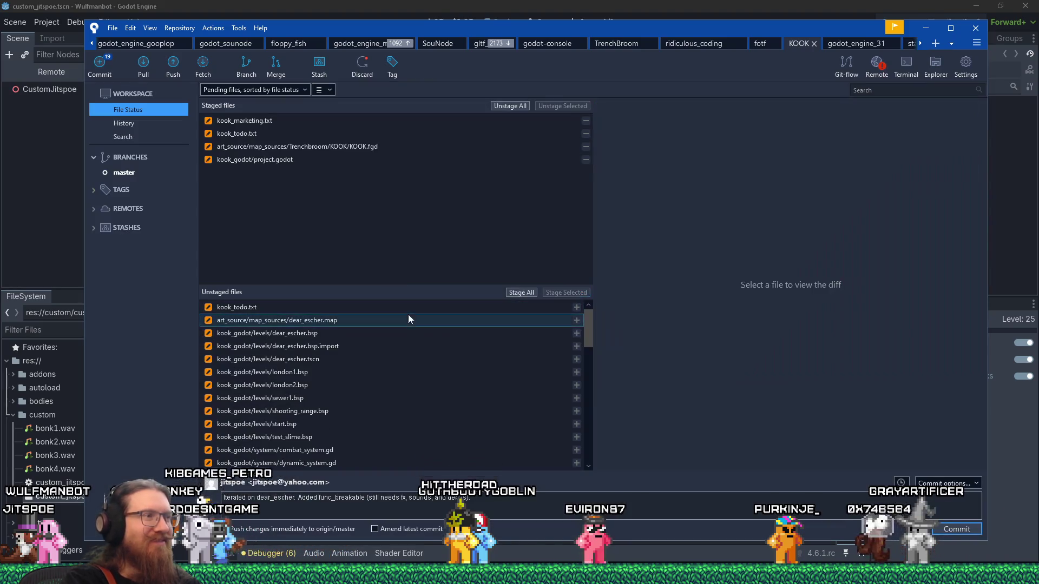
Stage KOOK.fgd, dear_escher.map and the remaining kook_todo.txt changes
left_click(404, 320)
left_click(565, 292)
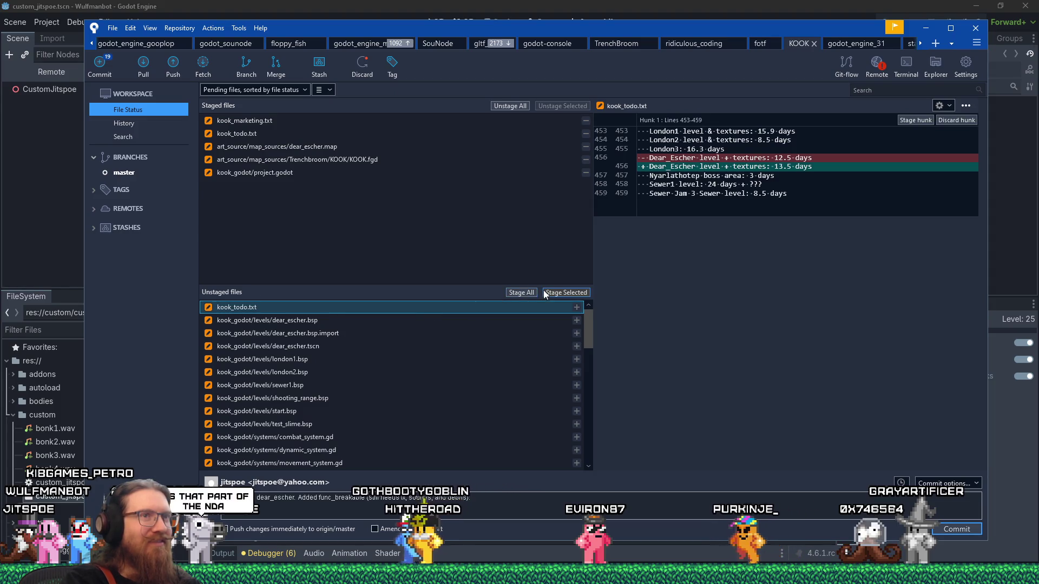
left_click(567, 293)
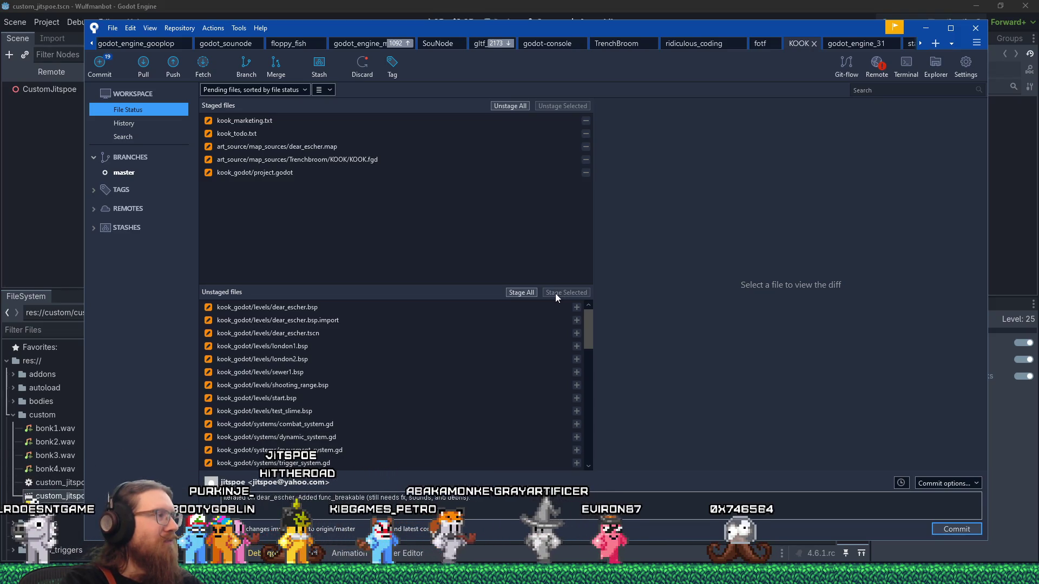
Review and stage dear_escher.bsp.import and dear_escher.tscn
left_click(407, 323)
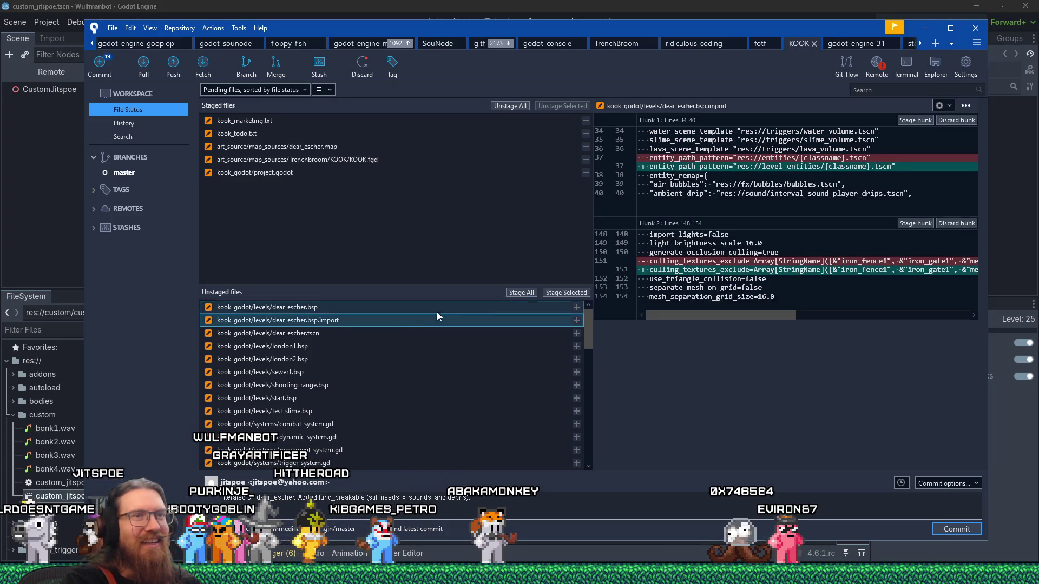
mouse_move(745, 315)
left_mouse_down()
mouse_move(959, 309)
mouse_move(595, 298)
left_mouse_up()
left_click(580, 292)
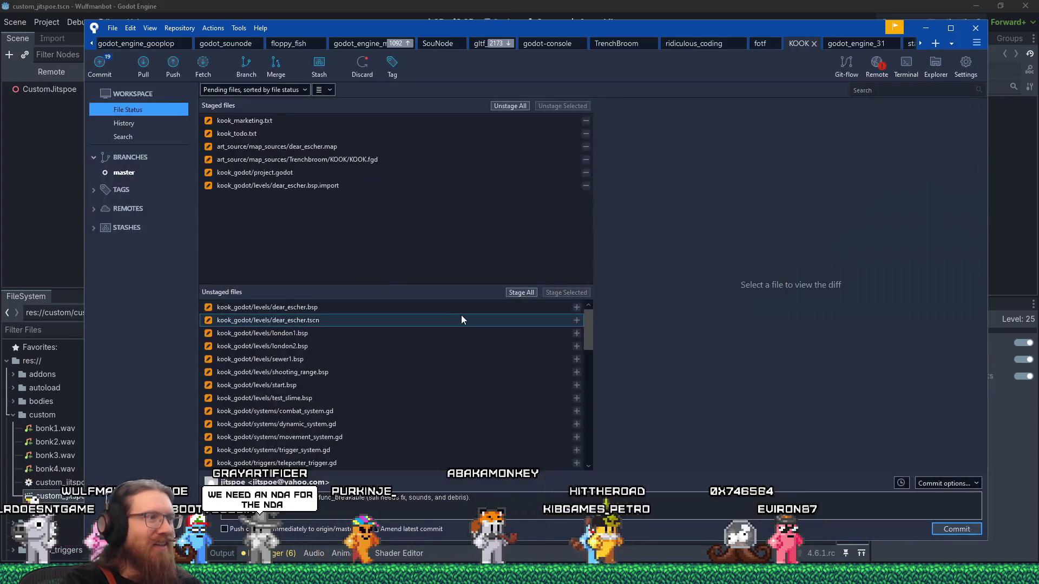
left_click(461, 316)
scroll(704, 294, "down", 2)
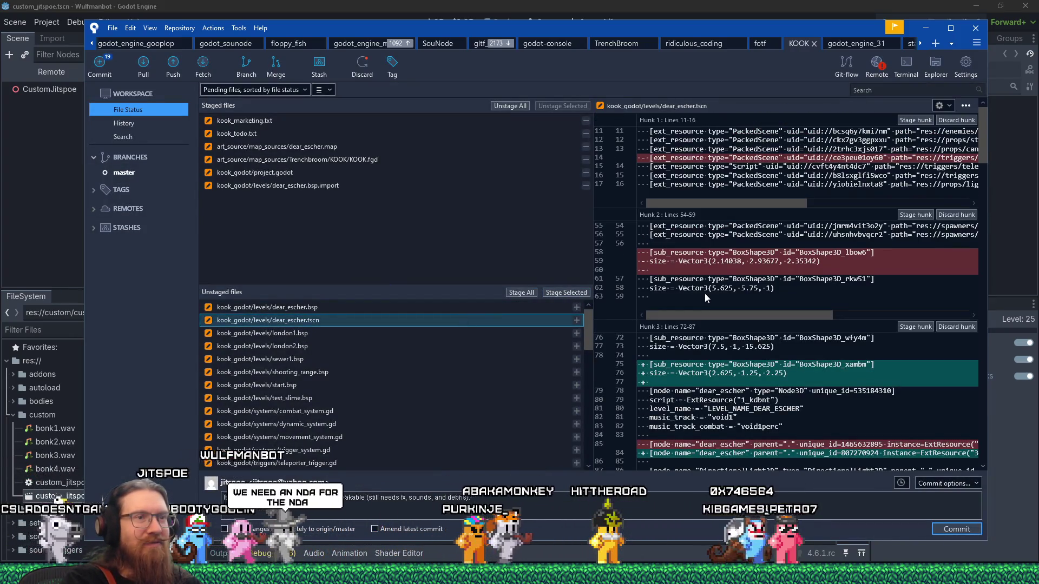
scroll(704, 293, "down", 2)
scroll(703, 299, "down", 20)
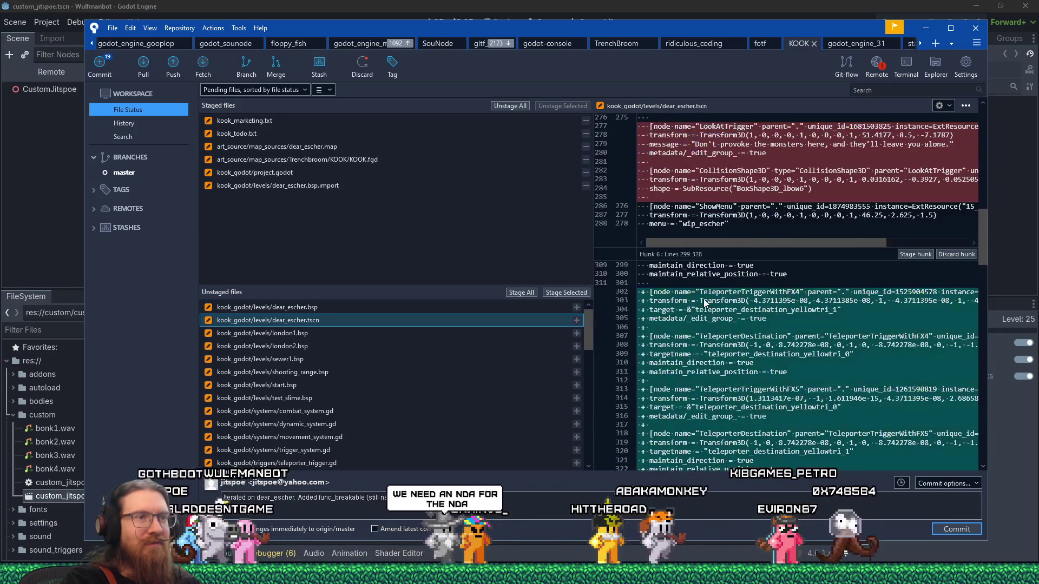
left_click(577, 292)
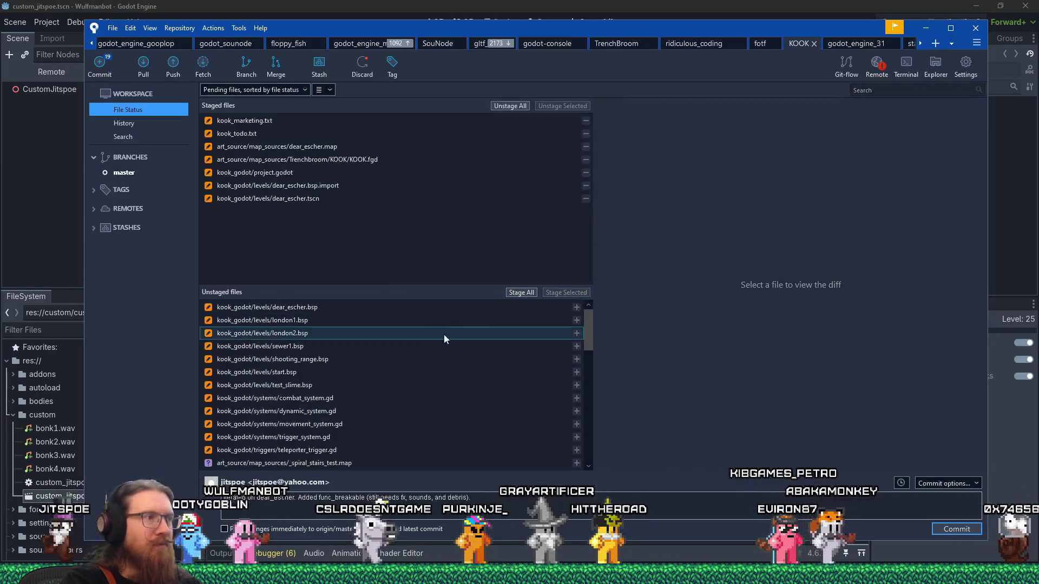
Review and stage combat_system.gd and dynamic_system.gd
left_click(403, 399)
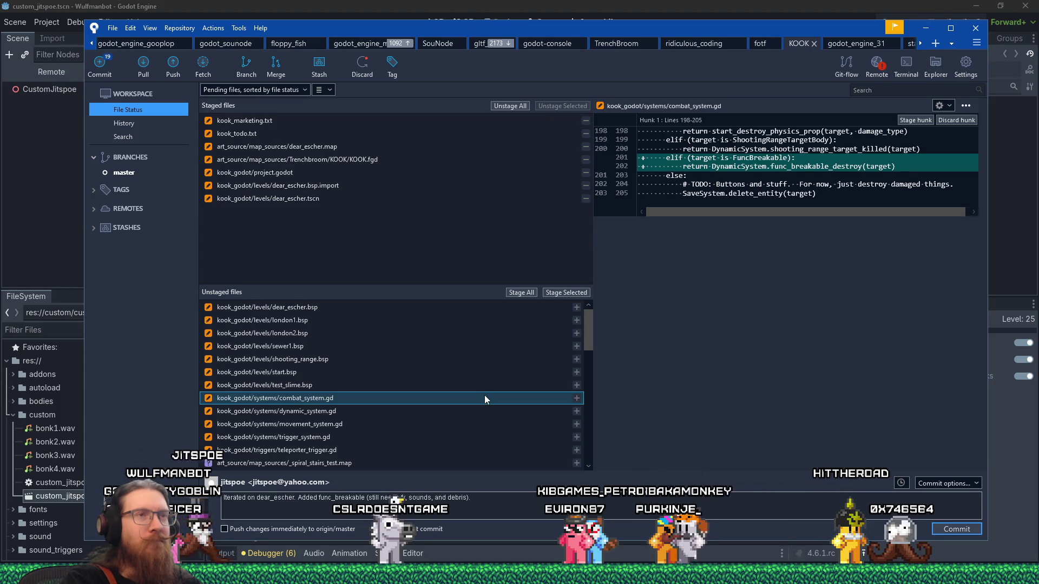
left_click(564, 293)
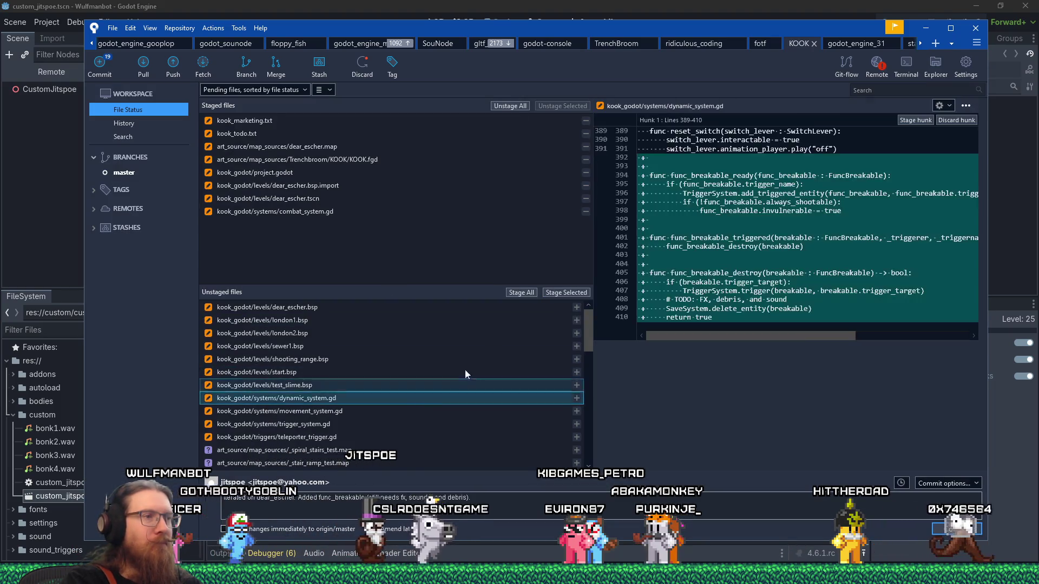
left_click(568, 292)
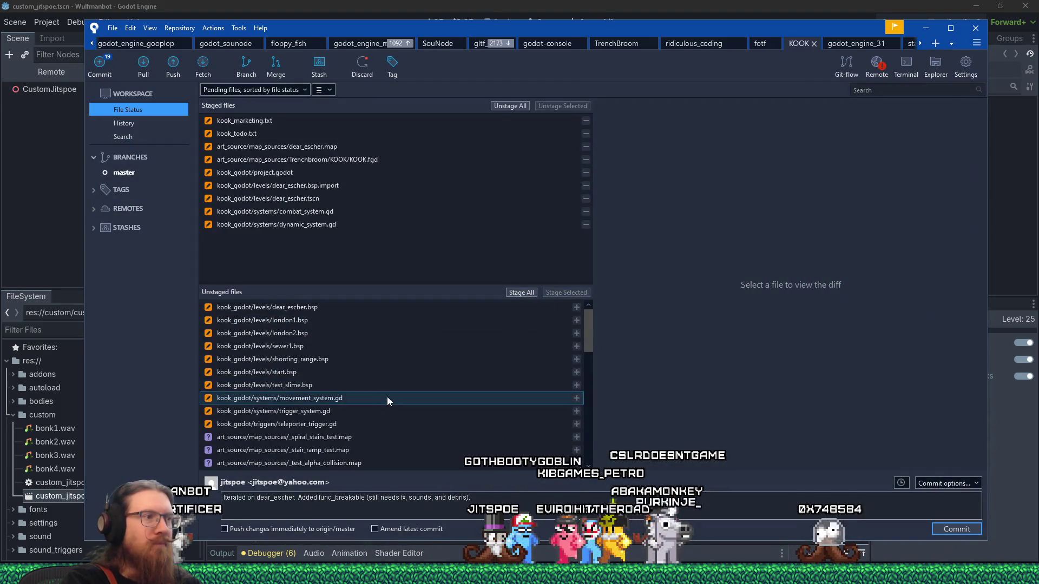
Note the teleporter target change to StringName in the message and stage movement_system.gd
left_click(388, 399)
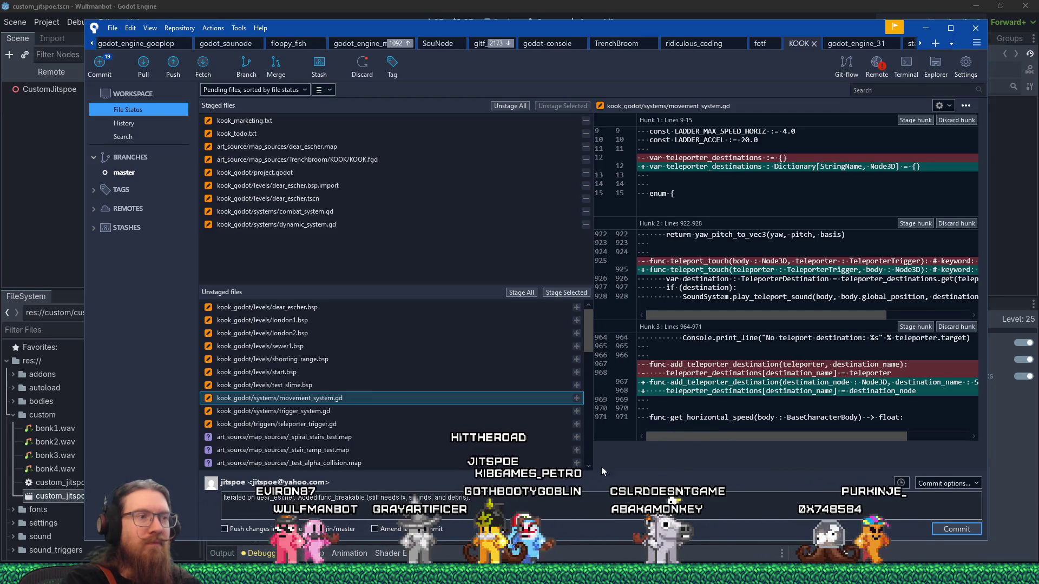
left_click(649, 503)
type("Changed te")
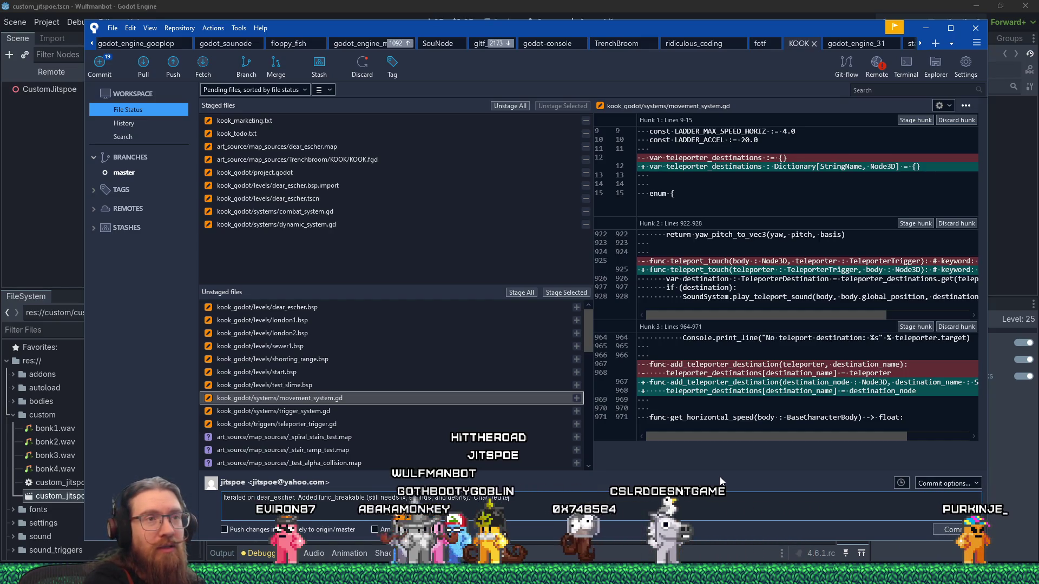
type("leporter target to ")
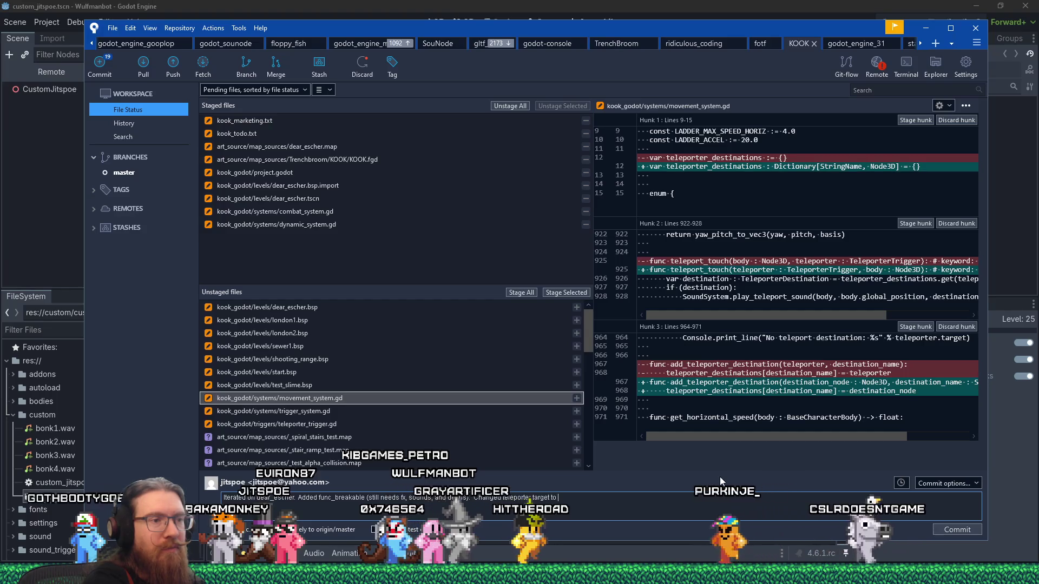
type("StringName")
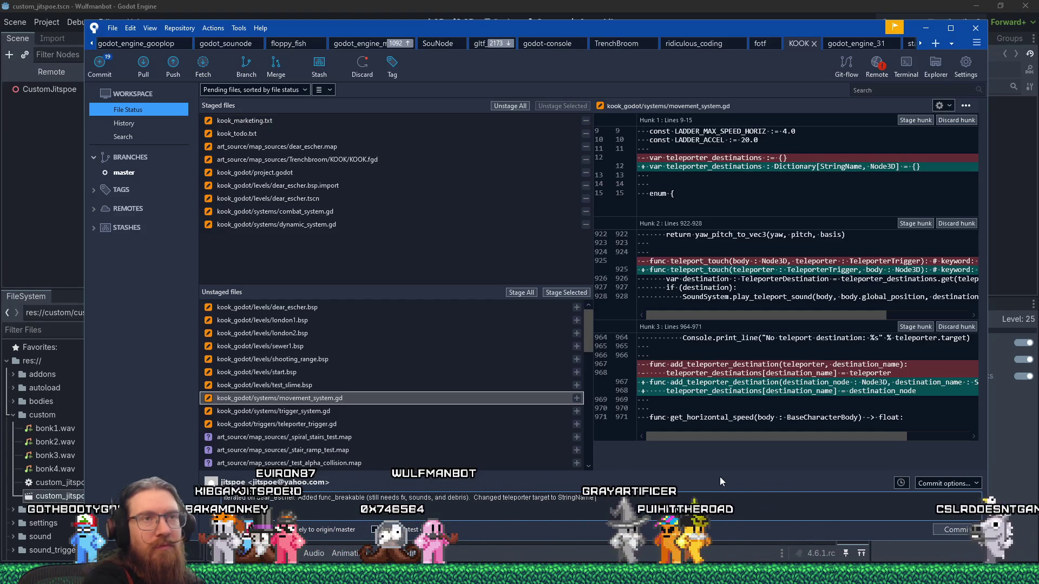
type(" and added typed dictionary for tele")
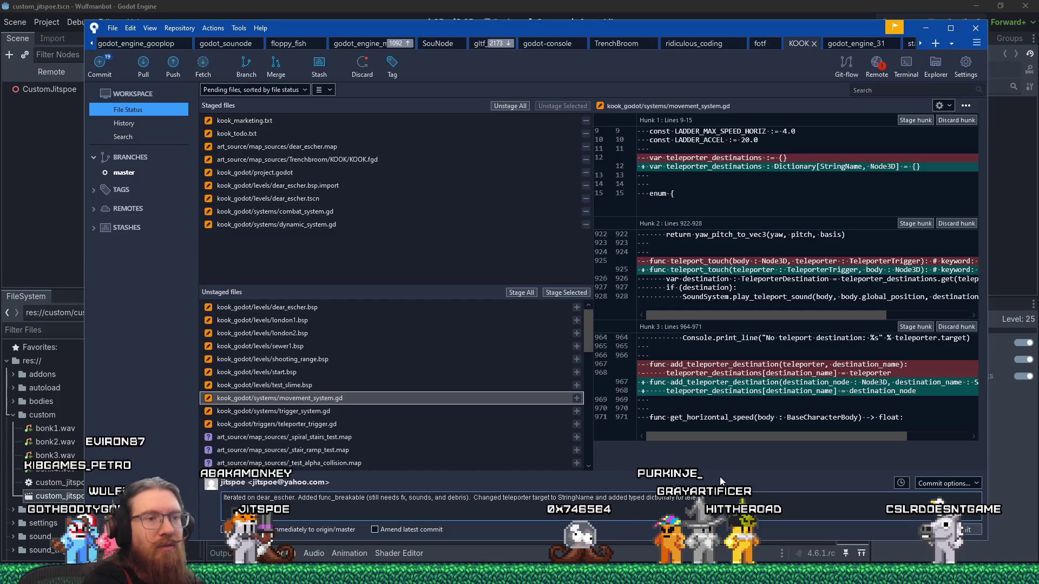
type("porter destinations.")
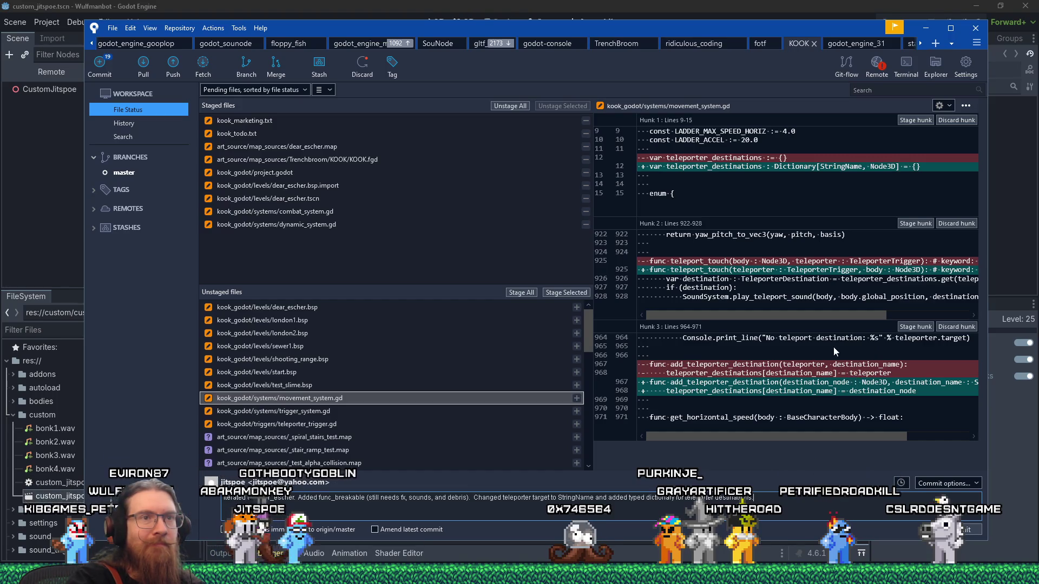
left_click(562, 293)
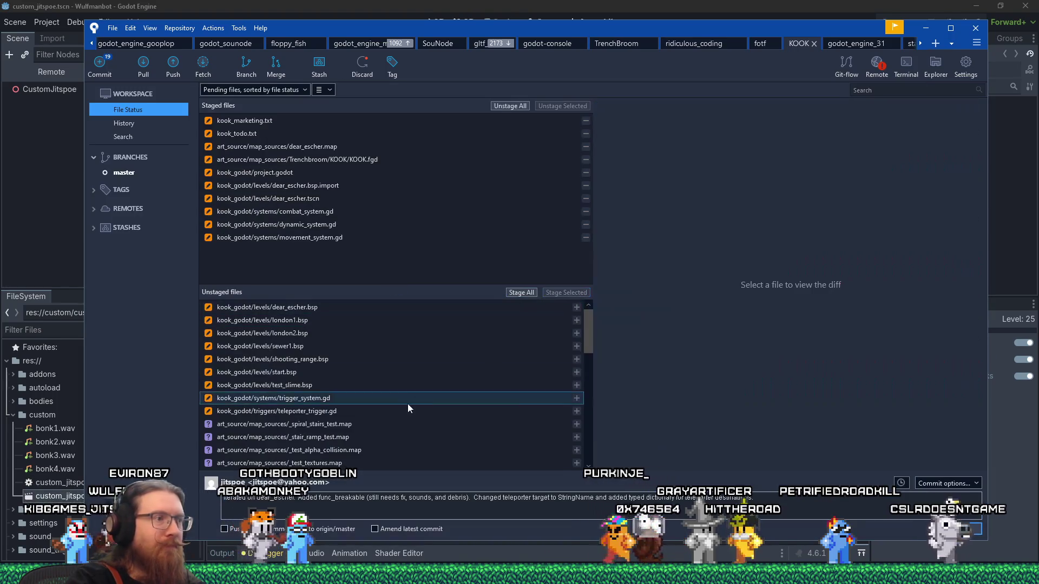
Stage trigger_system.gd and teleporter_trigger.gd
left_click(407, 403)
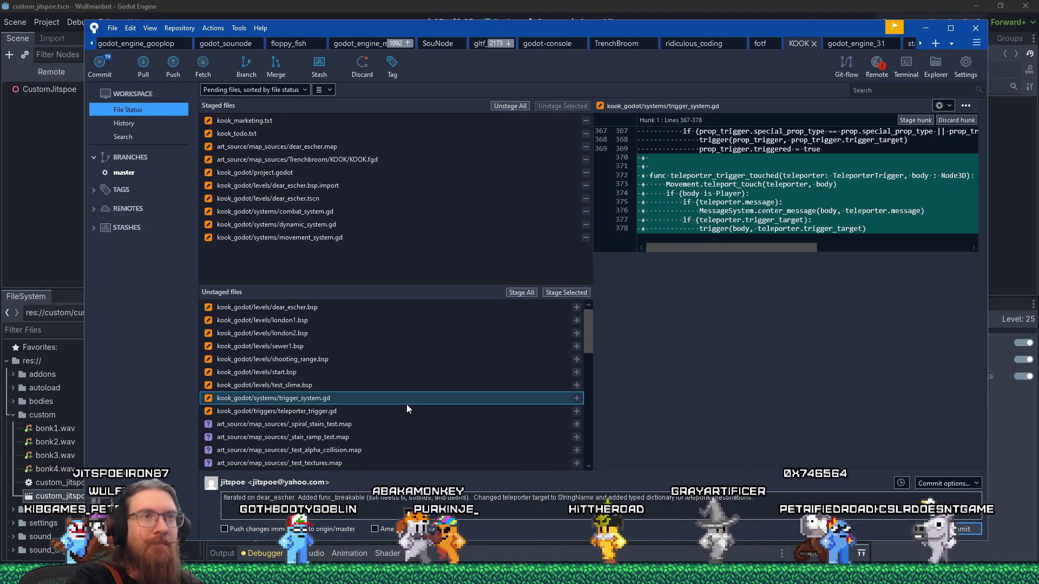
left_click(563, 292)
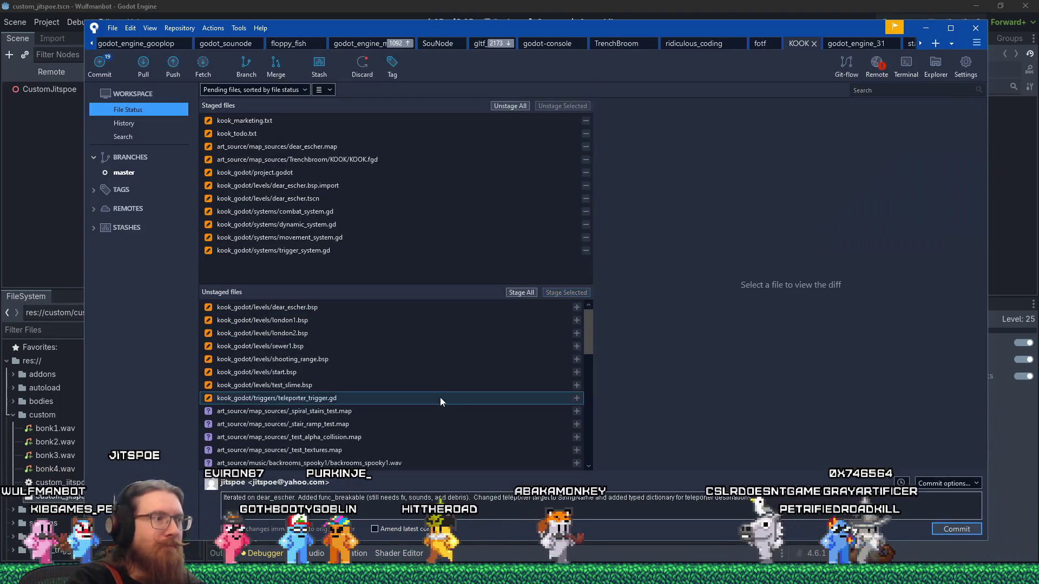
left_click(440, 397)
left_click(559, 293)
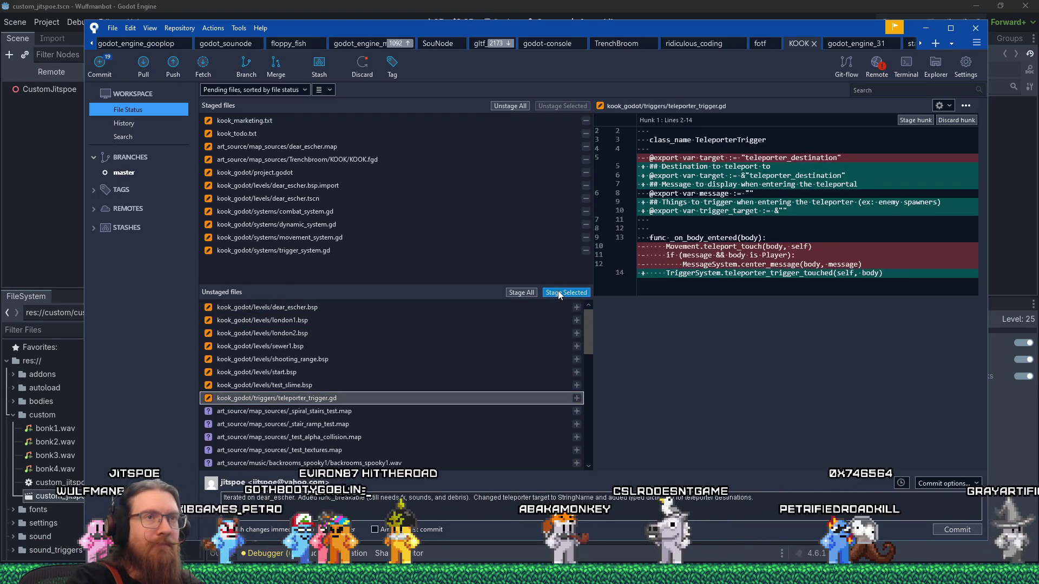
left_click(558, 291)
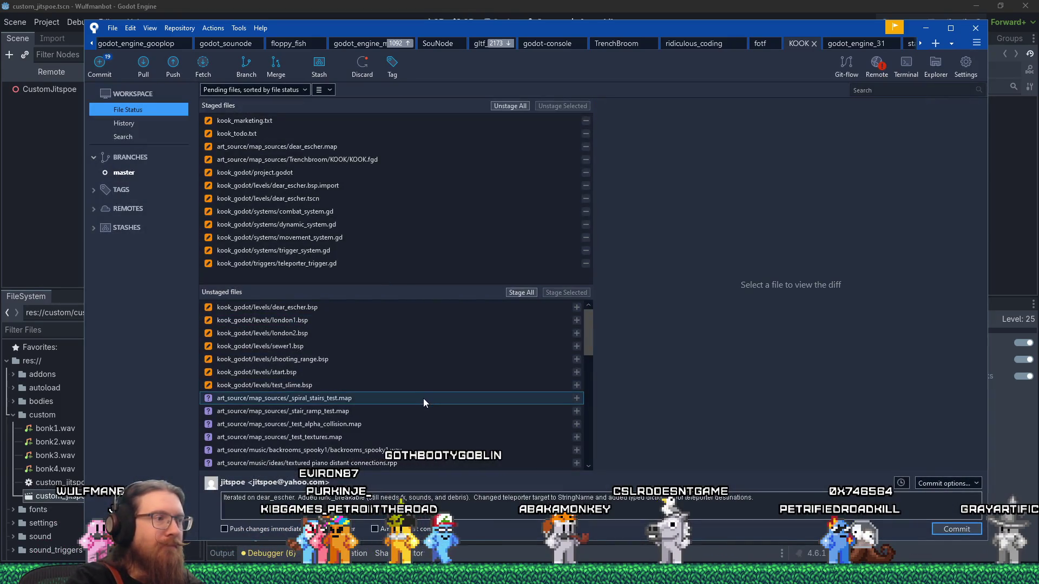
Stage textured piano distant connections.rpp and Kook bricks painted.ffxml, then select func_breakable.gd with its .uid
left_click(407, 436)
scroll(410, 390, "down", 3)
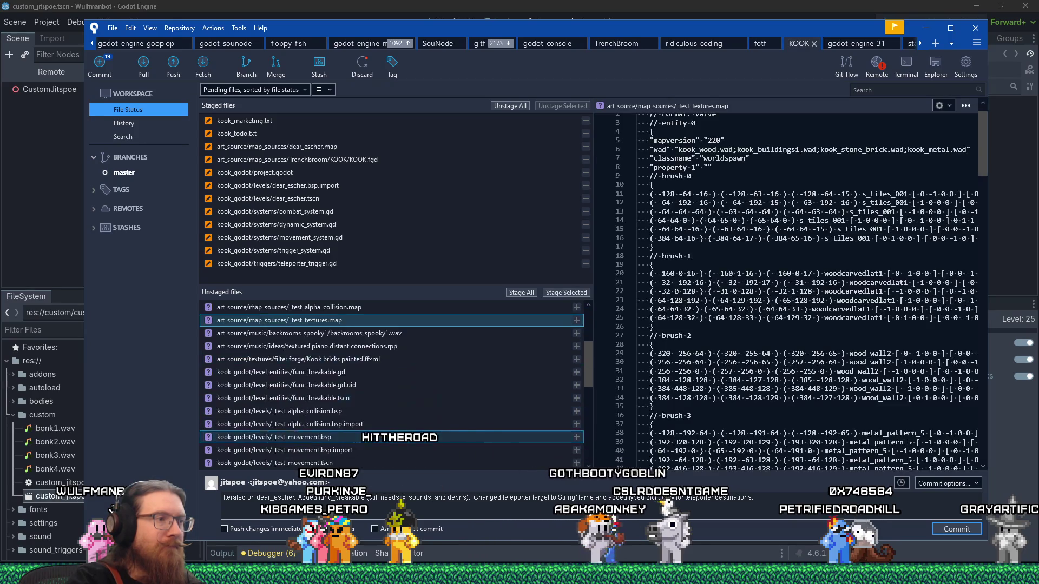
left_click(413, 345)
left_click(563, 293)
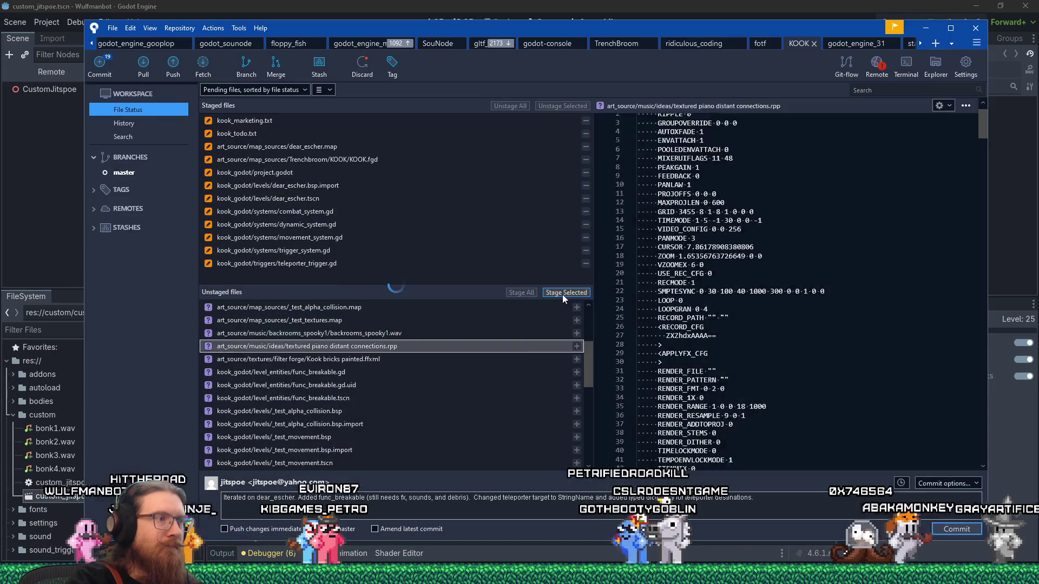
left_click(463, 349)
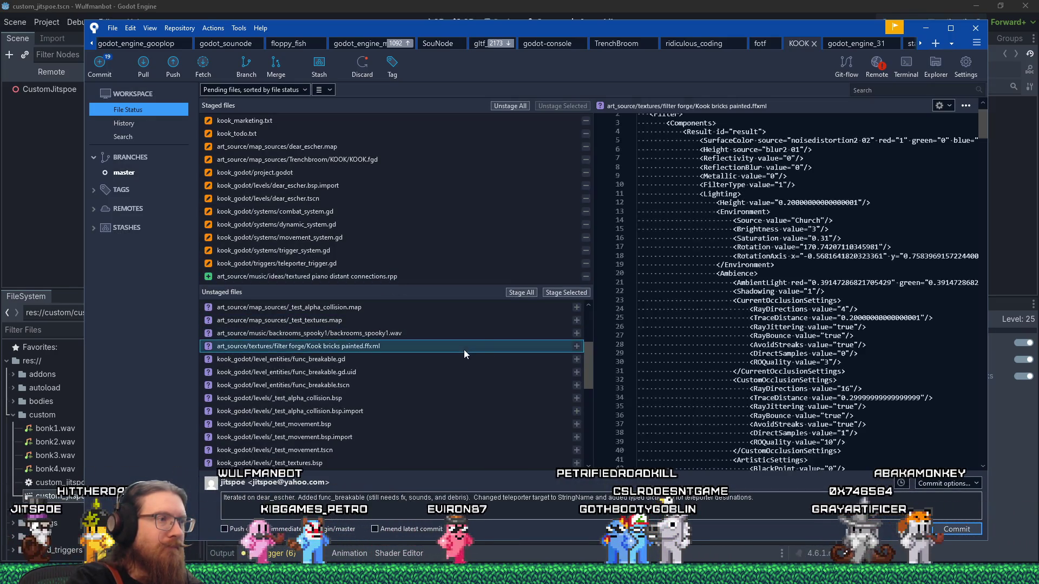
left_click(566, 293)
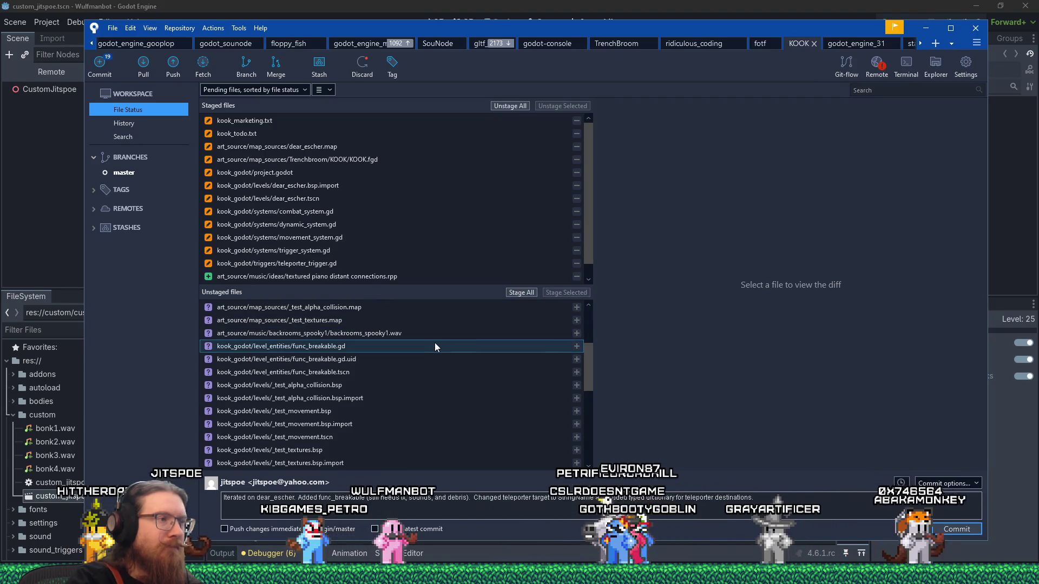
left_click_drag(434, 345, 406, 368)
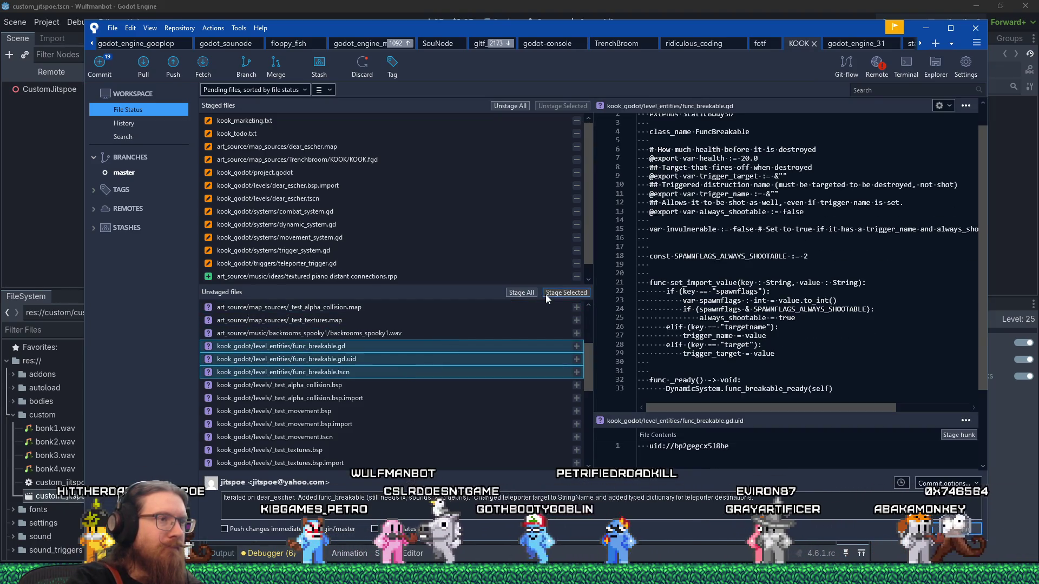
Stage the func_breakable files and brickpainted1_material.tres
left_click(546, 293)
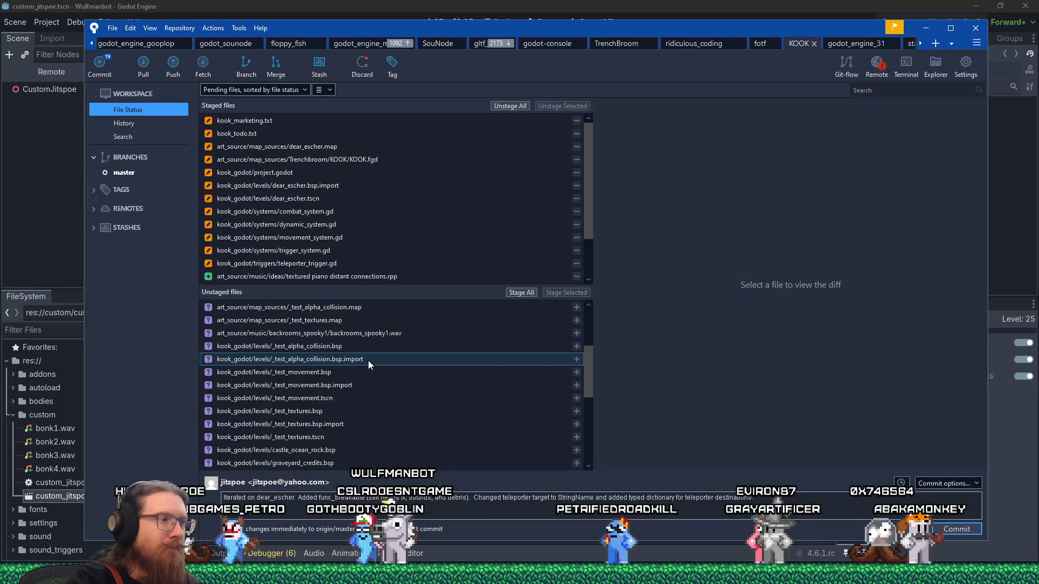
left_click(356, 402)
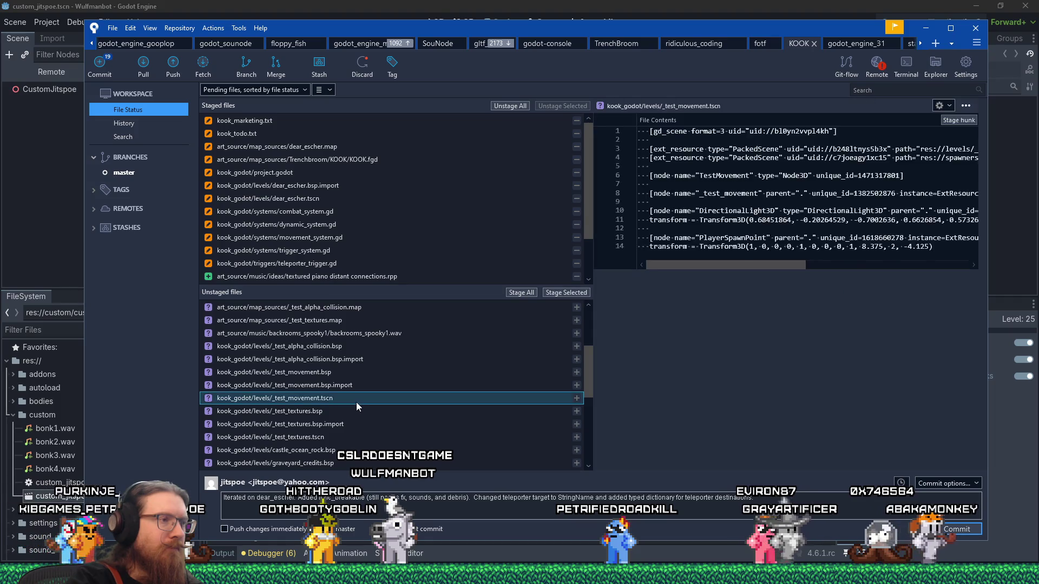
scroll(356, 403, "down", 1)
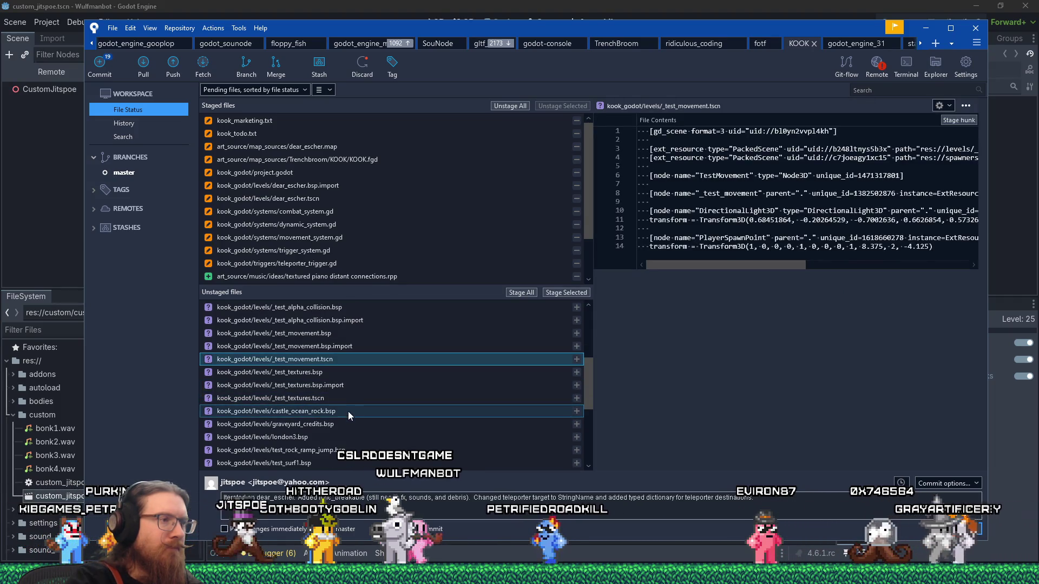
scroll(347, 432, "down", 1)
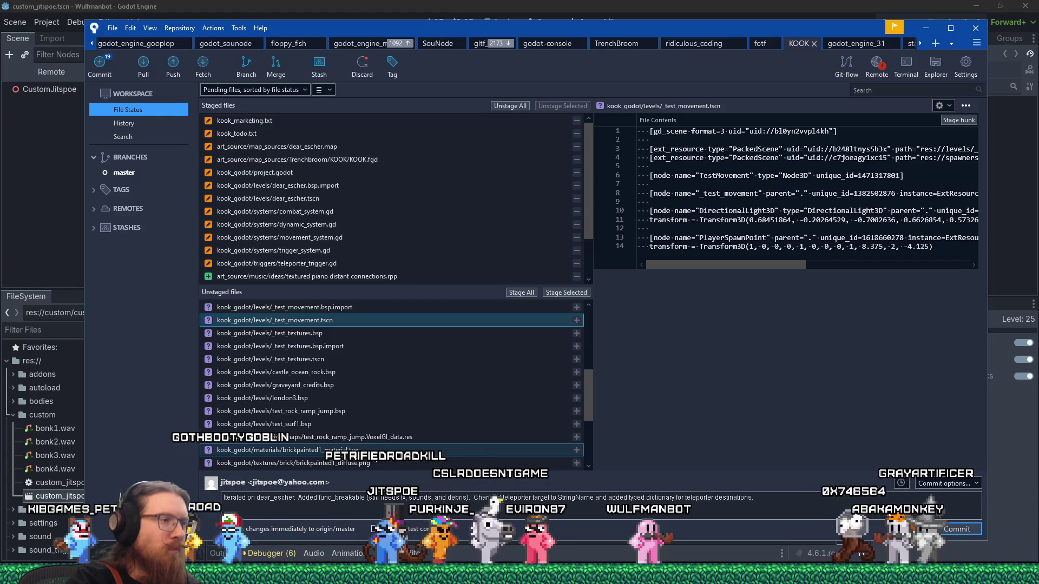
left_click(372, 453)
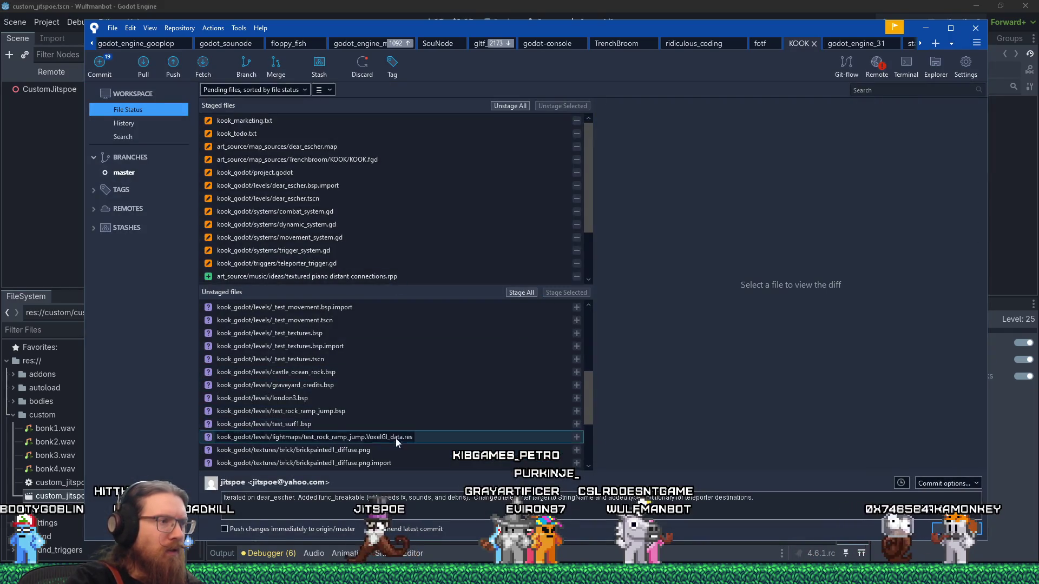
Append 'n painted brick stuff?' to the message and stage the brickpainted1 texture files
left_click(398, 446)
scroll(398, 446, "down", 1)
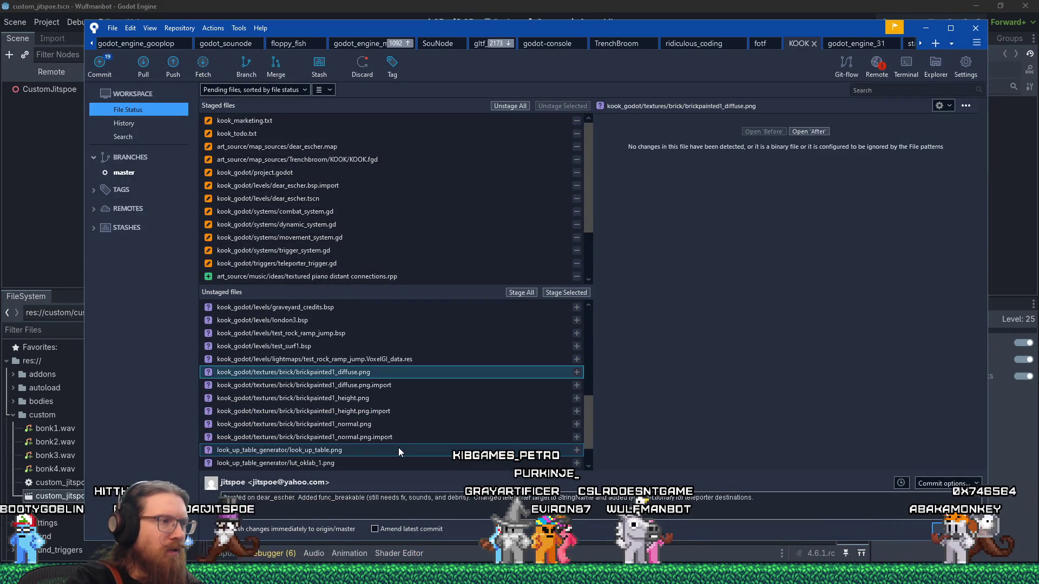
left_click(400, 440, "shift")
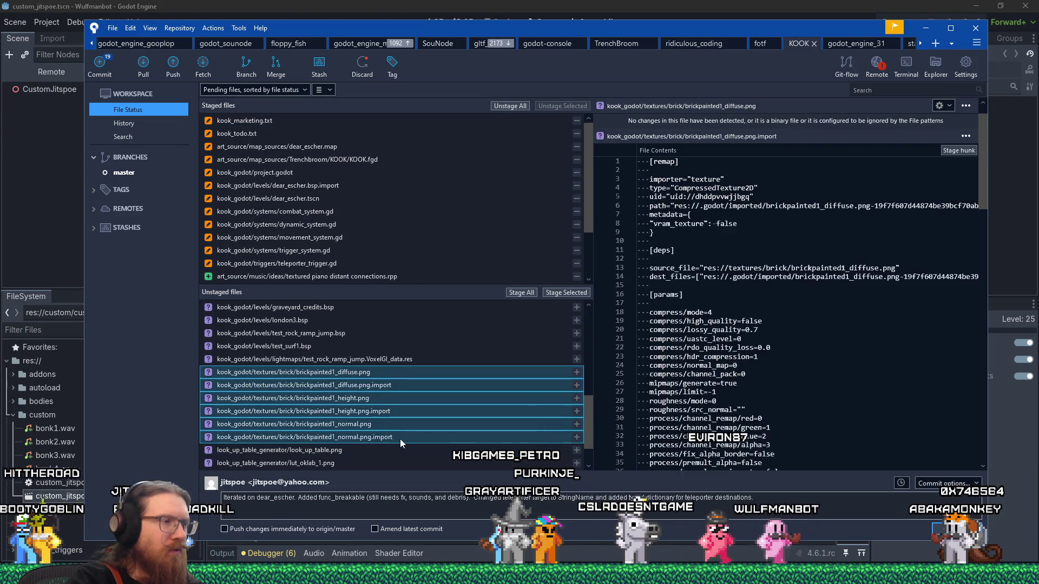
left_click(796, 508)
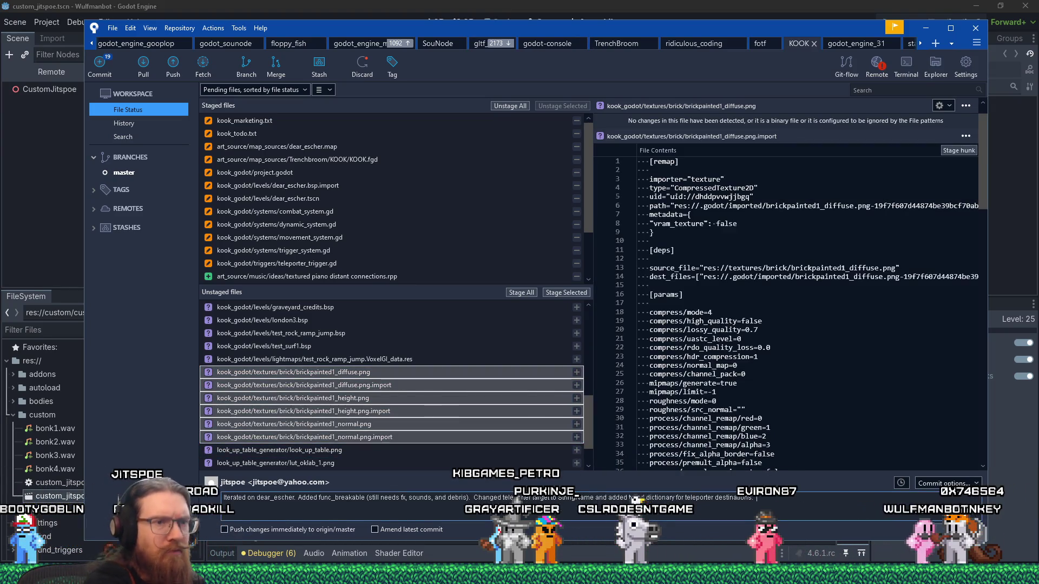
type("Forgot to checkn painted brick stuff")
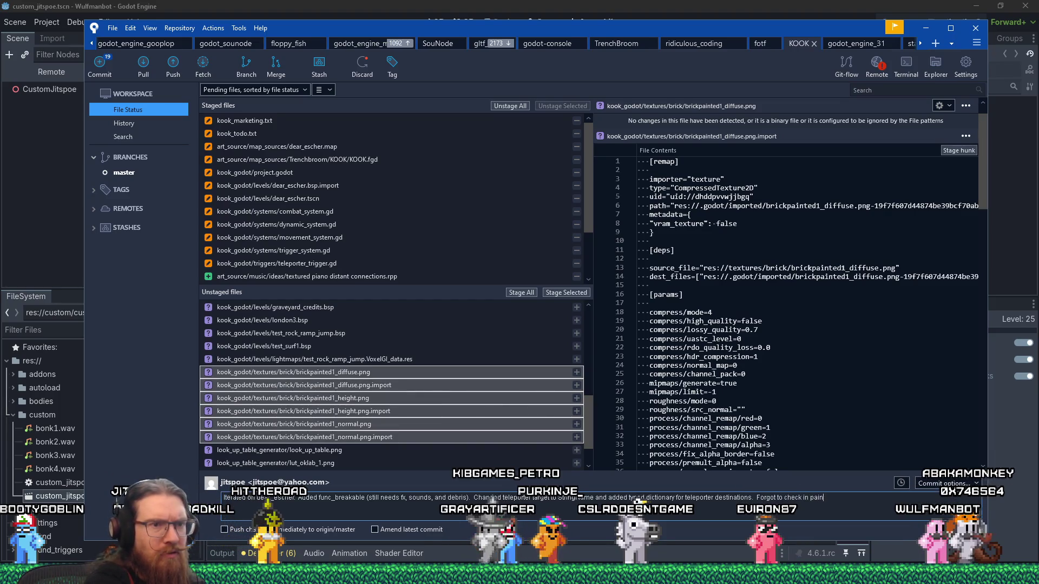
type("?")
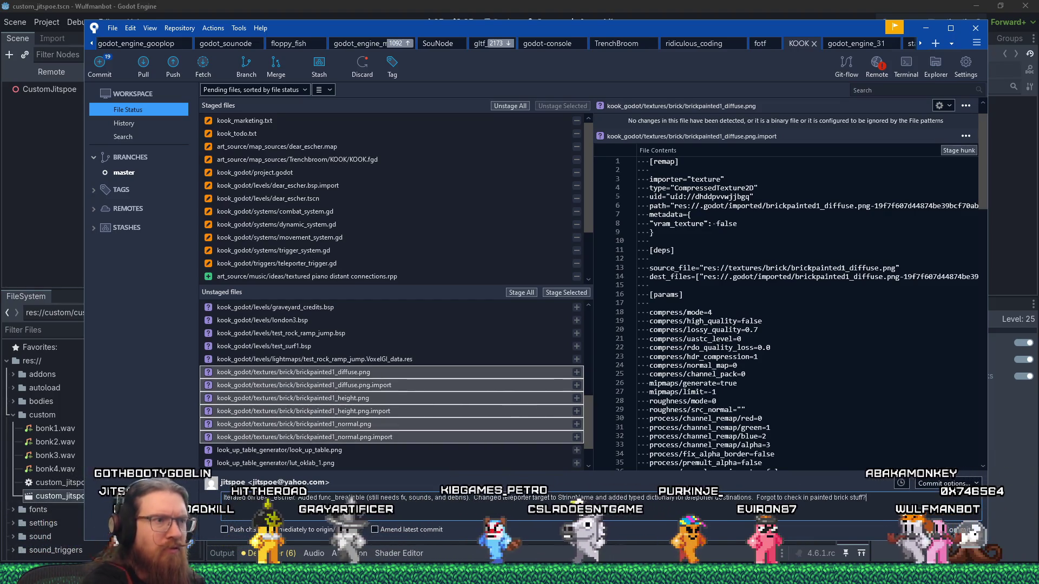
left_click(580, 296)
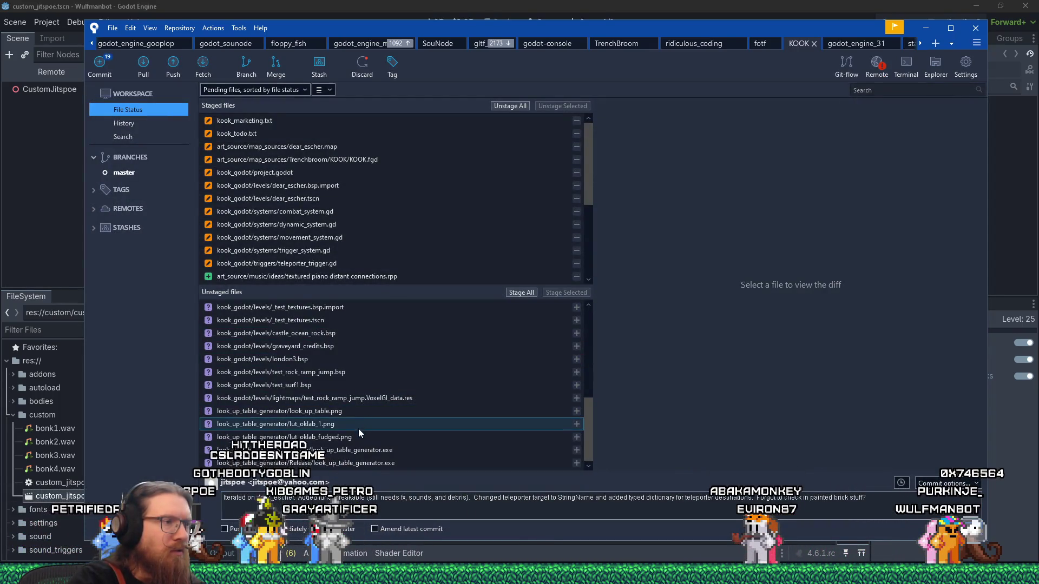
Commit all staged changes to master and minimise Sourcetree
scroll(361, 464, "up", 2)
scroll(360, 464, "up", 4)
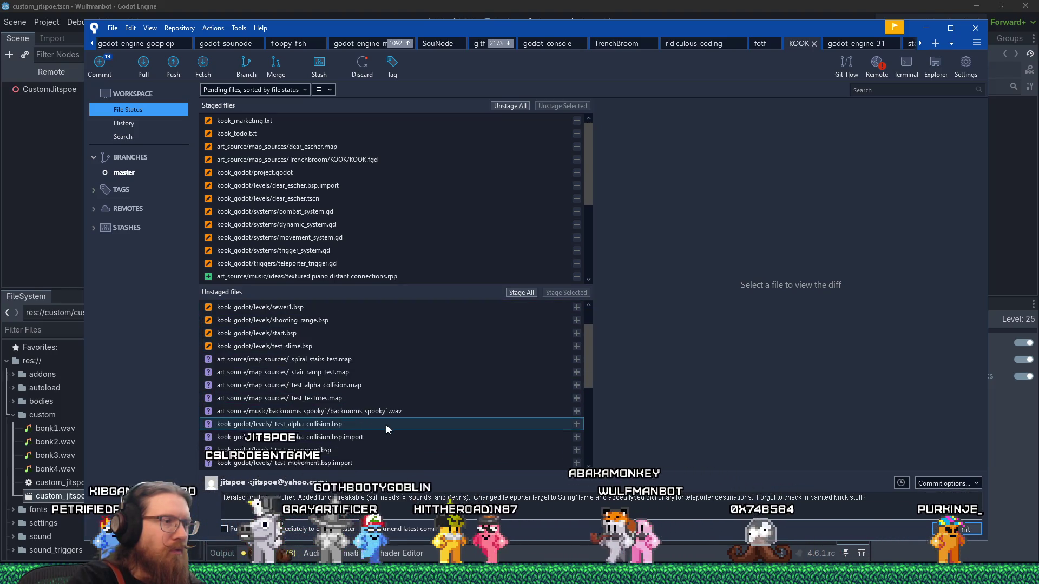
scroll(404, 408, "down", 2)
scroll(435, 438, "down", 1)
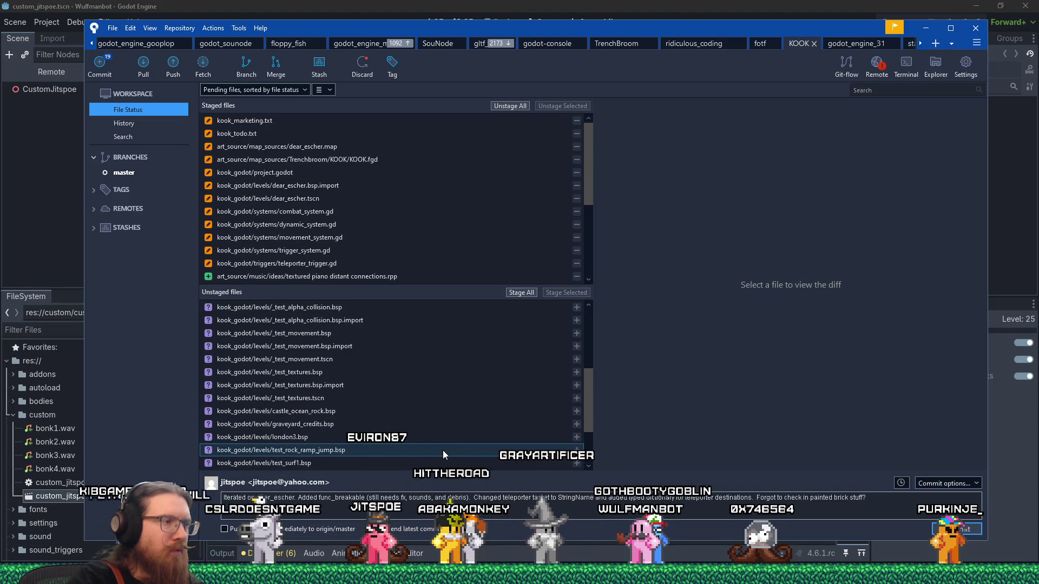
scroll(442, 450, "down", 3)
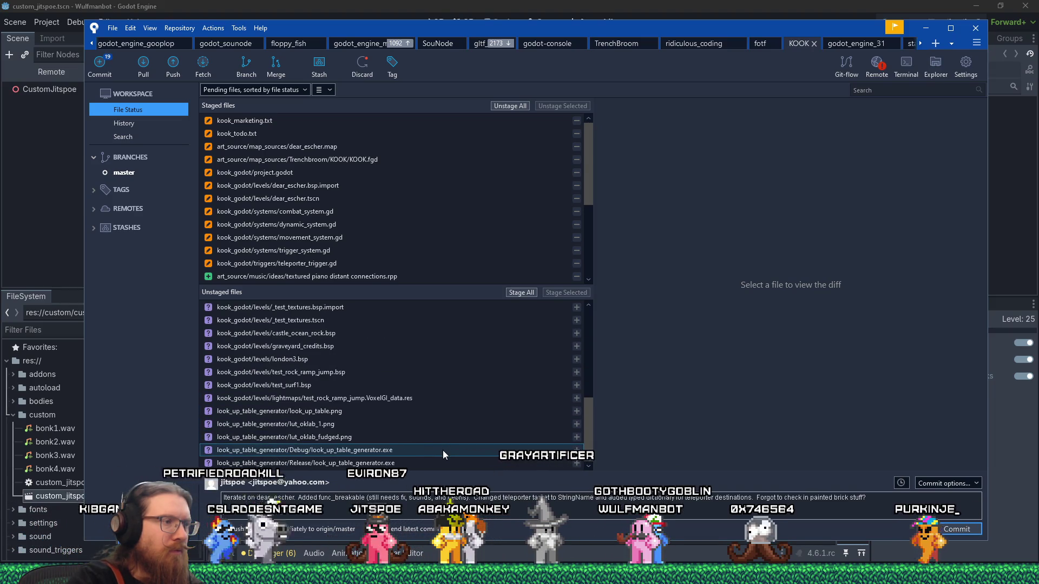
left_click(942, 530)
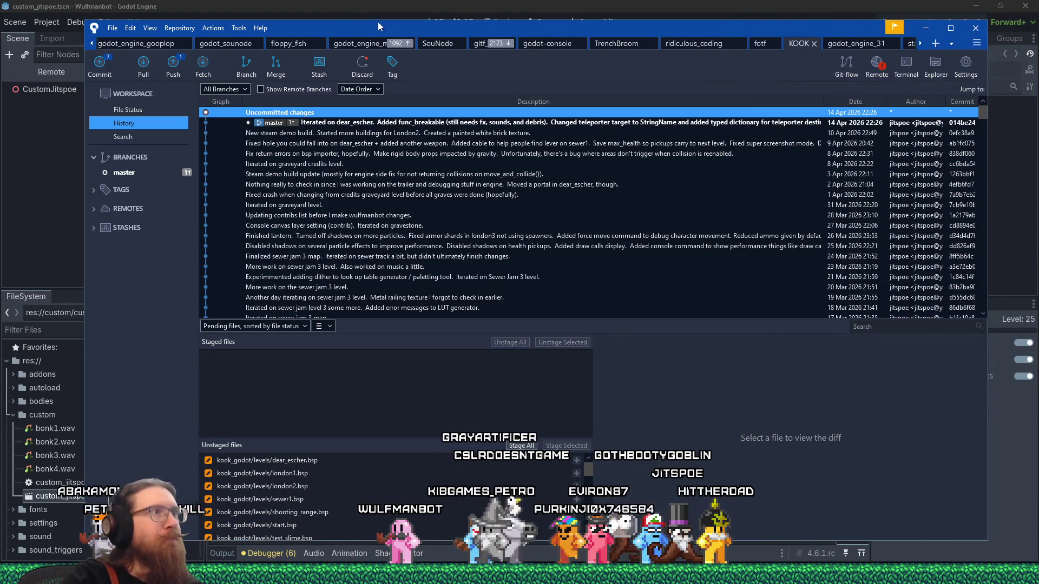
left_click(925, 28)
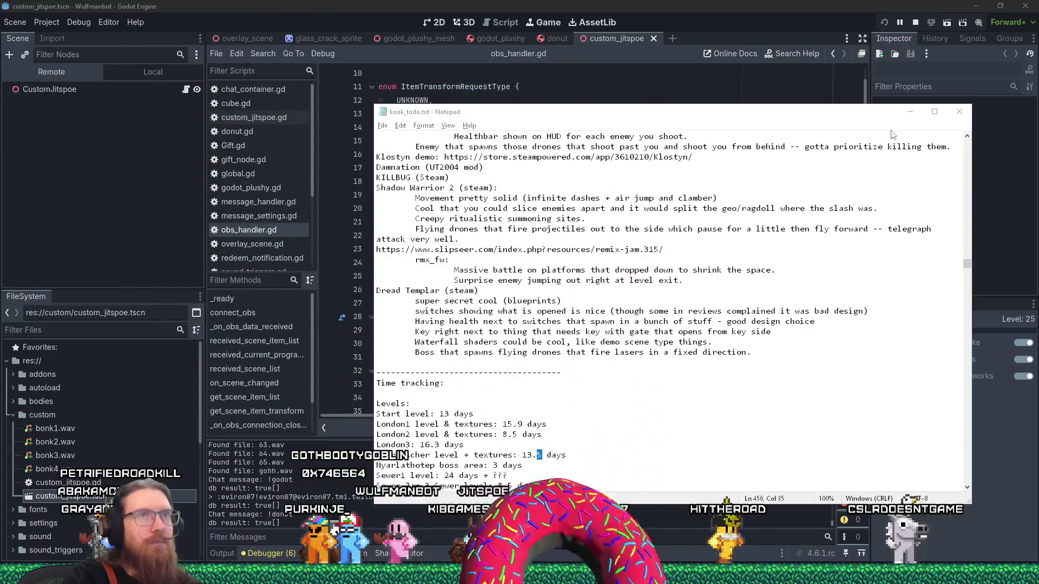
Switch to kook_todo.txt in Notepad and scroll up to the 'Things I want to do next' list
left_click(910, 112)
left_click(637, 222)
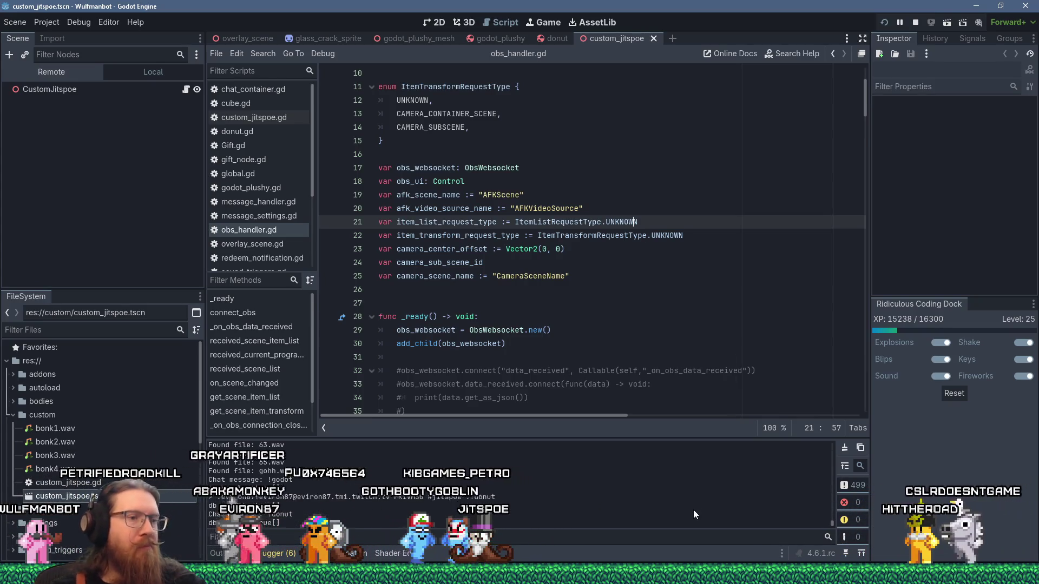
key("alt+Tab")
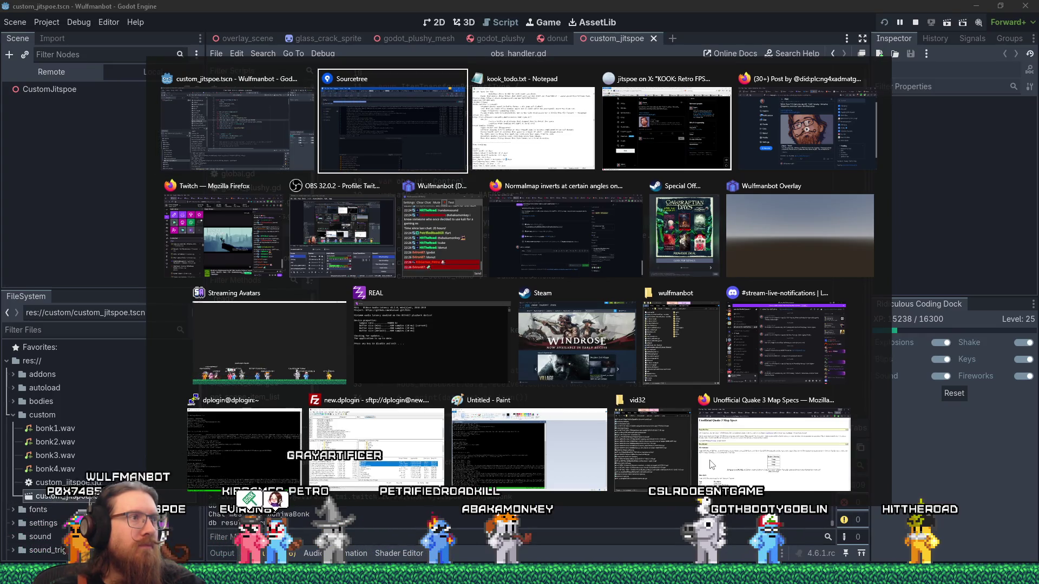
key("alt+Tab")
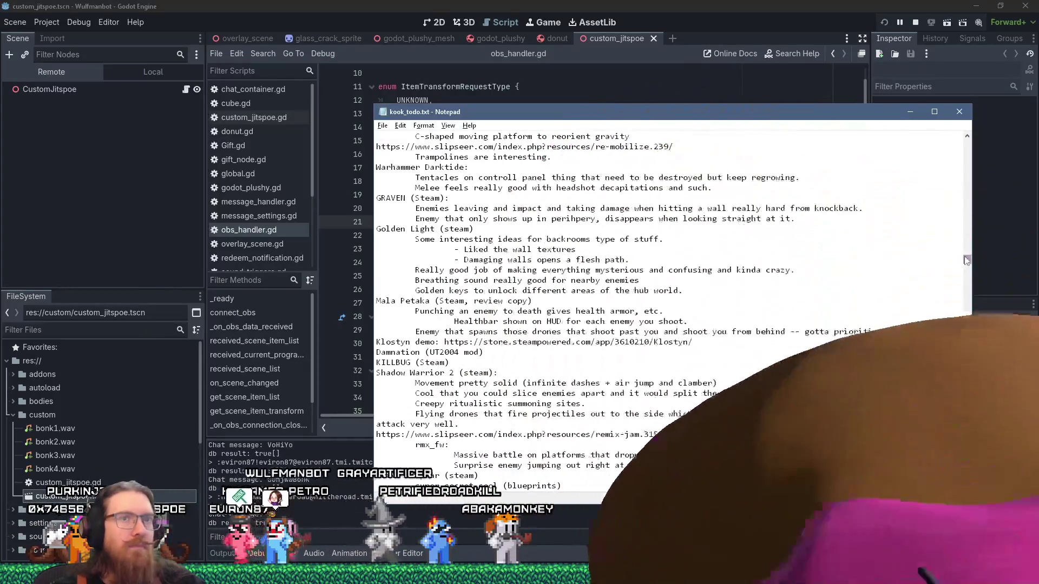
left_click_drag(967, 260, 965, 140)
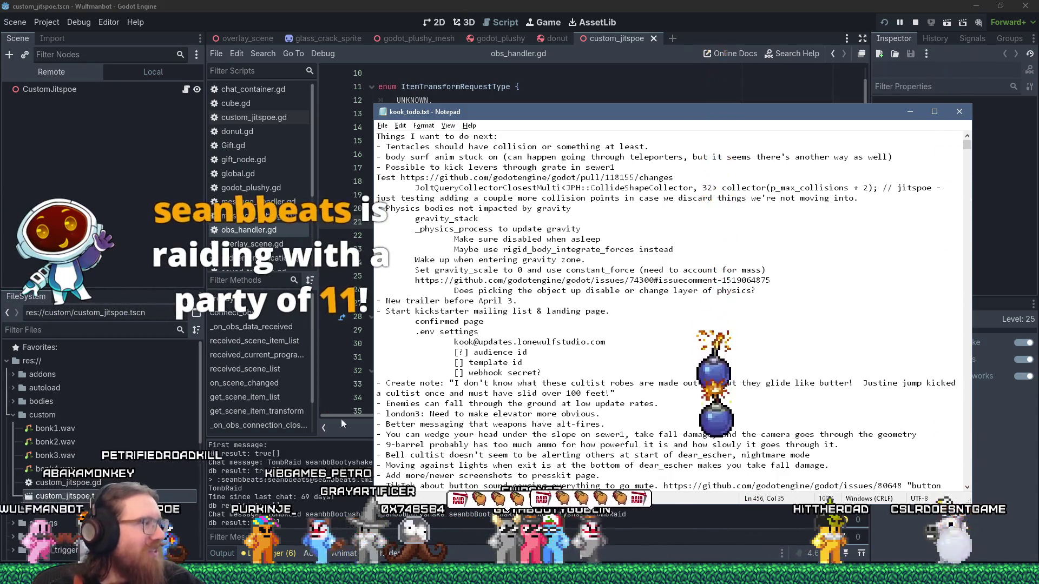
mouse_move(46, 537)
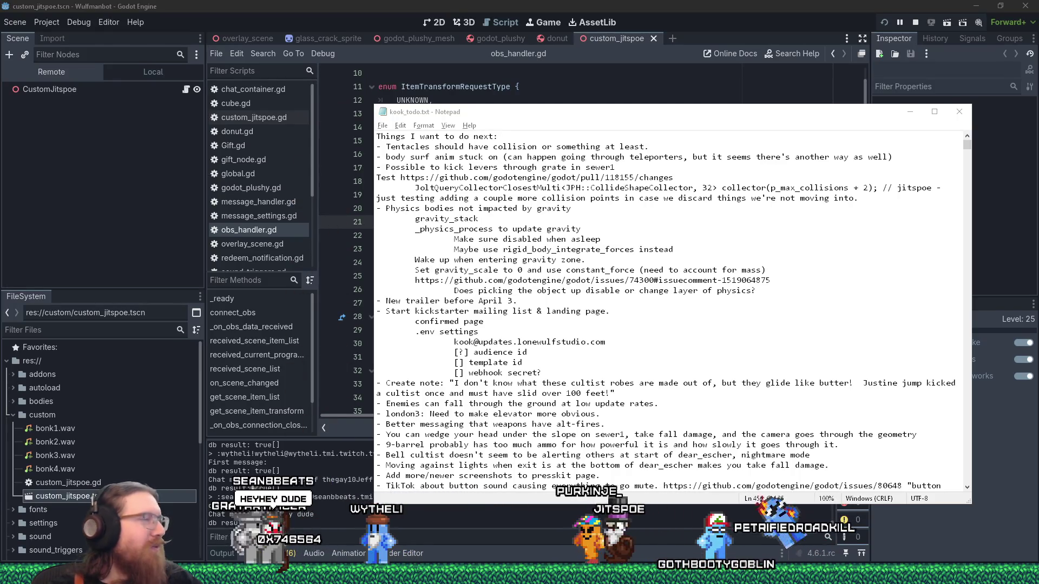
Return to the Godot editor showing the obs_handler.gd script
left_click(100, 305)
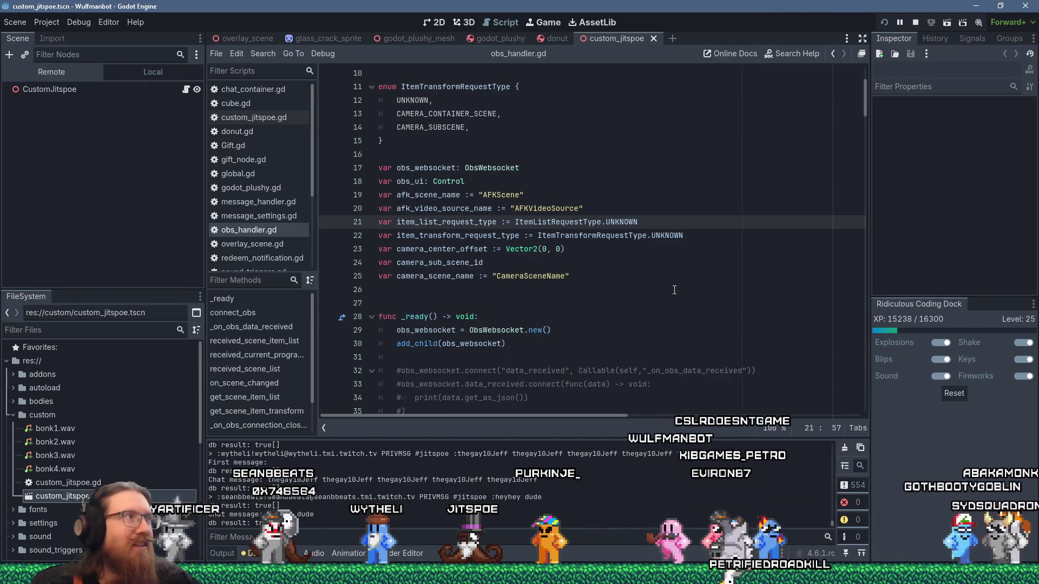
left_click(680, 484)
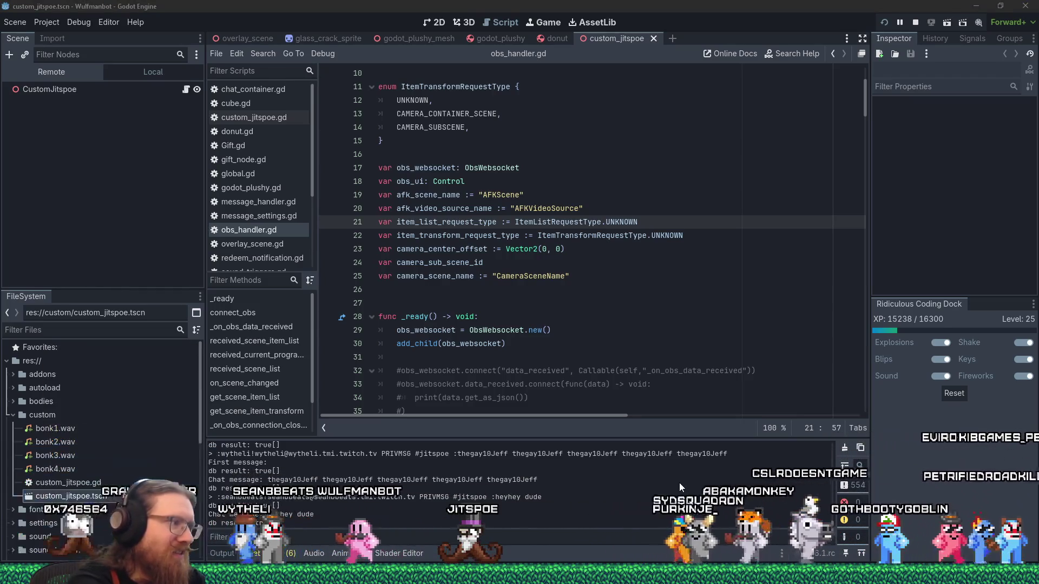
key("alt+Tab")
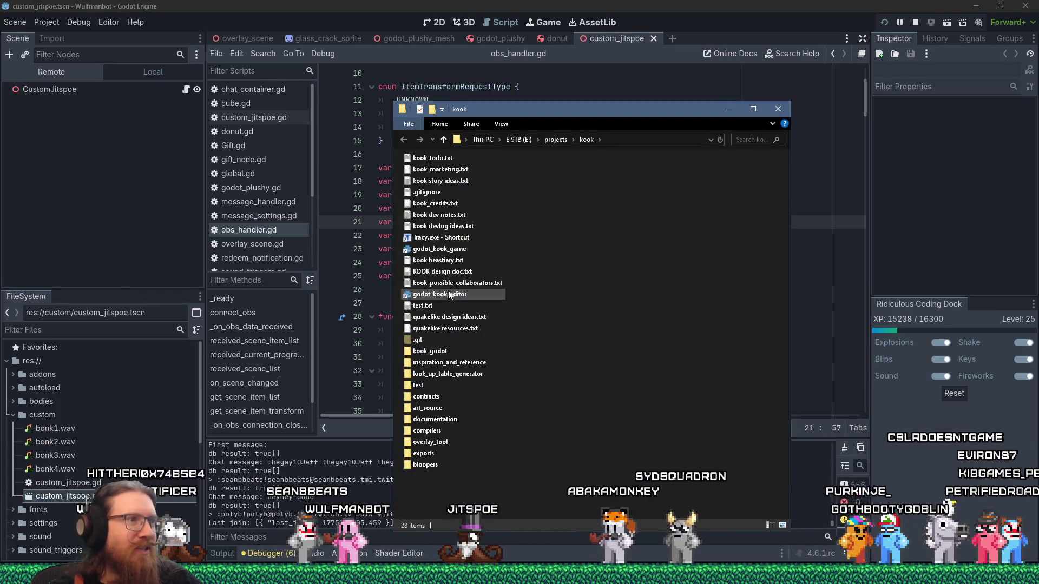
Launch the godot_kook_editor shortcut in E:\projects\kook to reopen the KOOK project
left_click(452, 296)
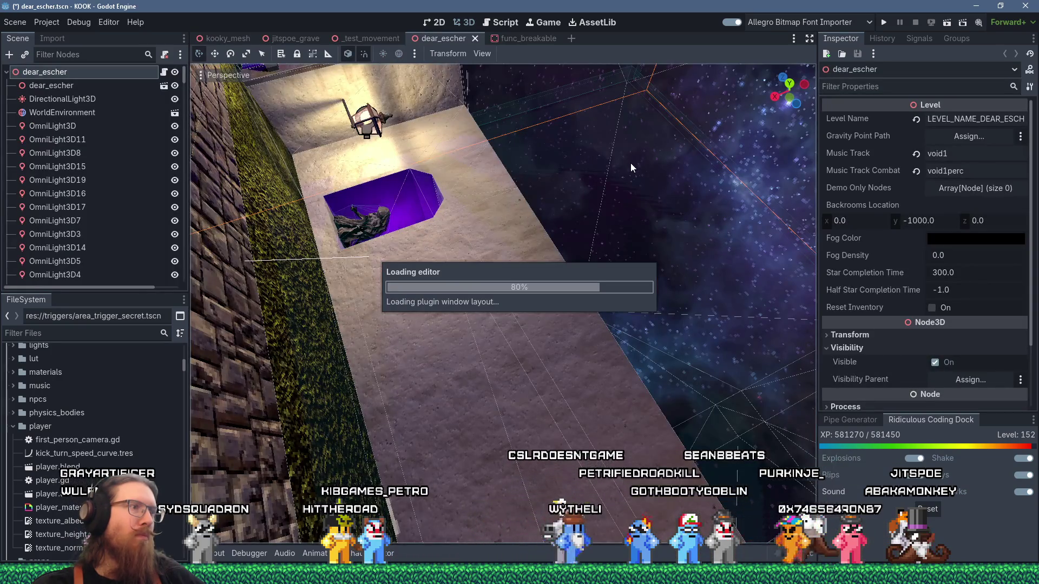
Run KOOK from the editor and continue past the achievement_system.gd breakpoint
left_click(885, 23)
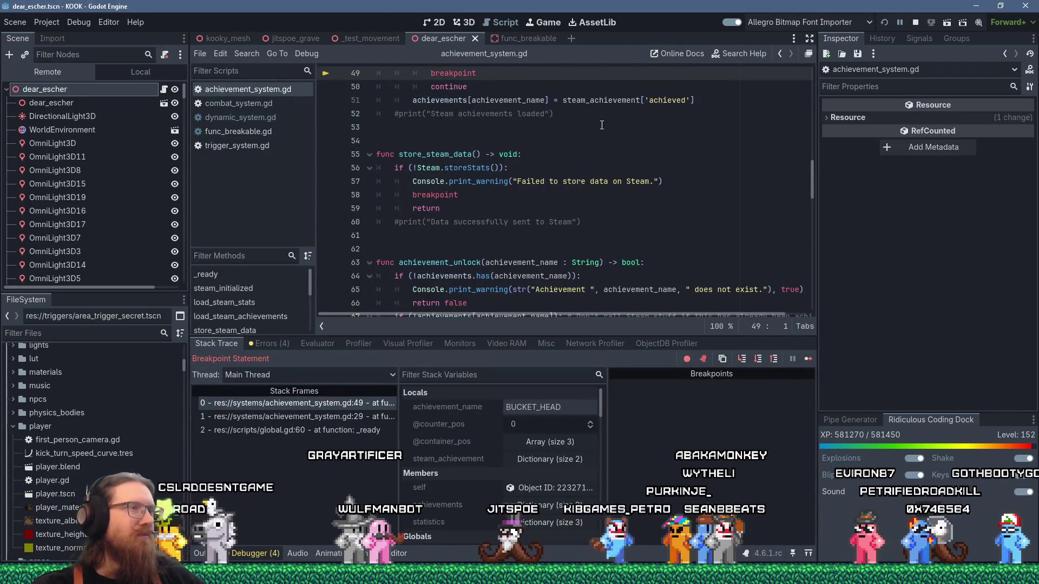
mouse_move(540, 174)
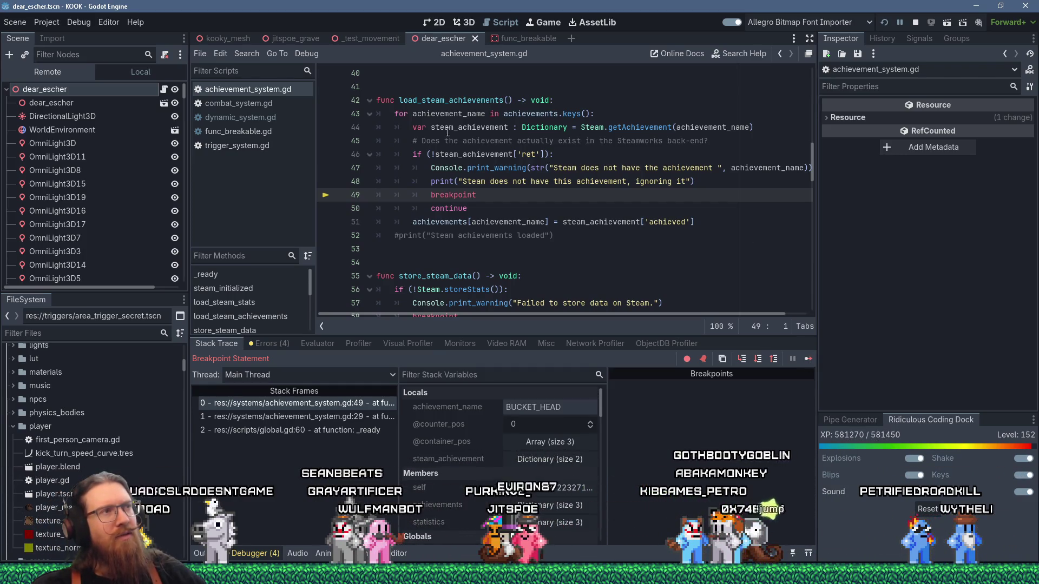
left_click(807, 359)
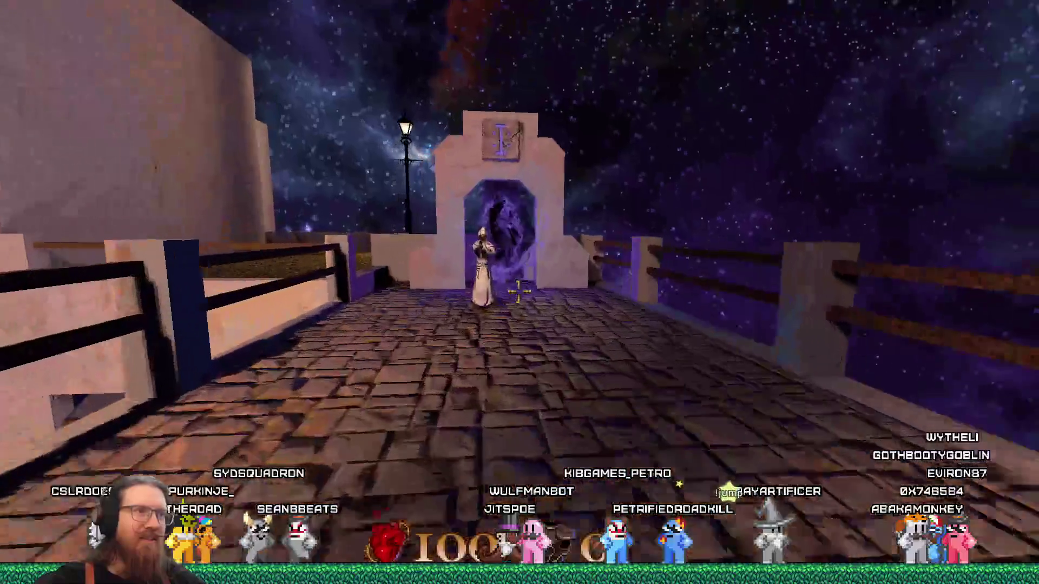
Walk through the purple portal and explore the arched grassy courtyard
key("w")
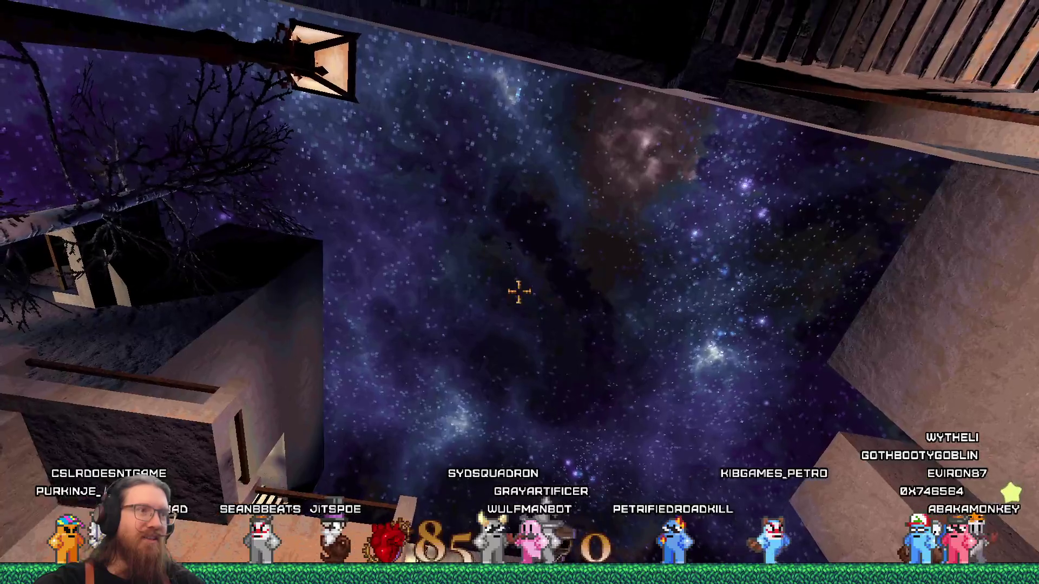
key("w")
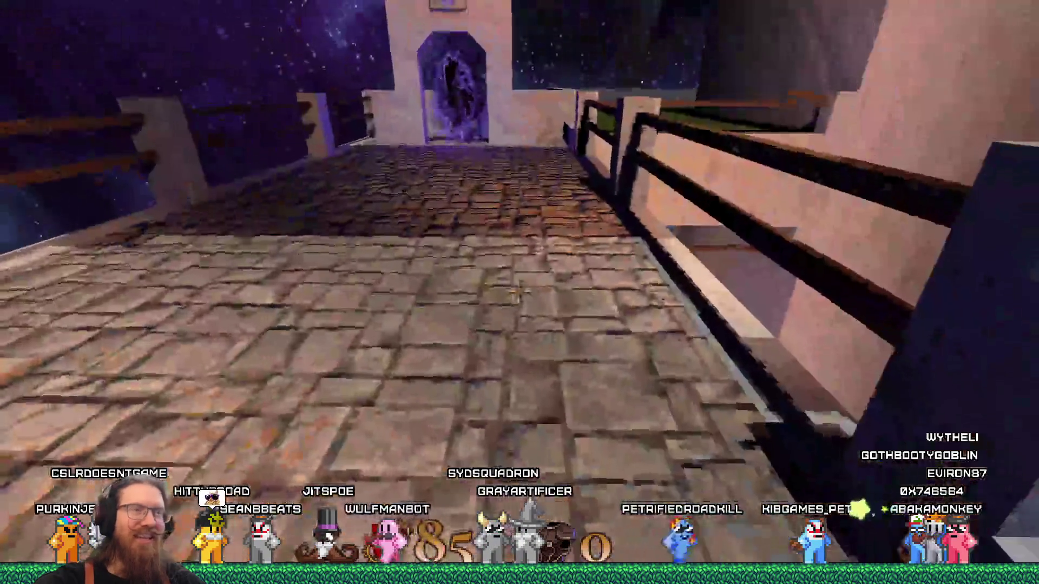
key("w")
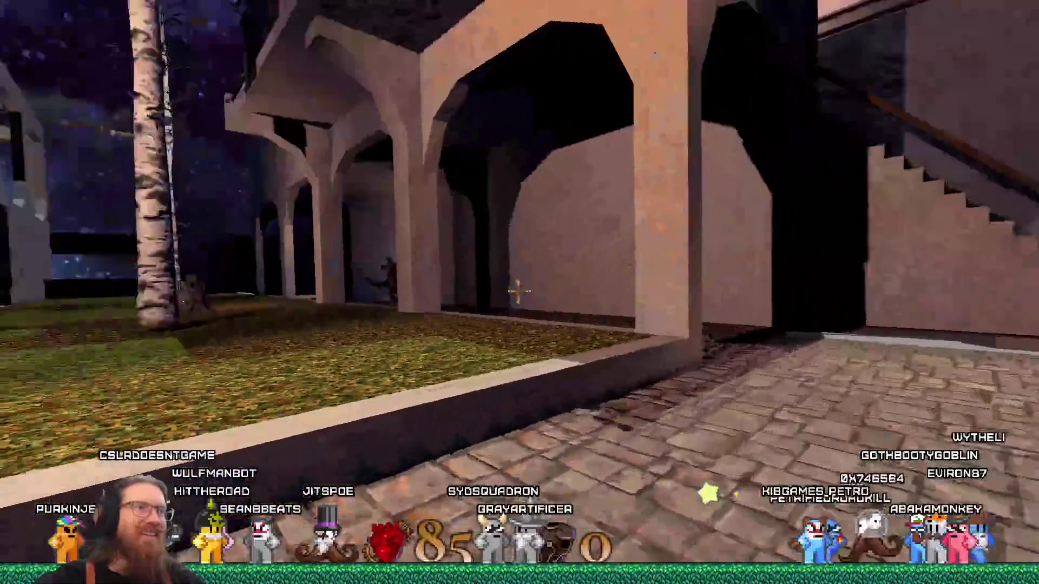
key("w")
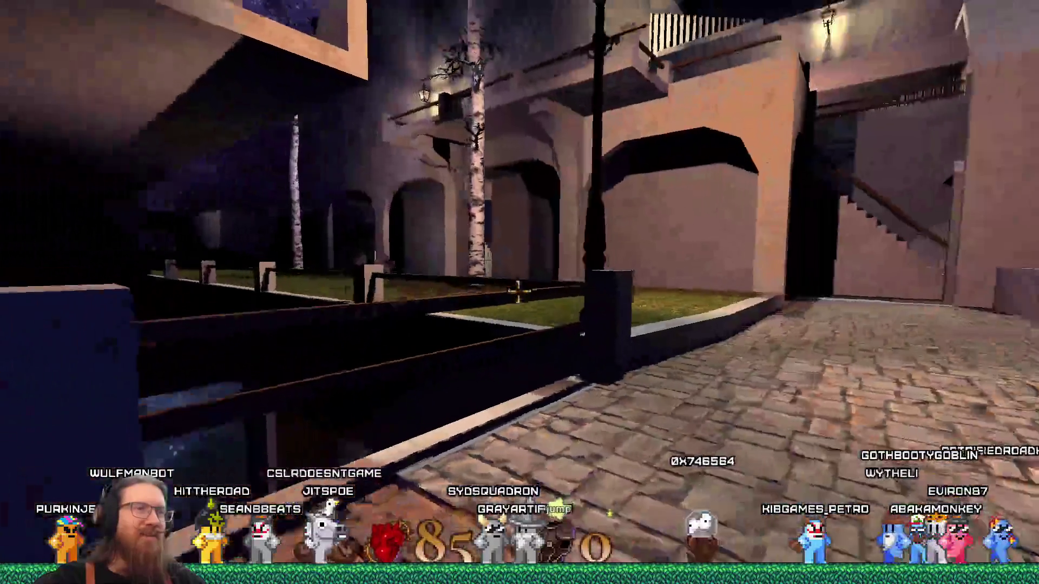
key("w")
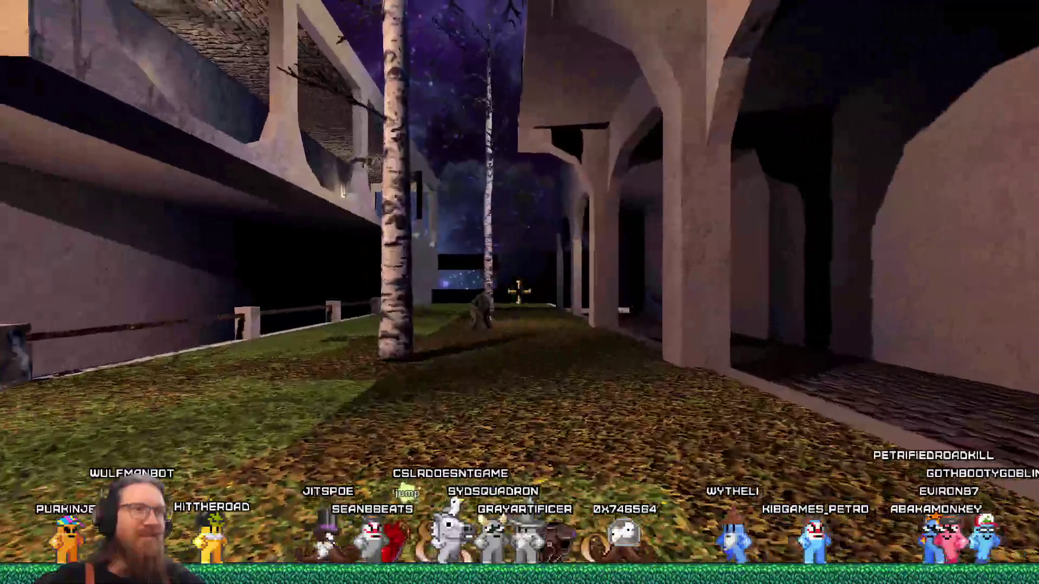
key("w")
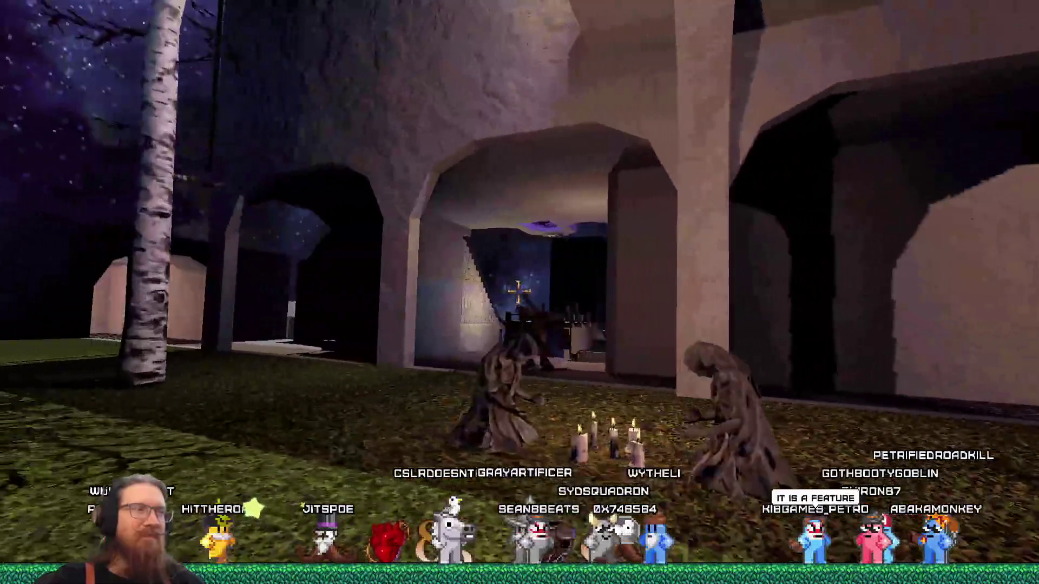
key("a")
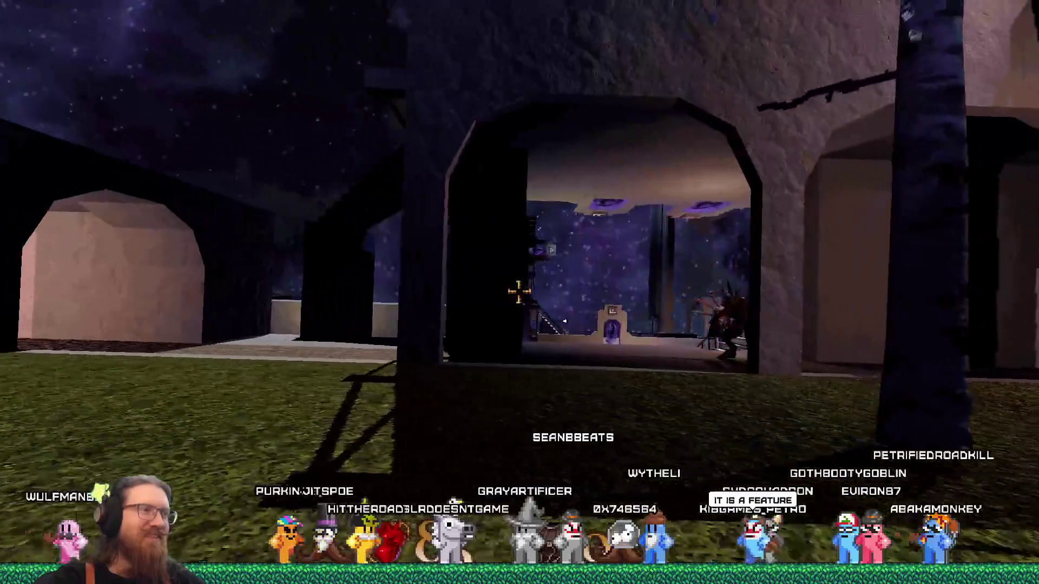
key("w")
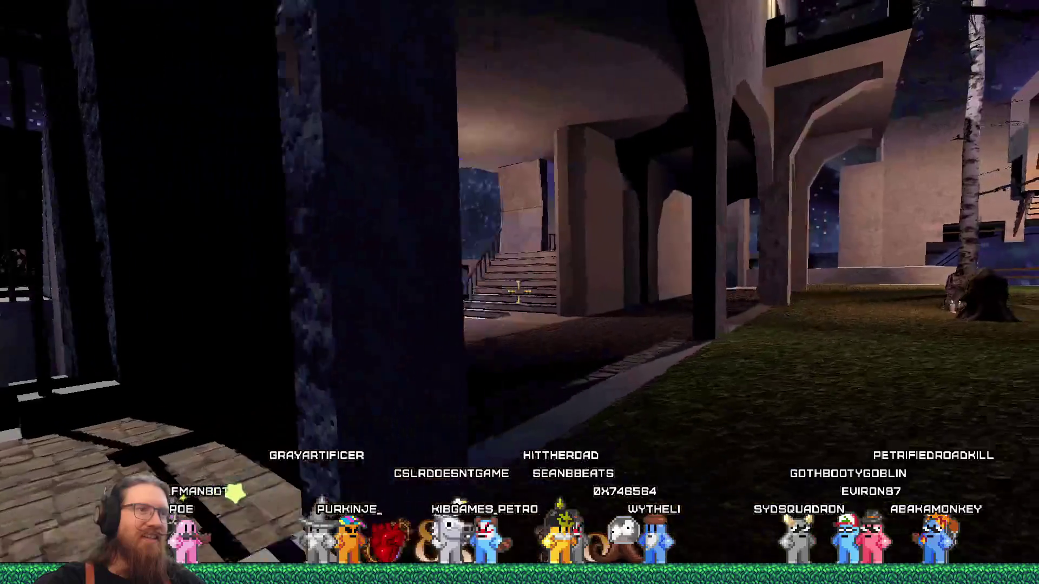
Descend the stairs, kill the hooded enemy, and climb to the high balcony
key("w")
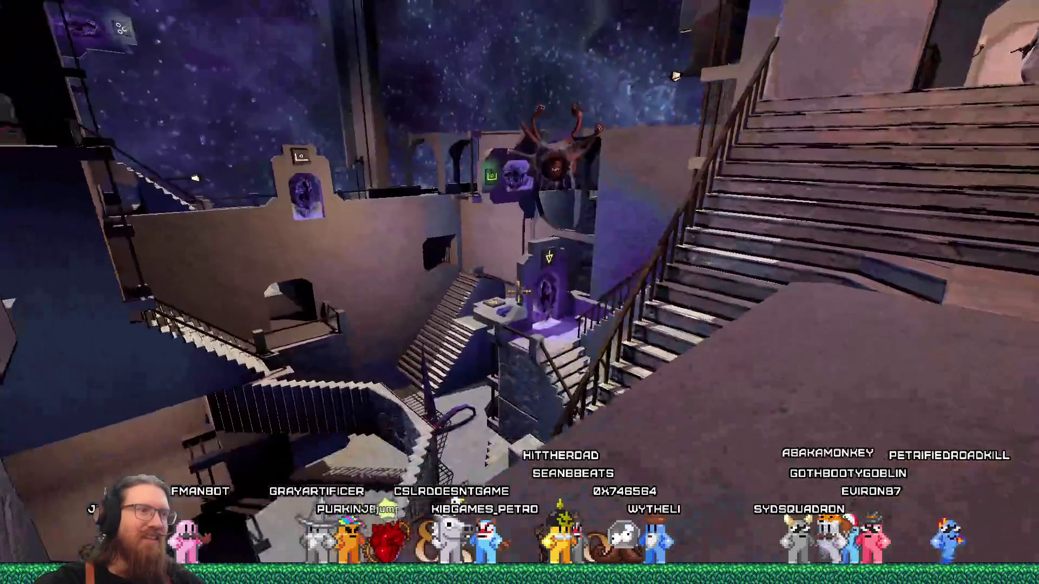
key("w")
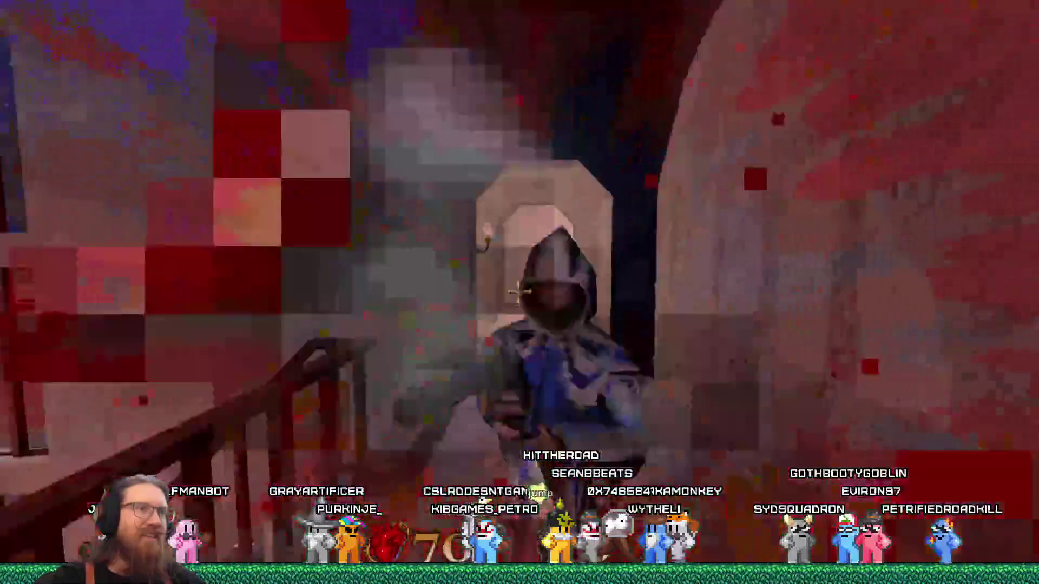
key("w")
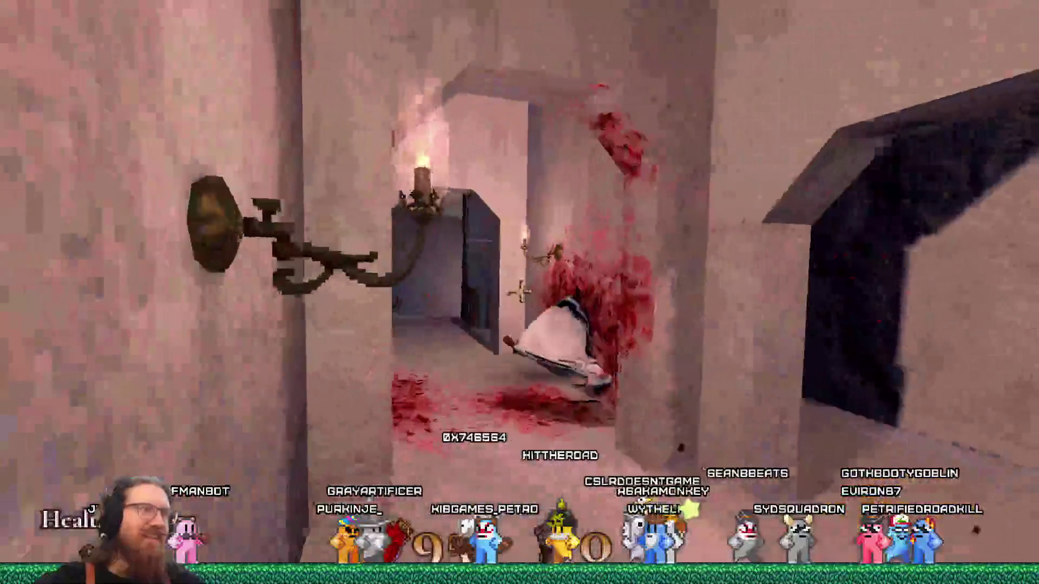
key("w")
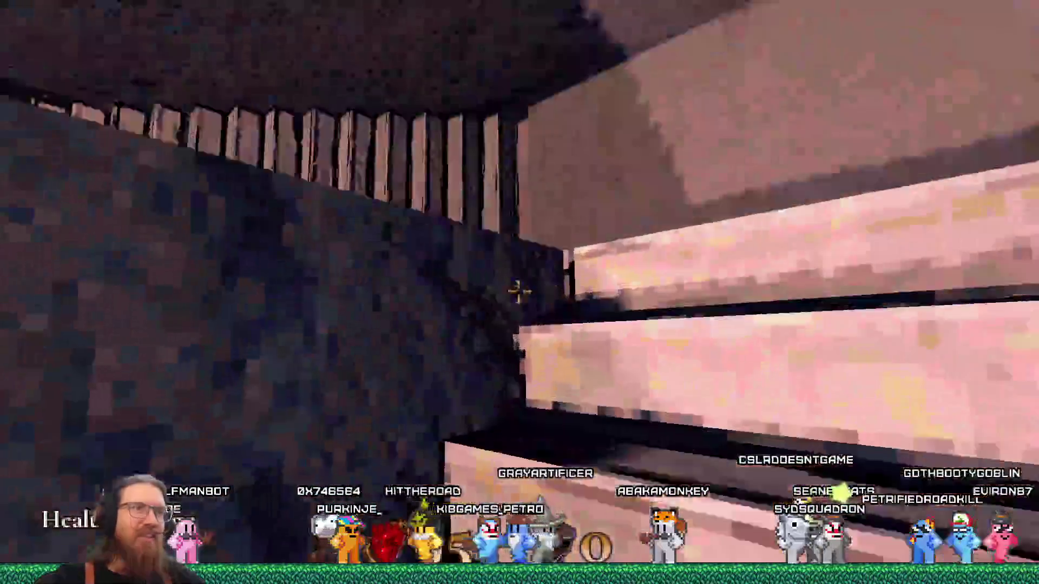
key("w")
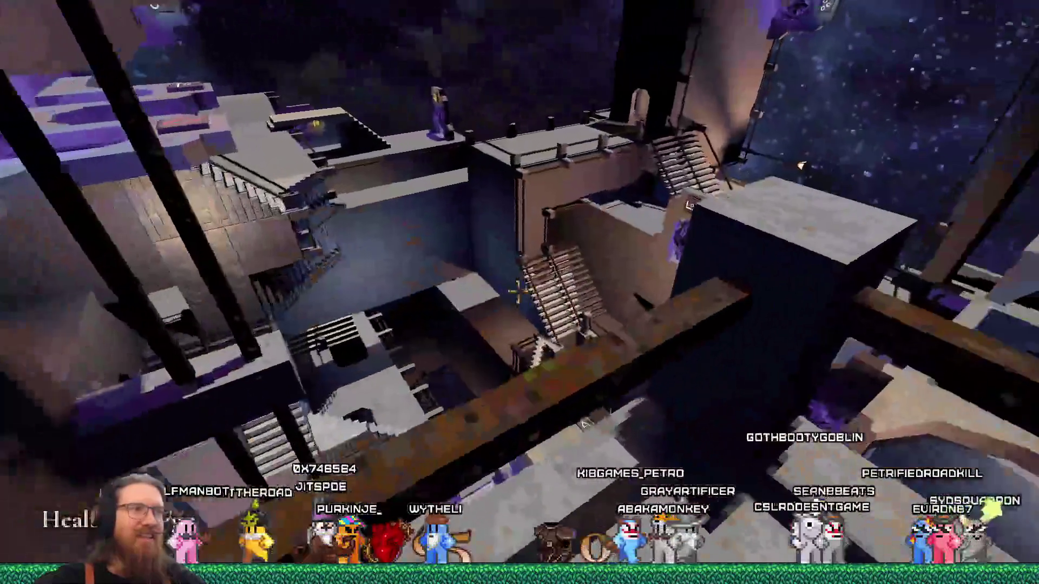
Drop to the purple portal and cross the portal hall into the next room
key("s")
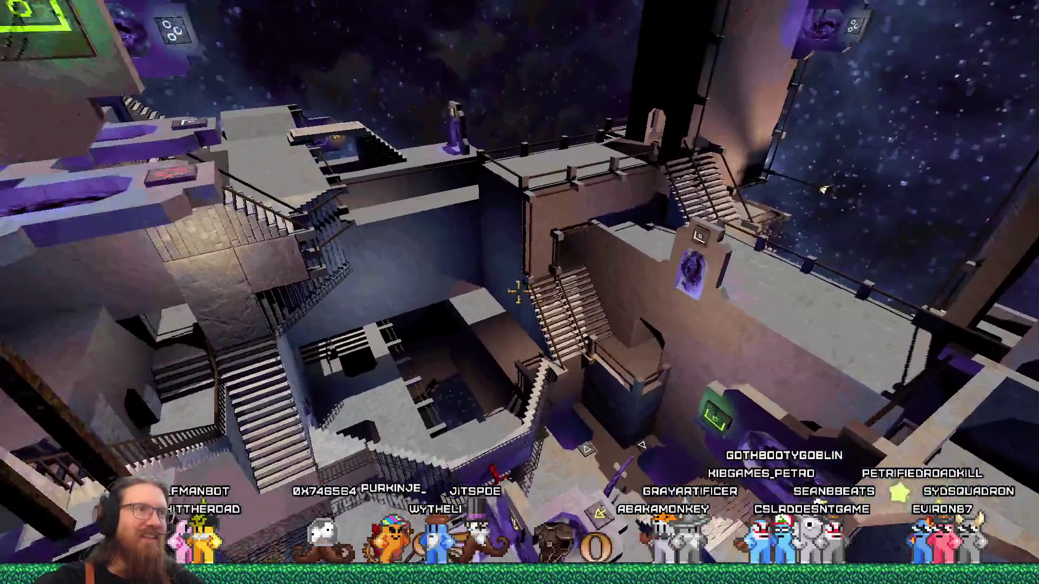
key("w")
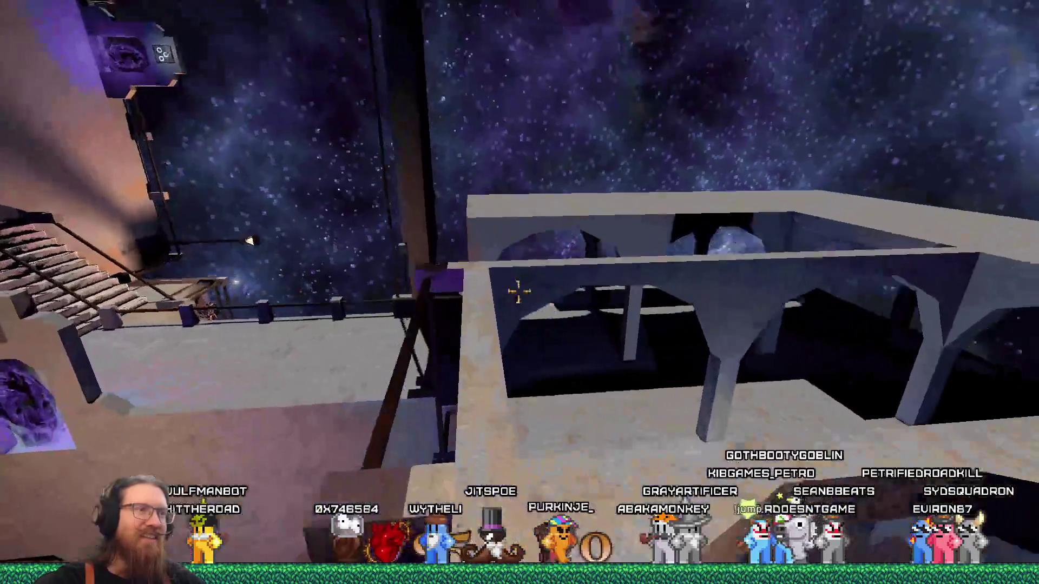
key("w")
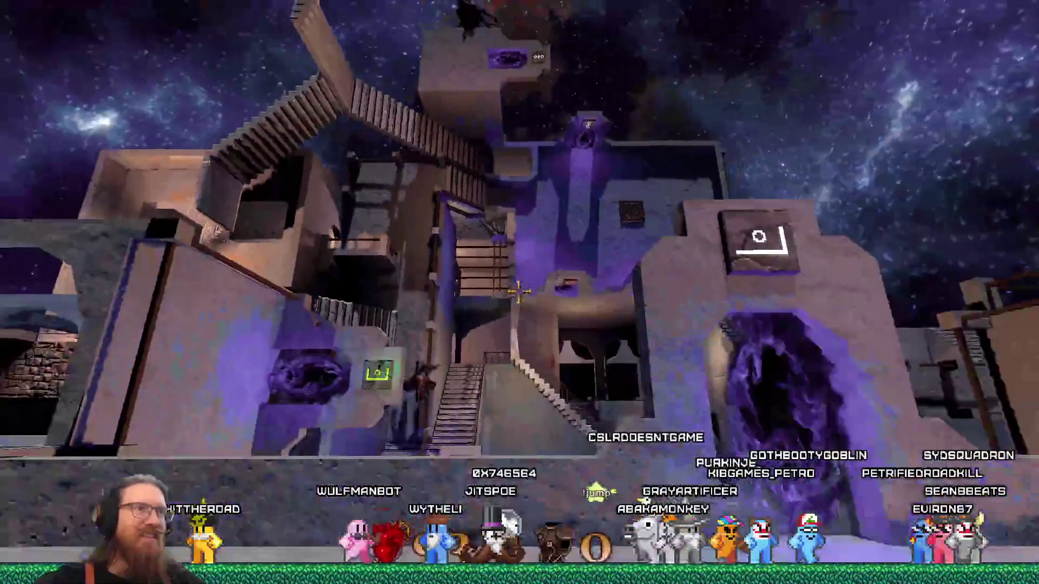
key("w")
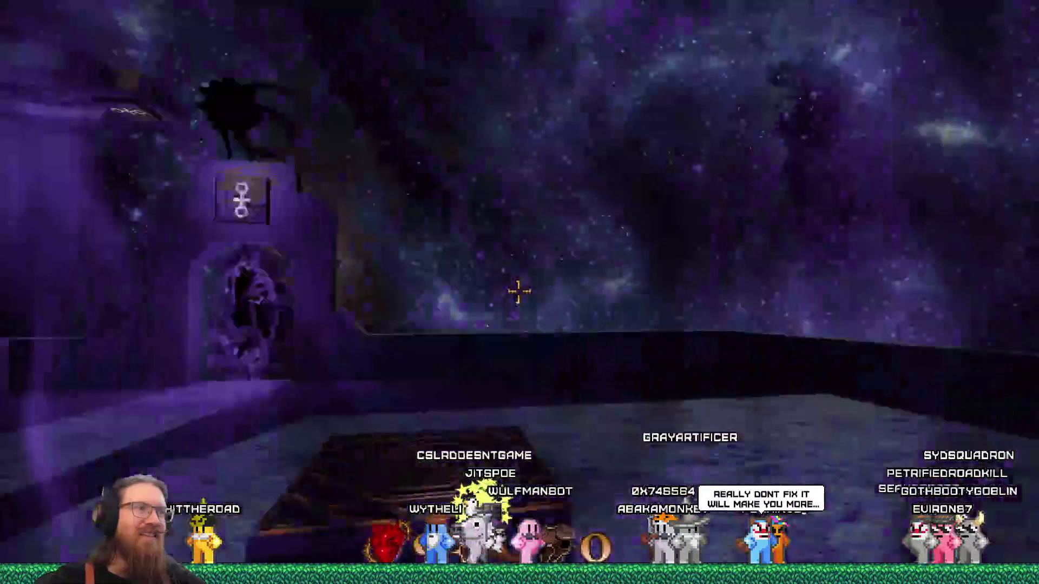
key("w")
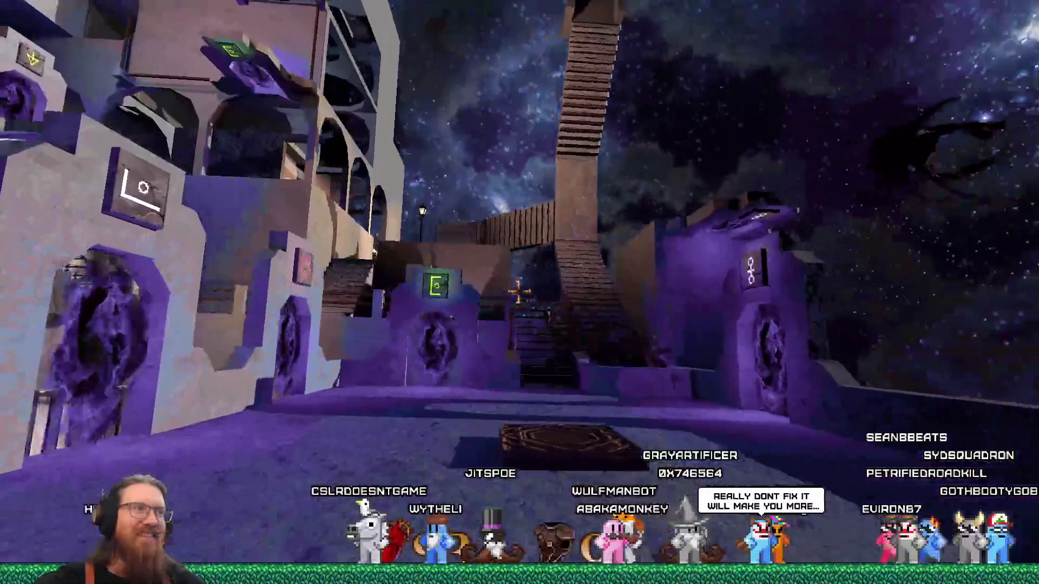
key("a")
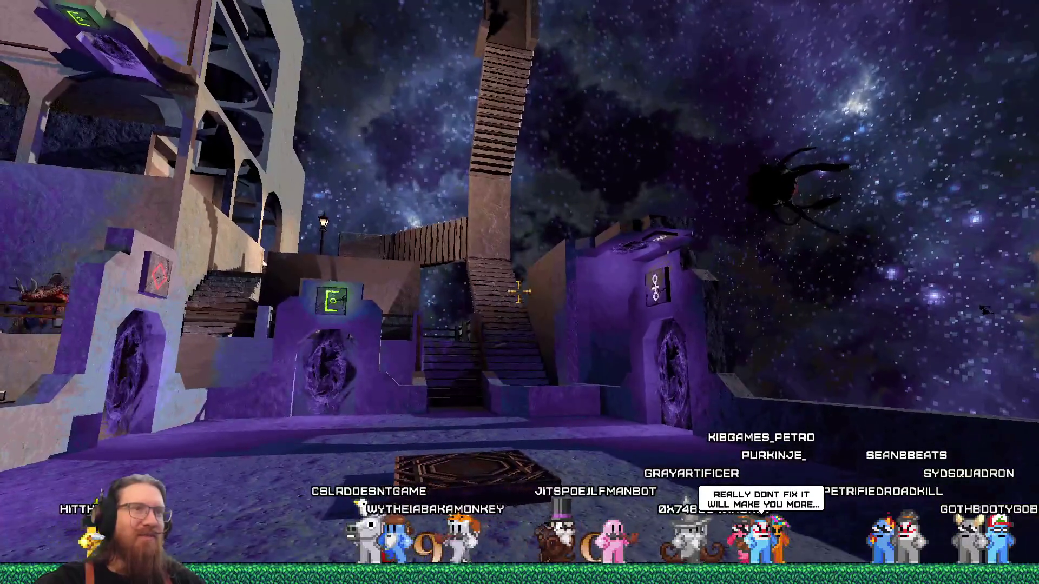
key("a")
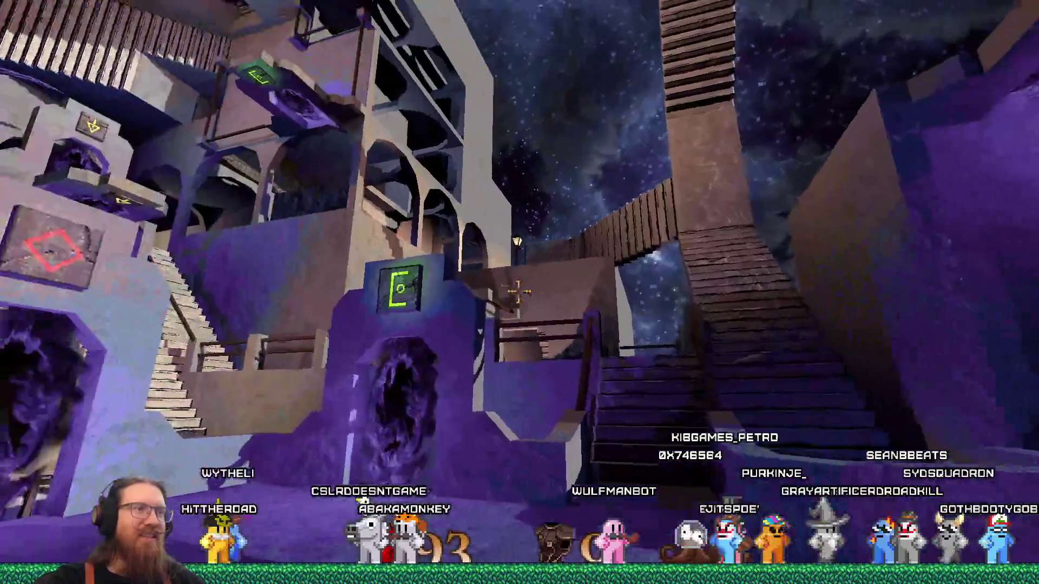
key("d")
key("w")
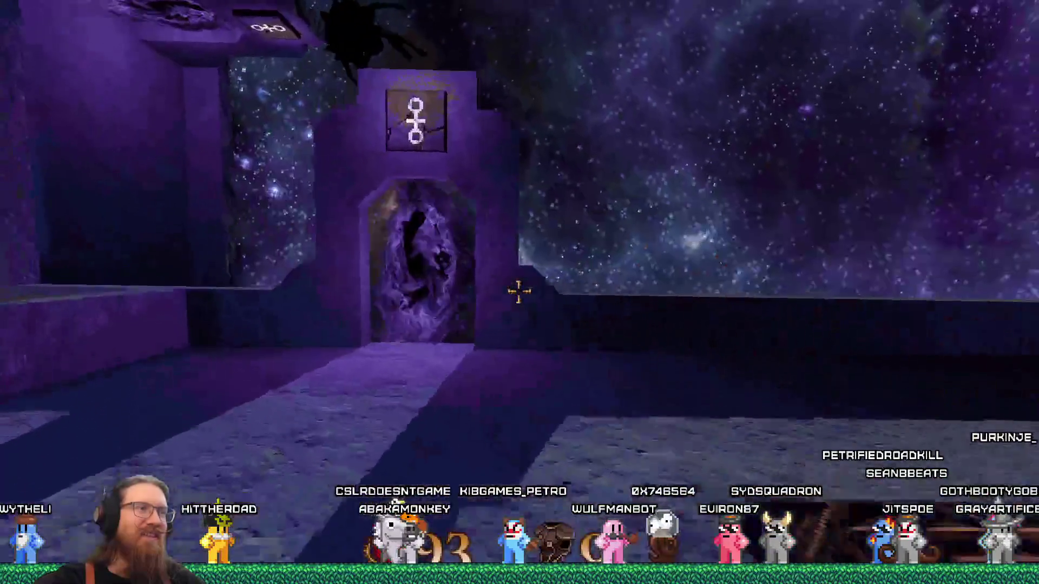
key("w")
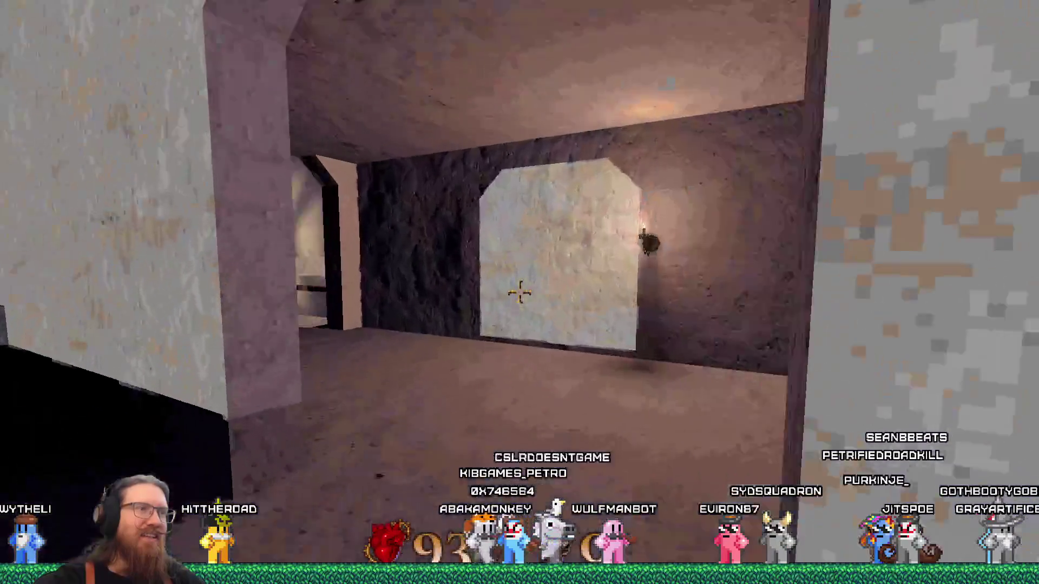
Go through the doorway, climb the tall staircase and walk the tower walkway to another staircase
key("w")
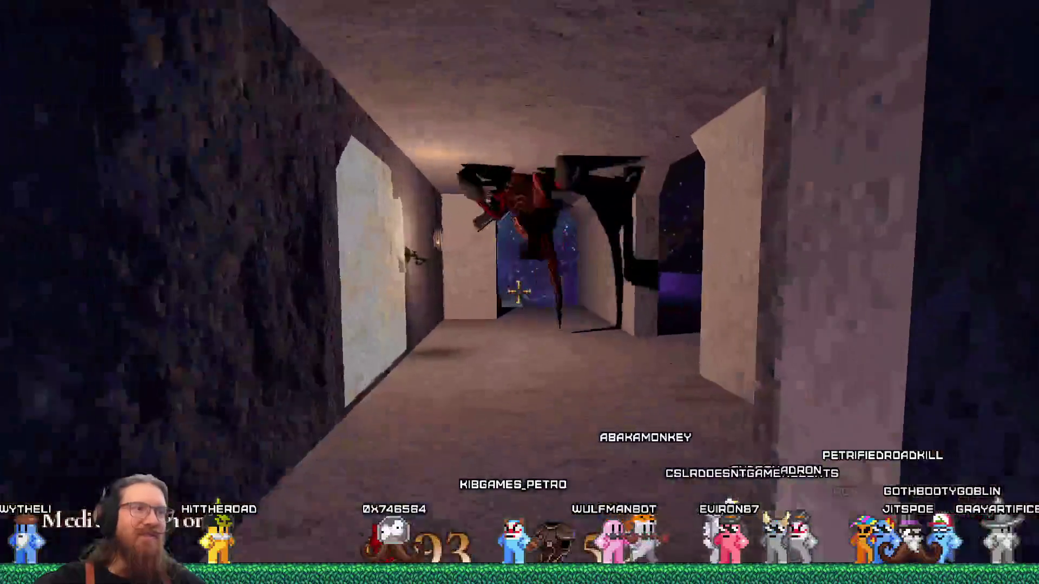
key("w")
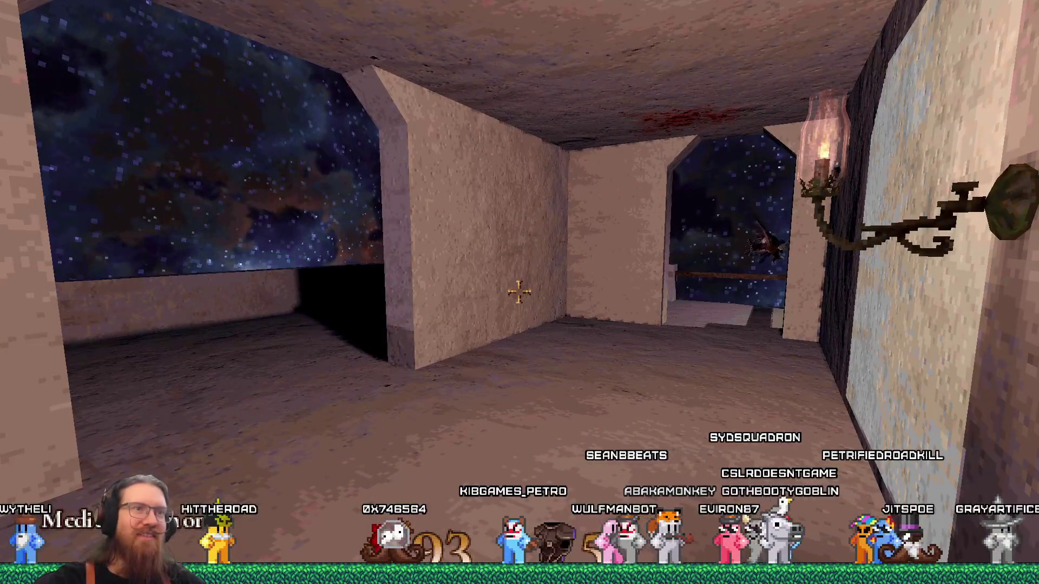
key("w")
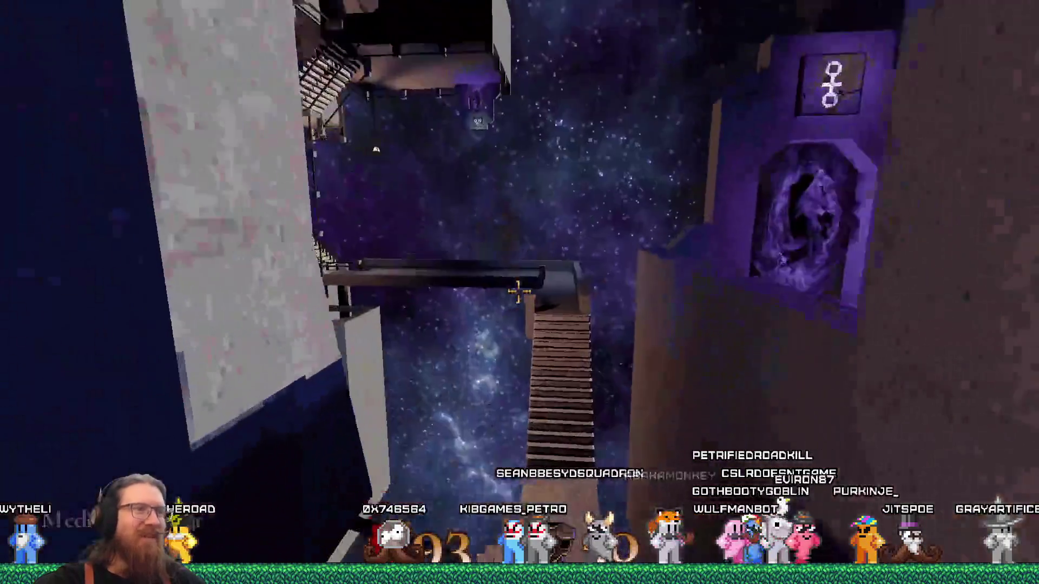
key("w")
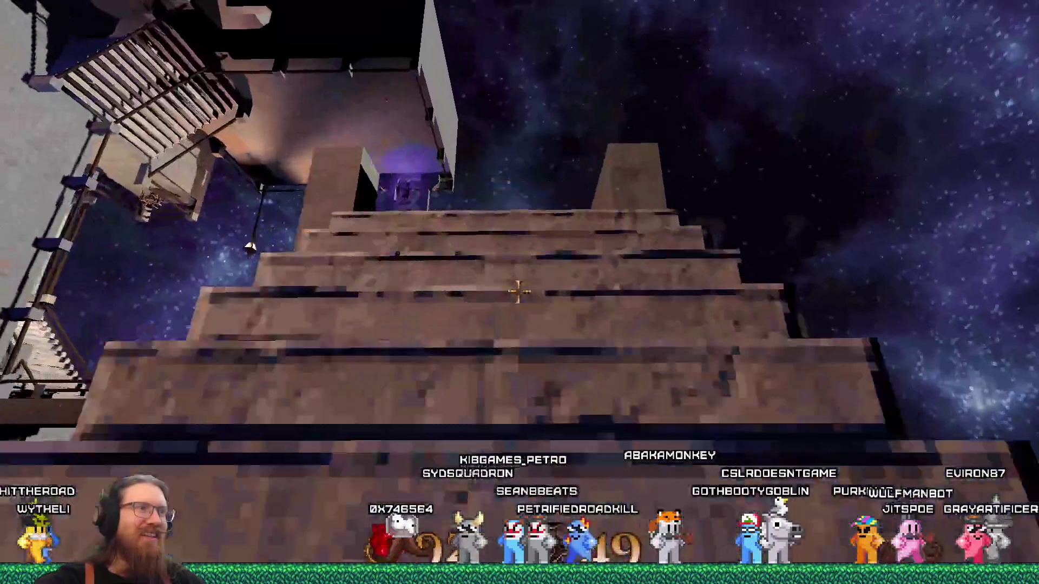
key("w")
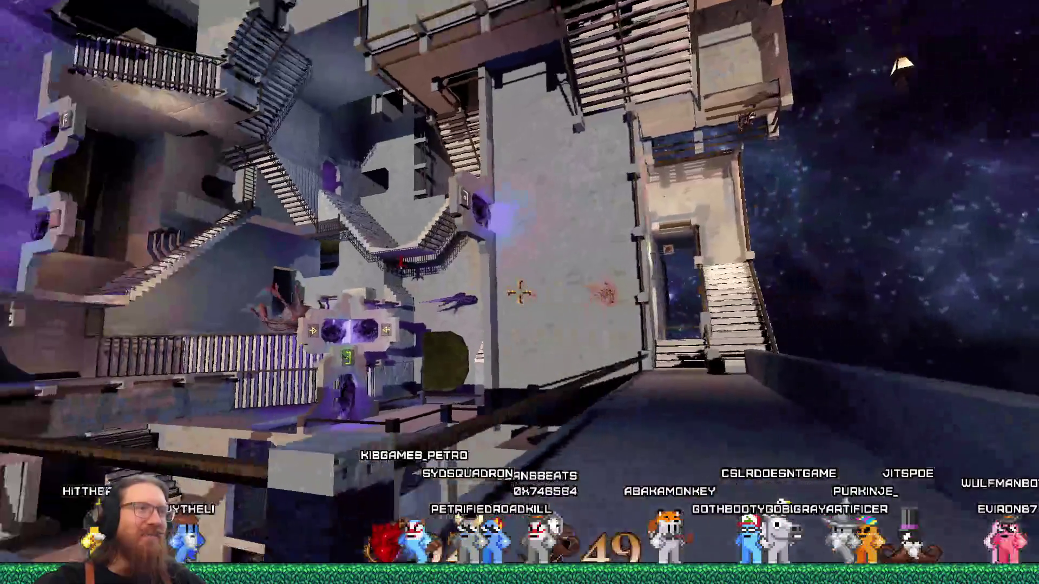
key("w")
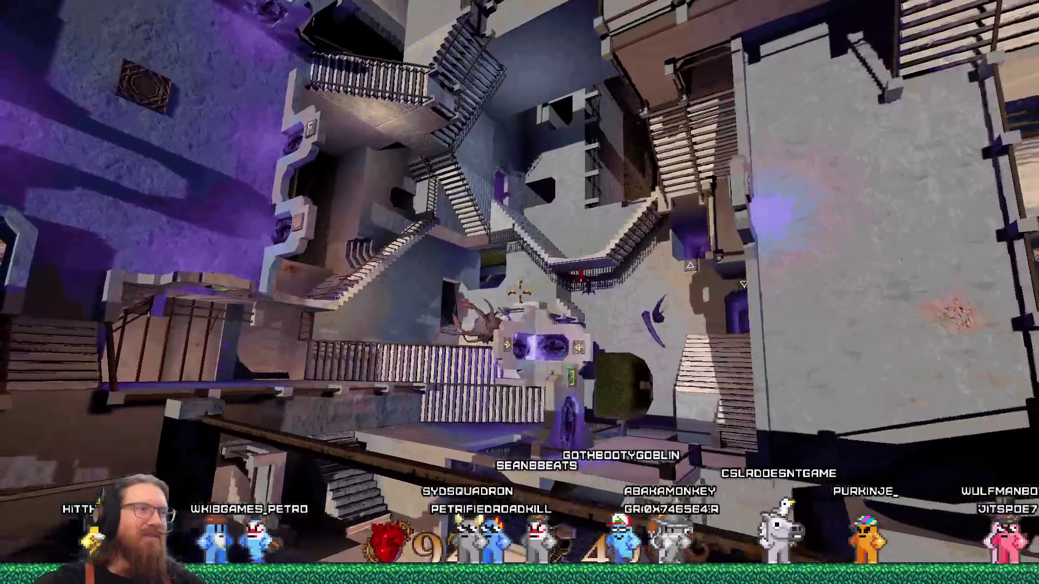
key("w")
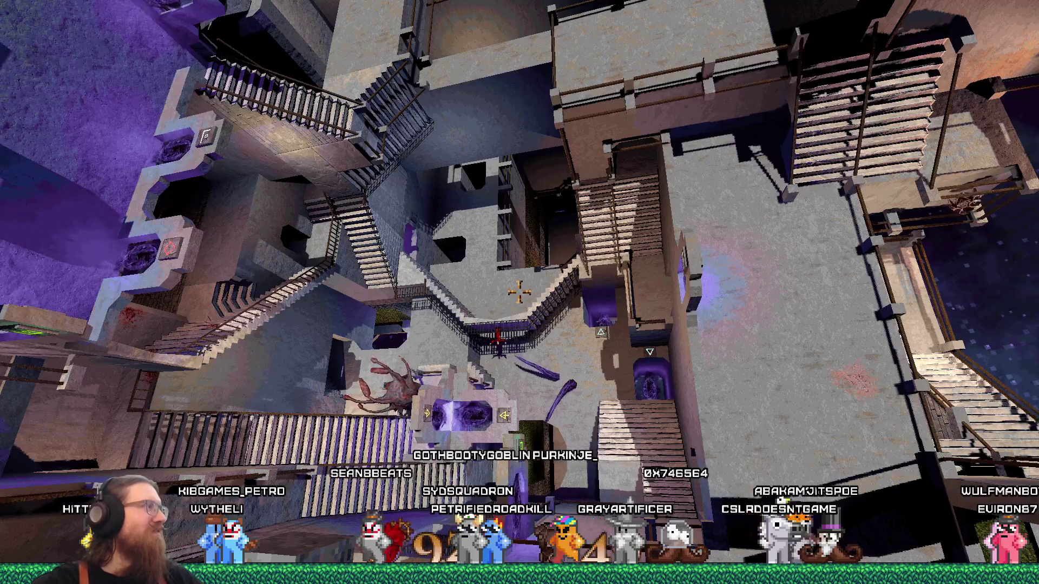
key("w")
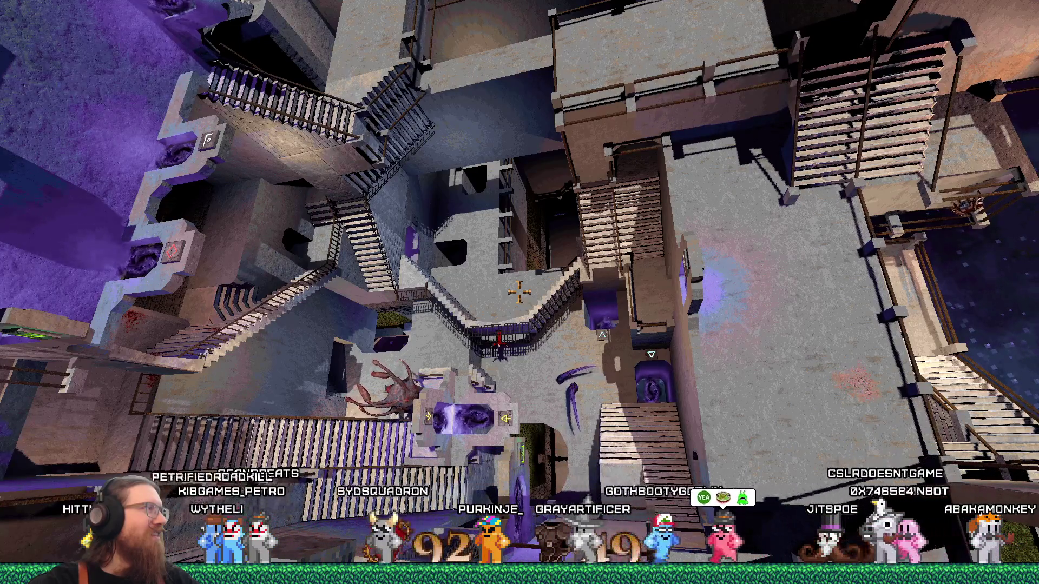
key("w")
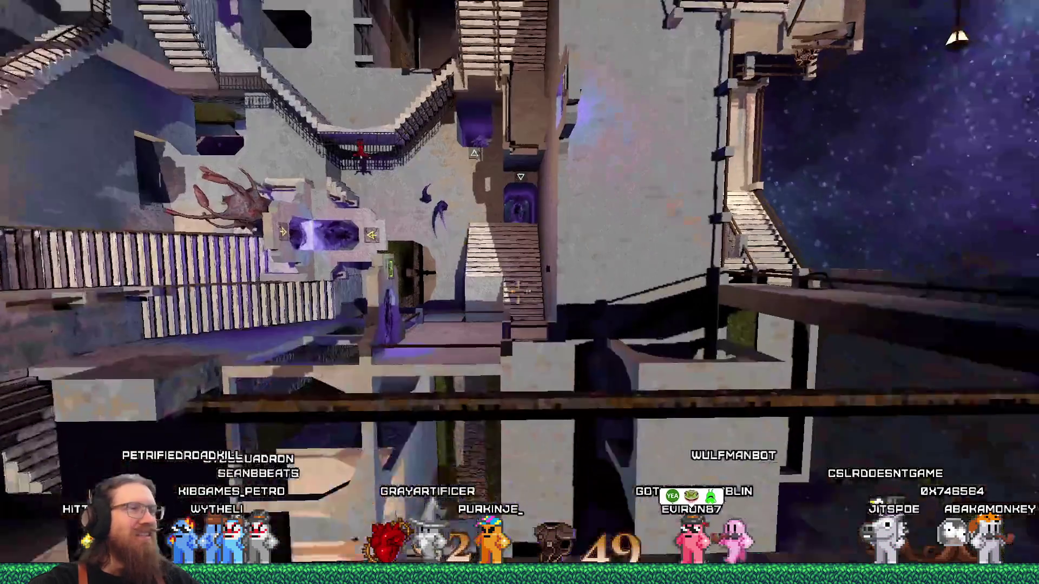
key("w")
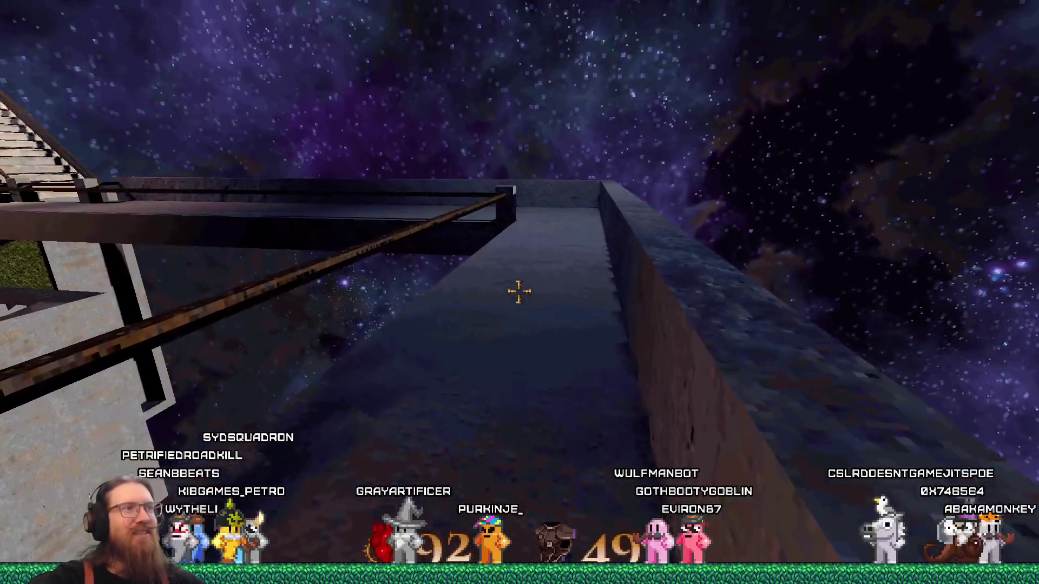
key("w")
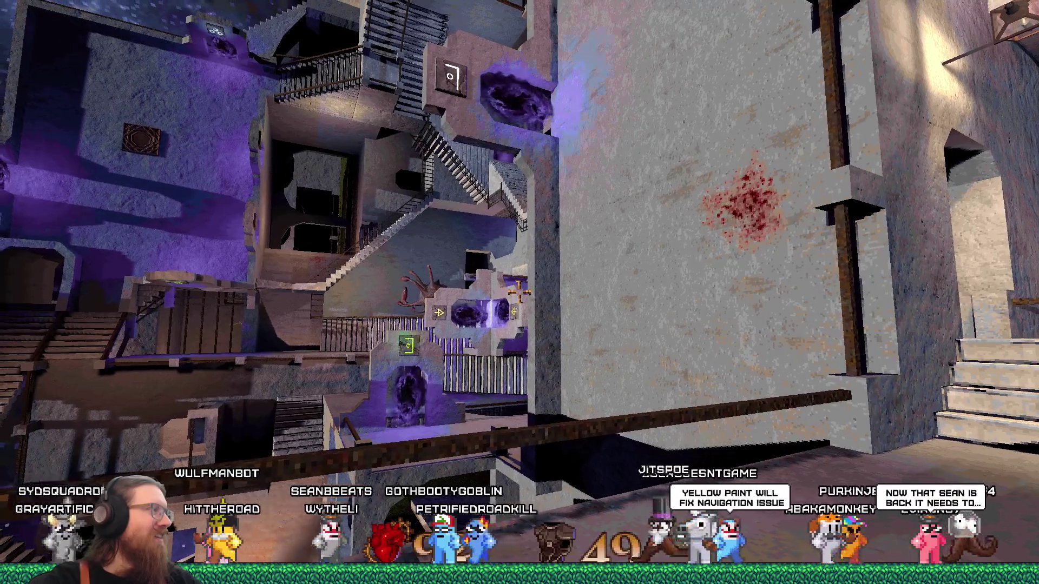
Walk up the stairs, past the hedge courtyard, lamp post and portal corridor, to the doorway under the roulette wheel
key("w")
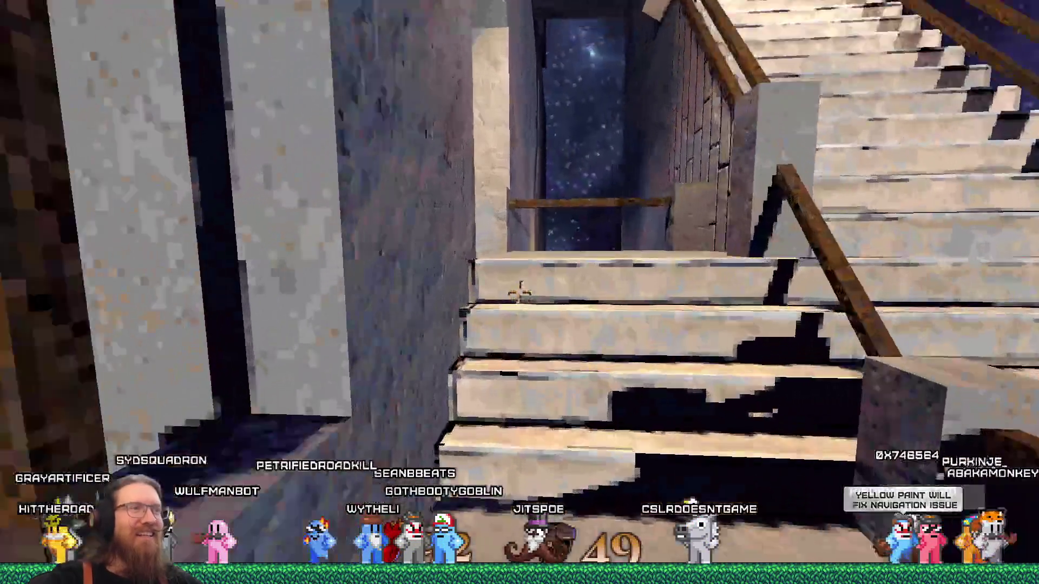
key("w")
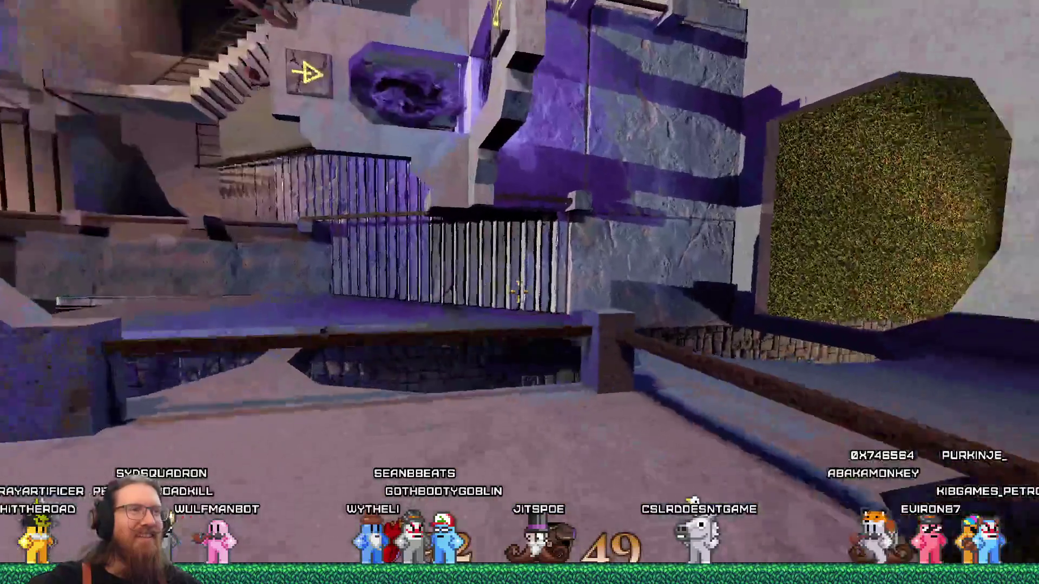
key("w")
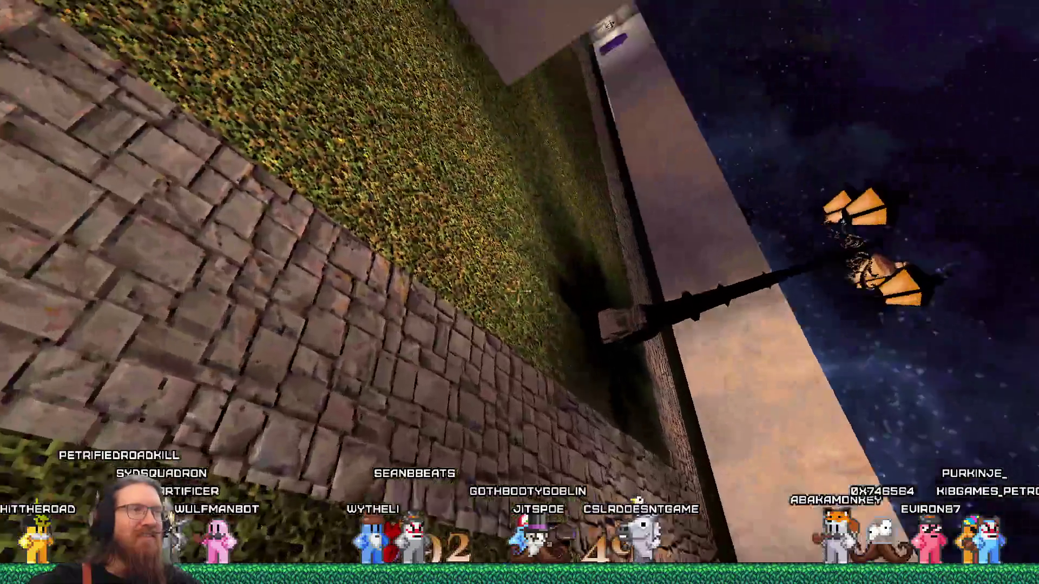
key("w")
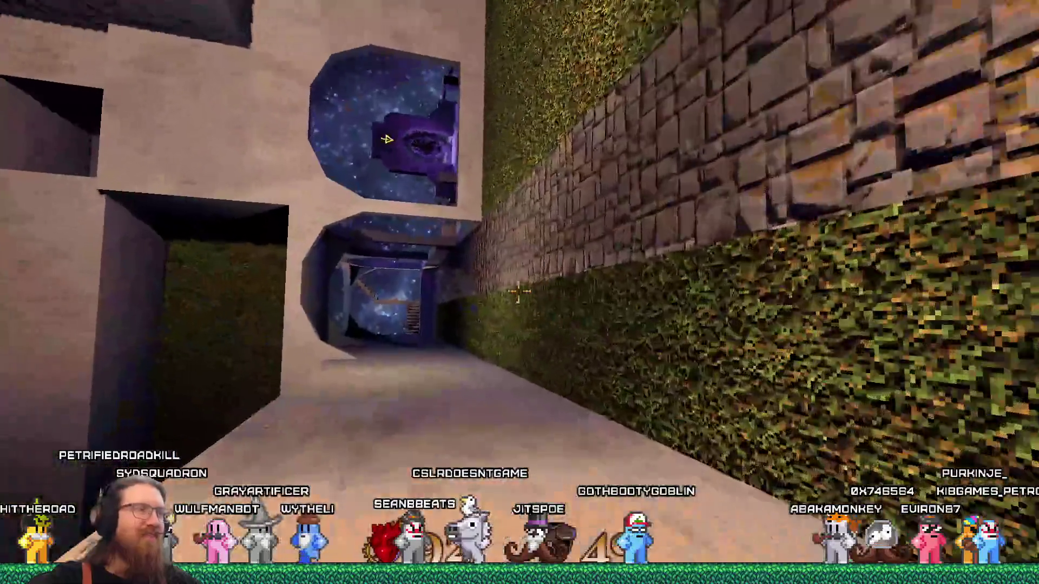
key("w")
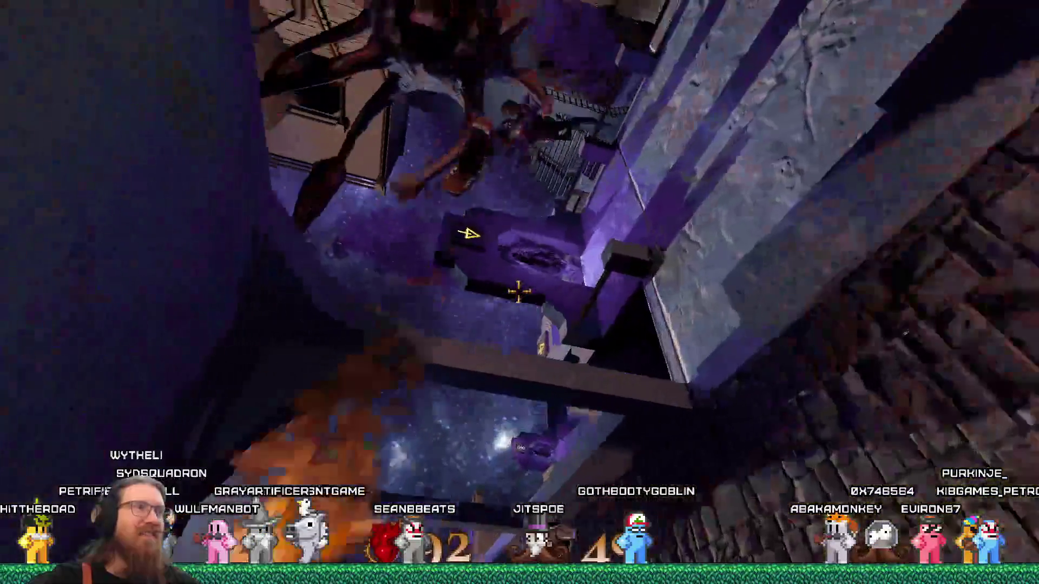
key("w")
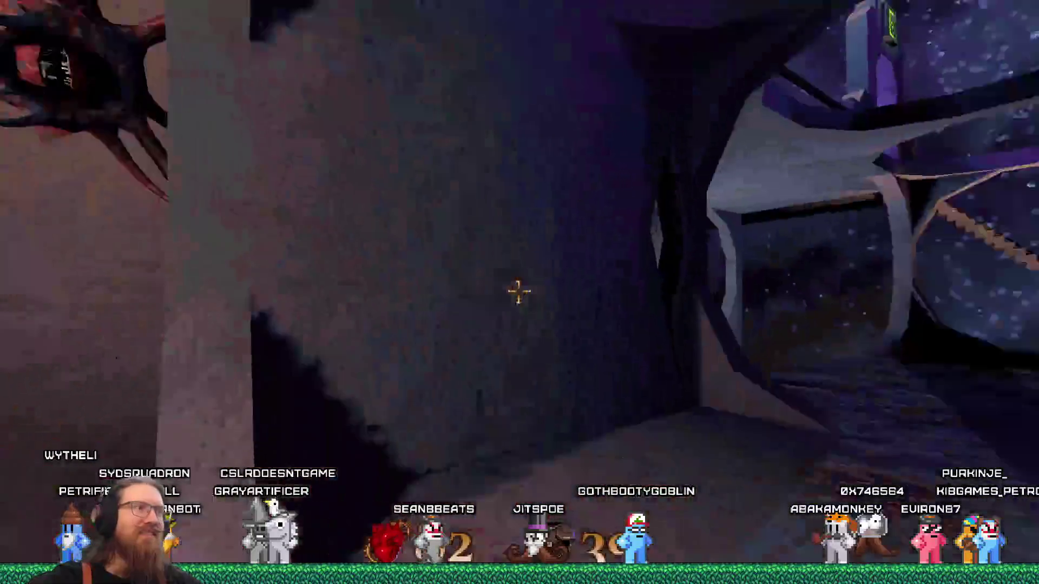
key("w")
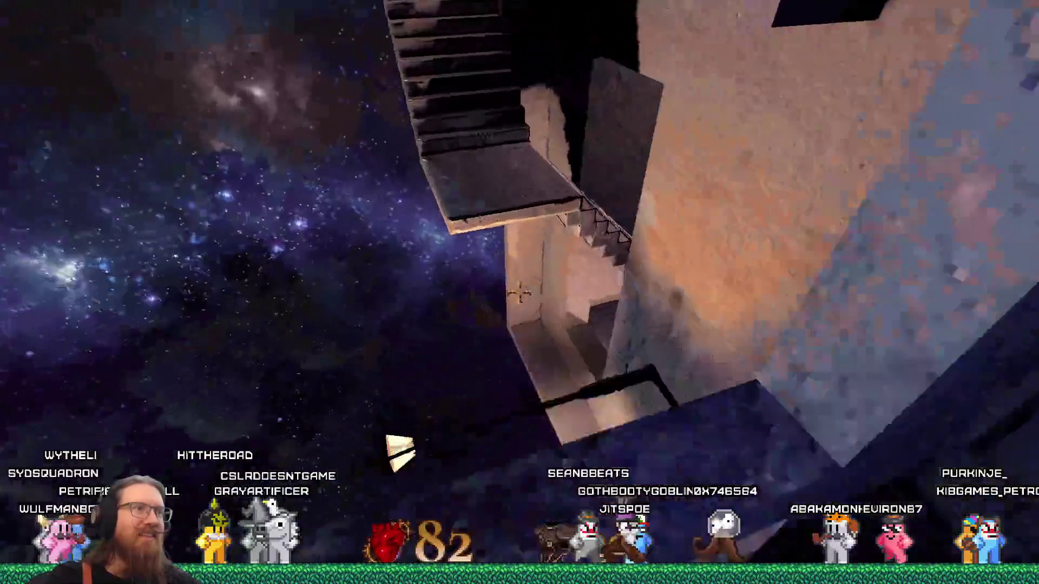
key("w")
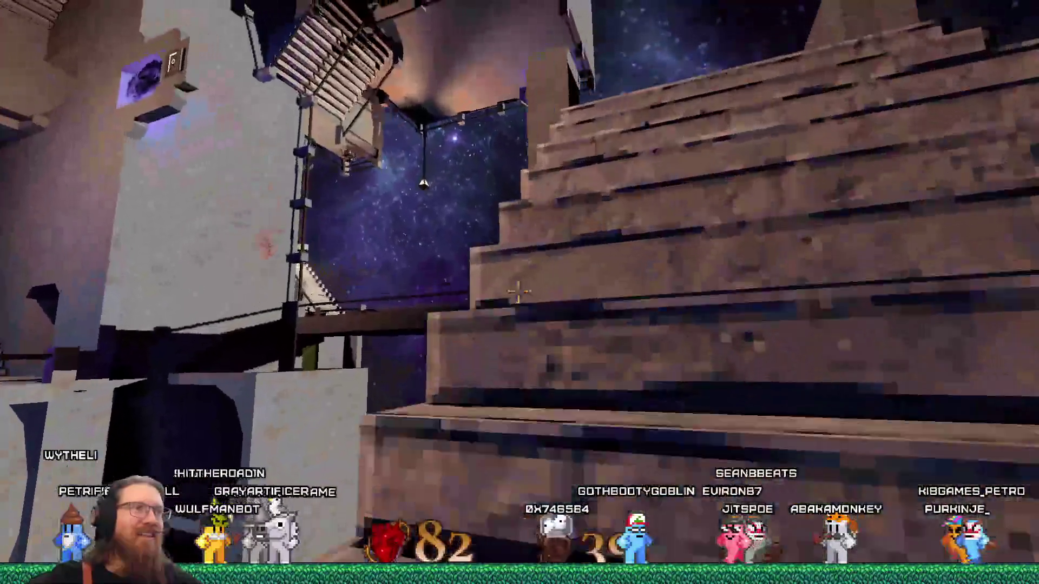
key("w")
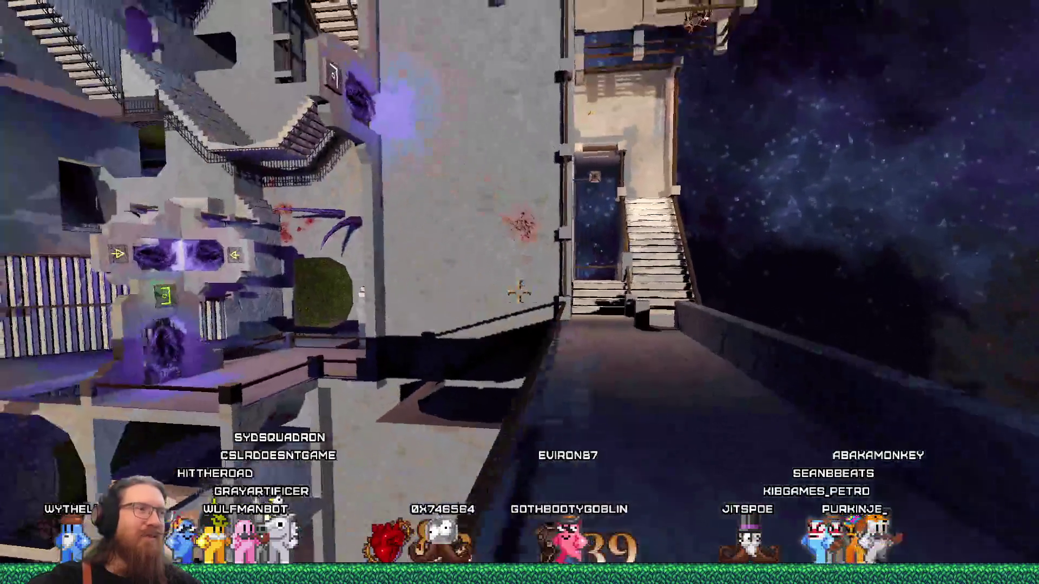
key("w")
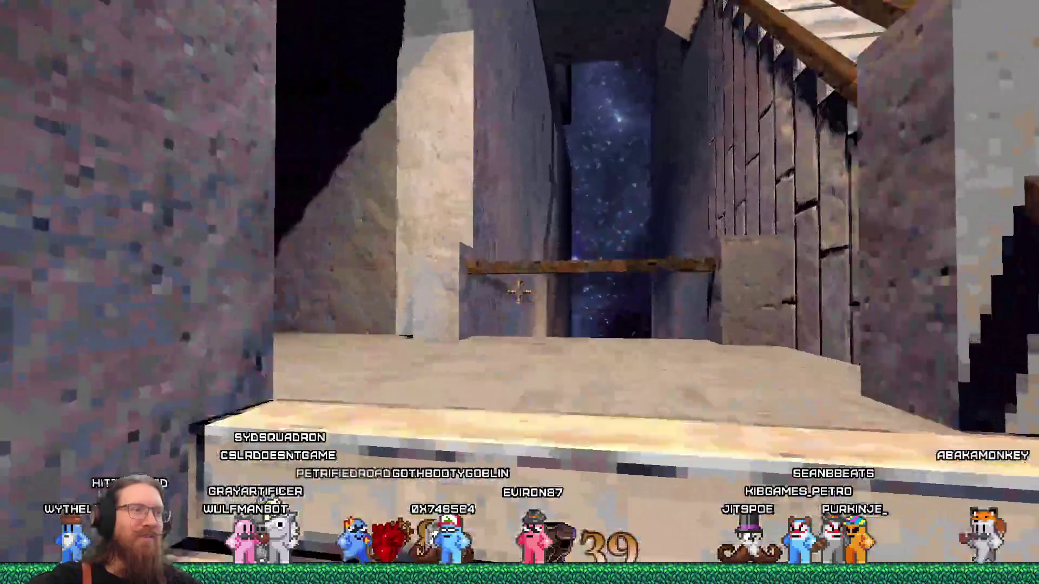
Climb to the doorway beneath the roulette wheel and pass through into the open area
key("w")
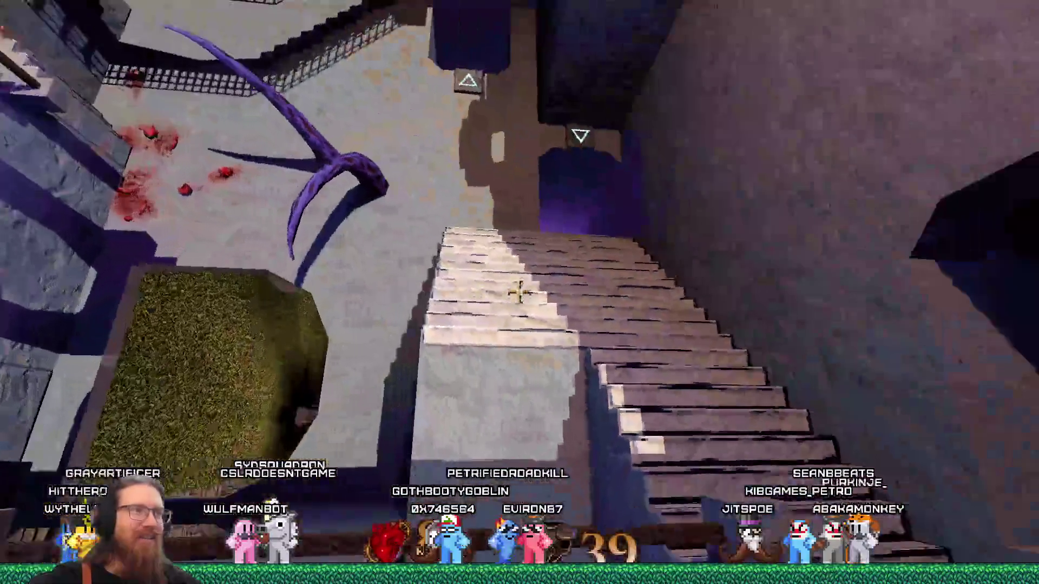
key("w")
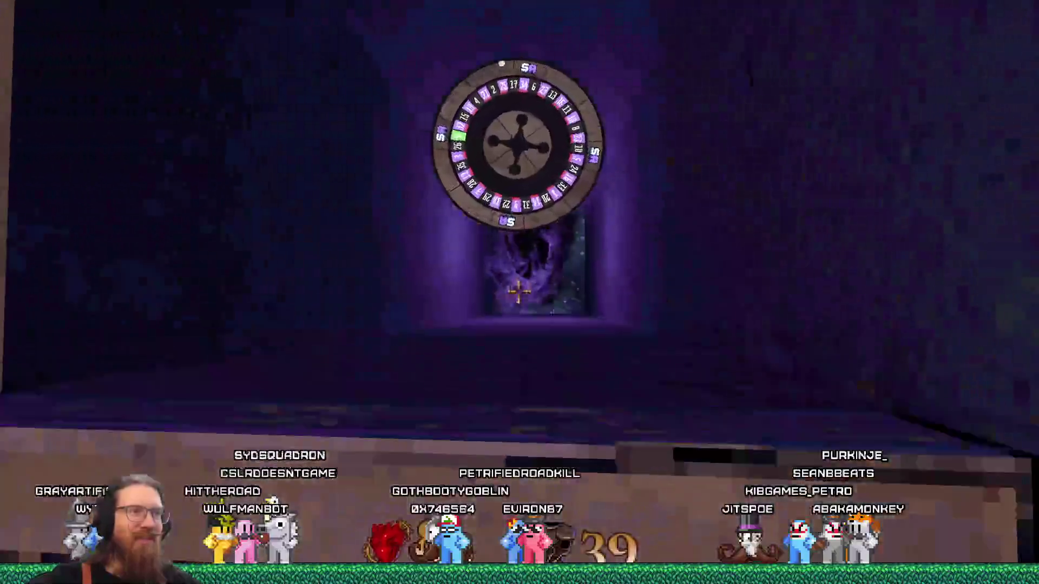
key("w")
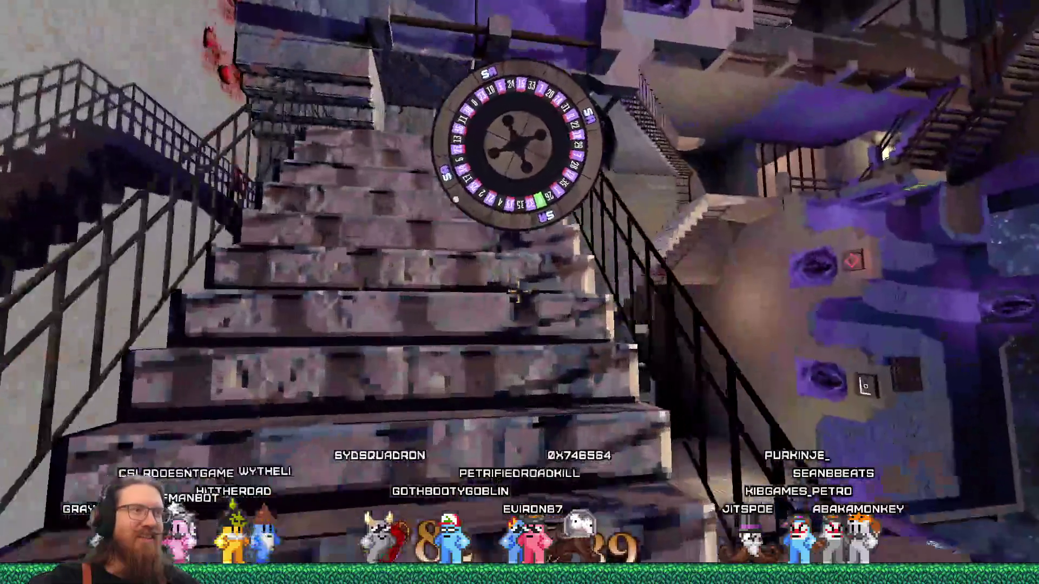
key("w")
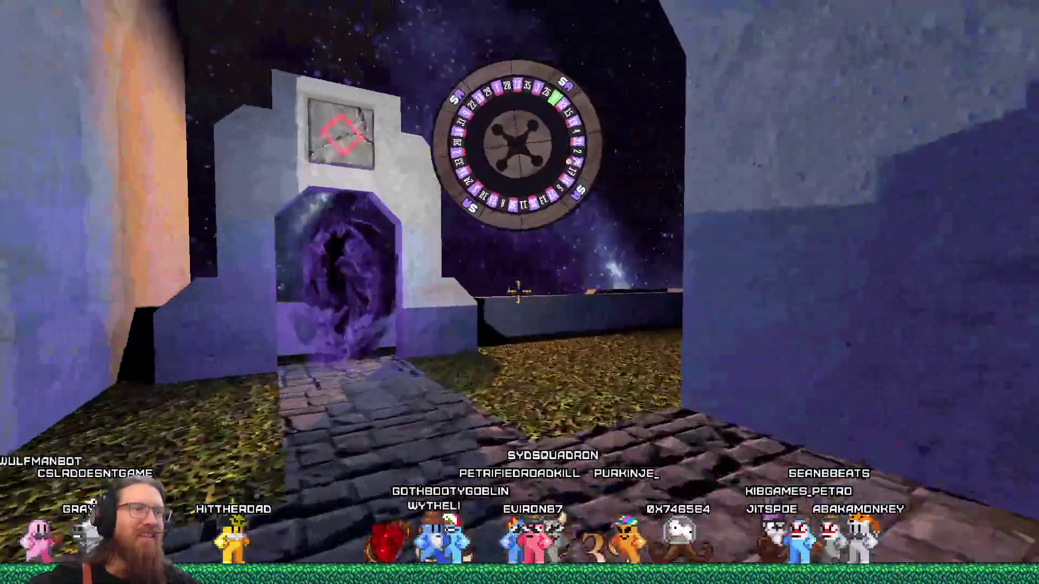
key("w")
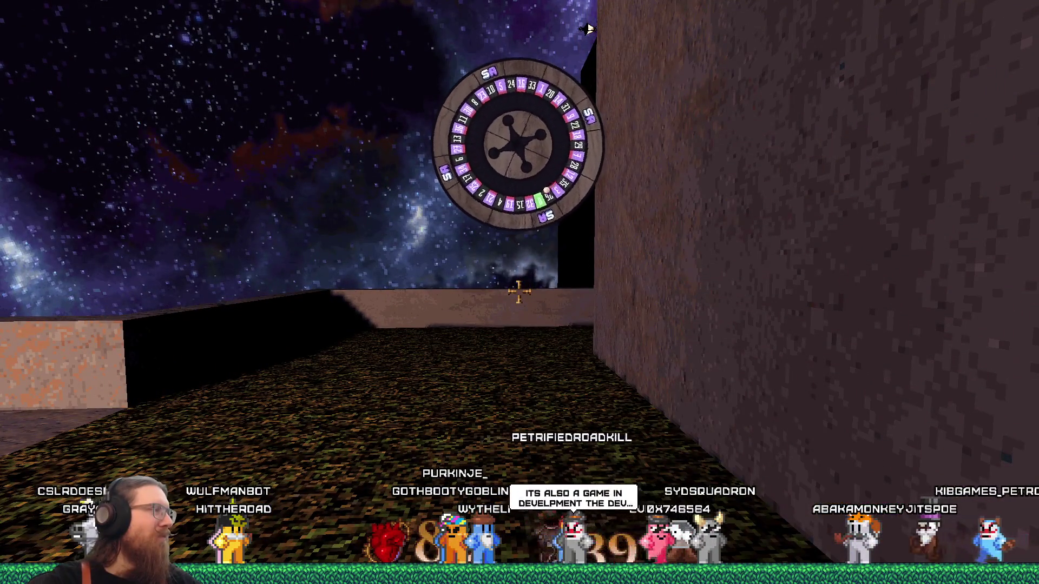
Turn back and walk down the corridor to stand facing the purple portal archway
key("Right")
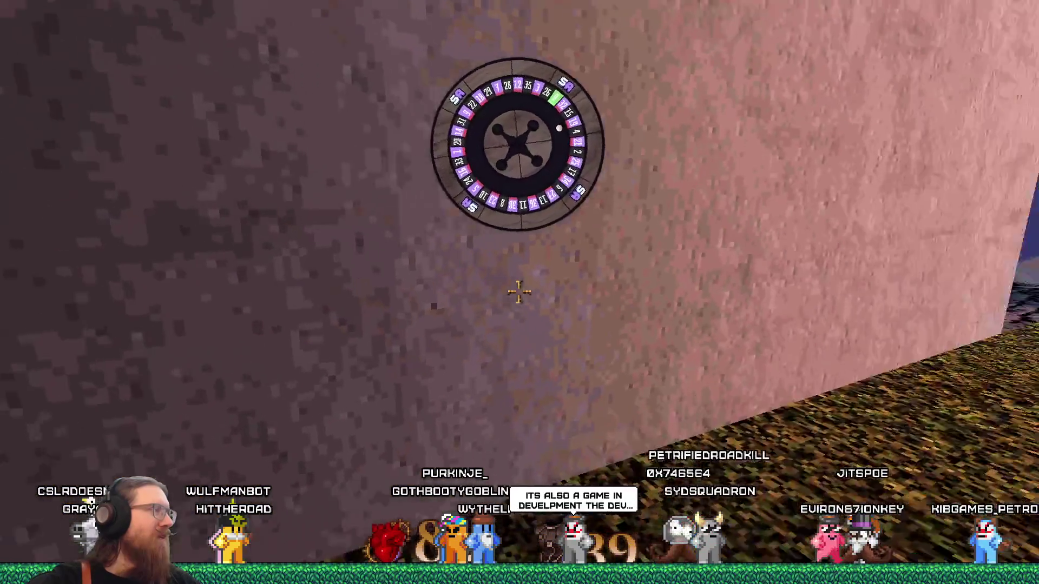
key("Left")
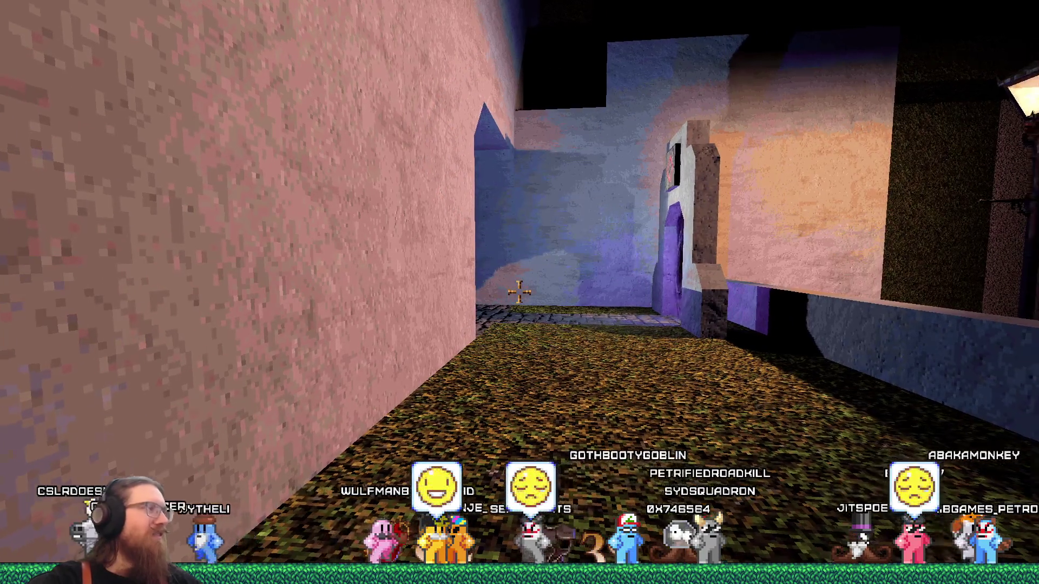
key("w")
key("Right")
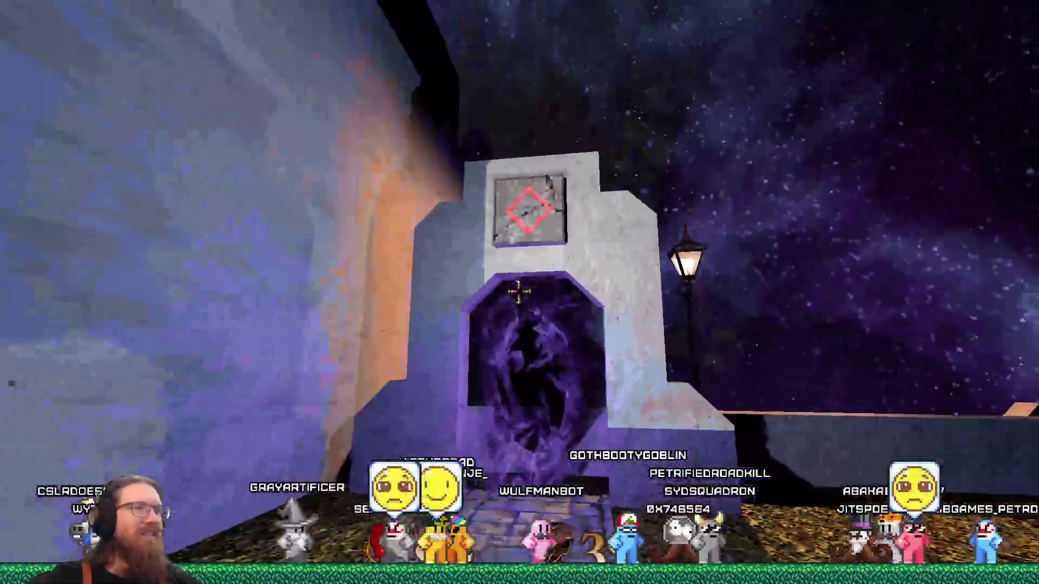
key("Left")
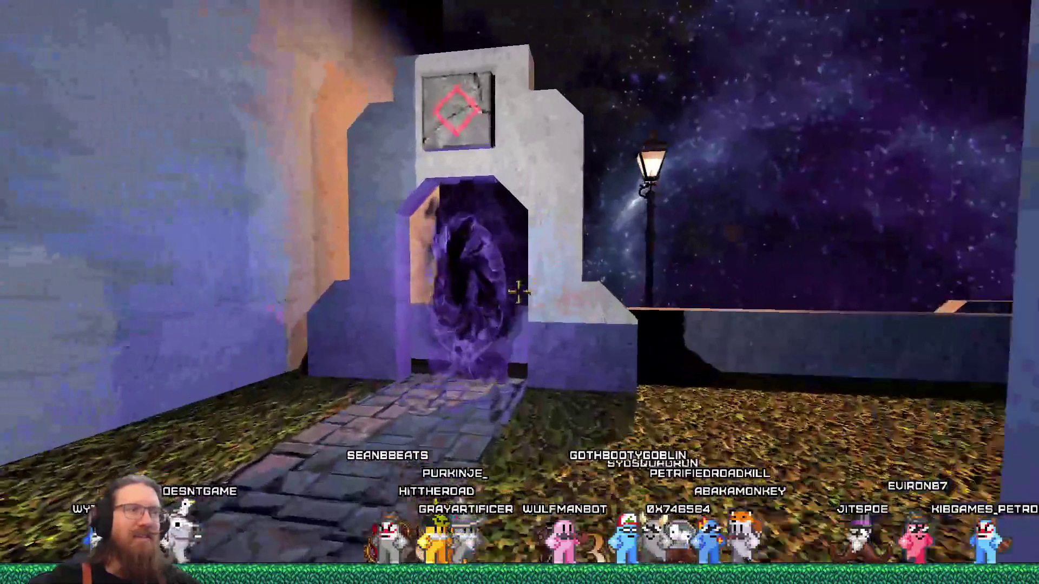
Teleport through the portal, look across the hub, and enter the purple portal into a new area
key("w")
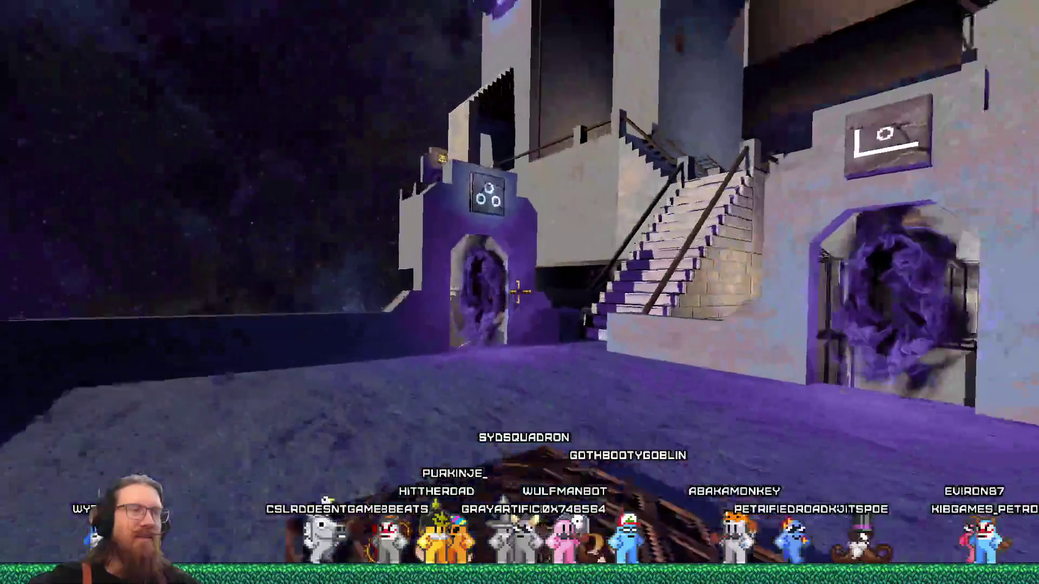
key("Right")
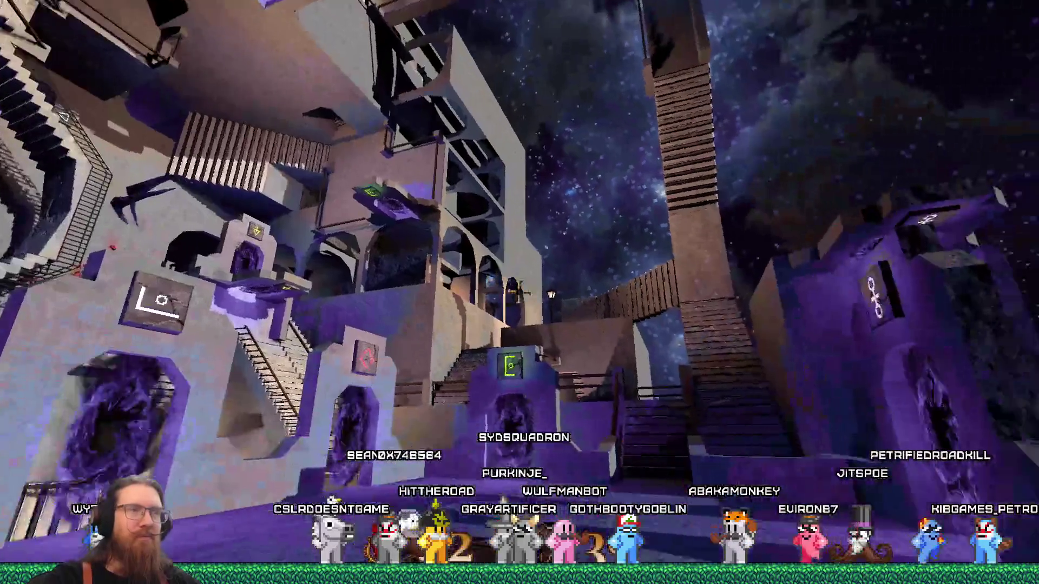
key("Right")
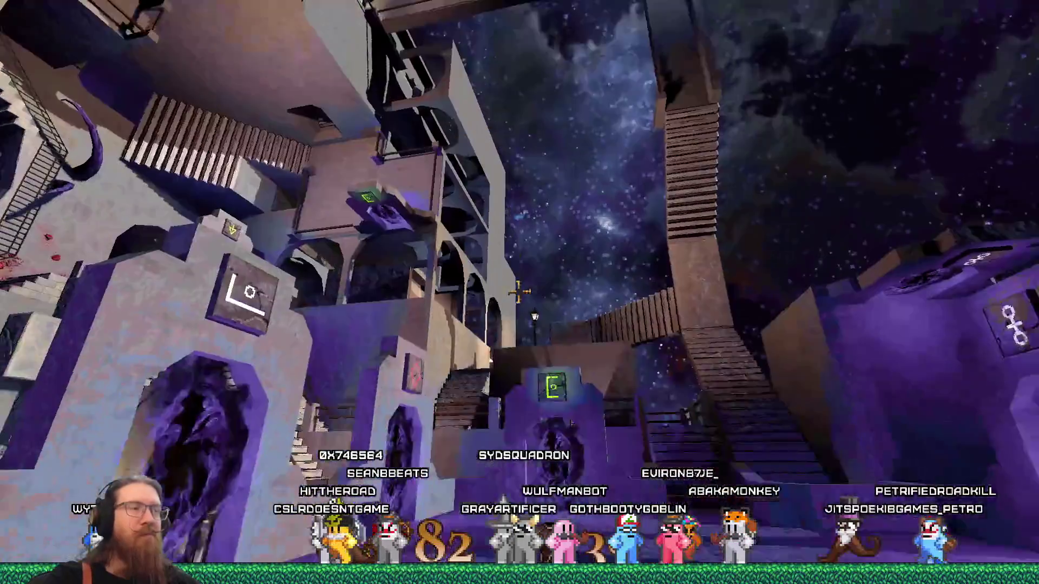
key("w")
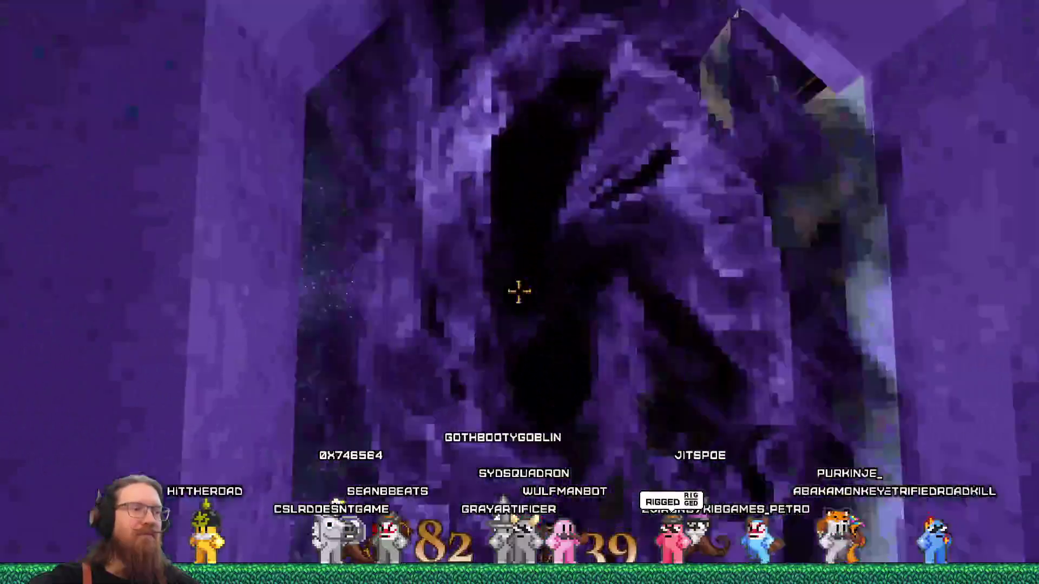
key("w")
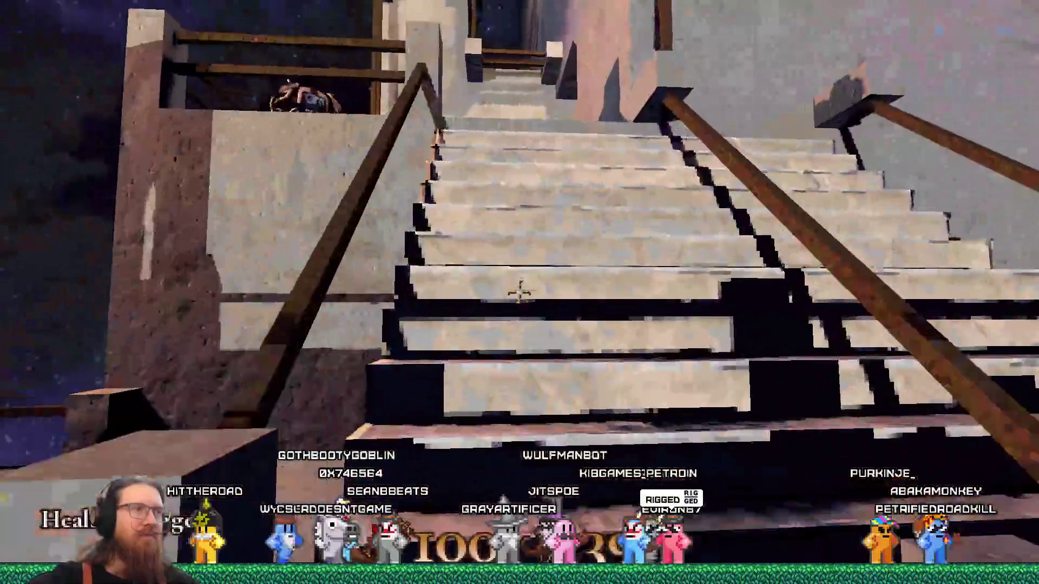
key("Left")
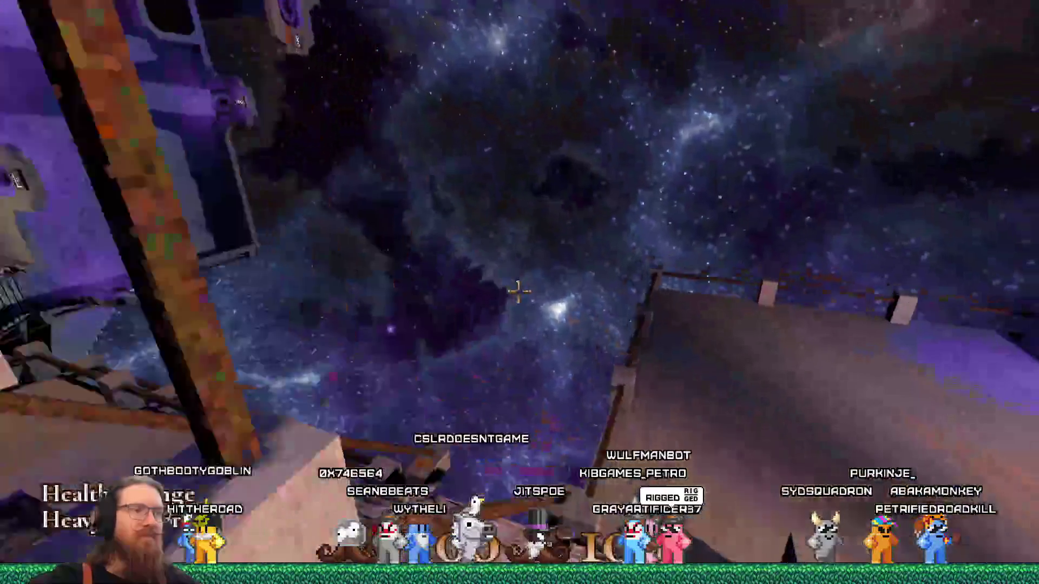
key("w")
key("w")
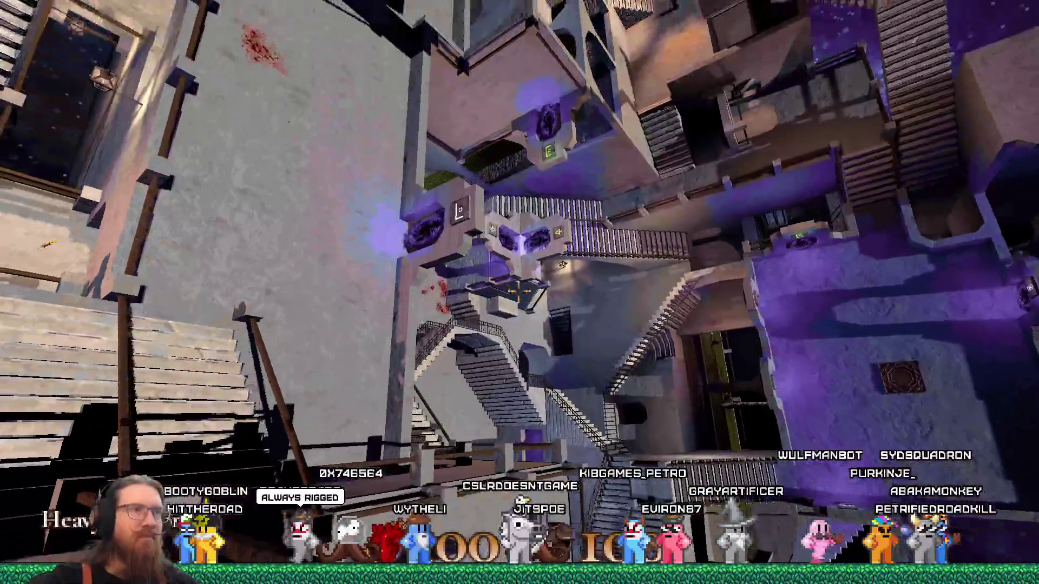
Cross the moonlit walkway and courtyard to the purple-lit archway street with the lamp post
key("Right")
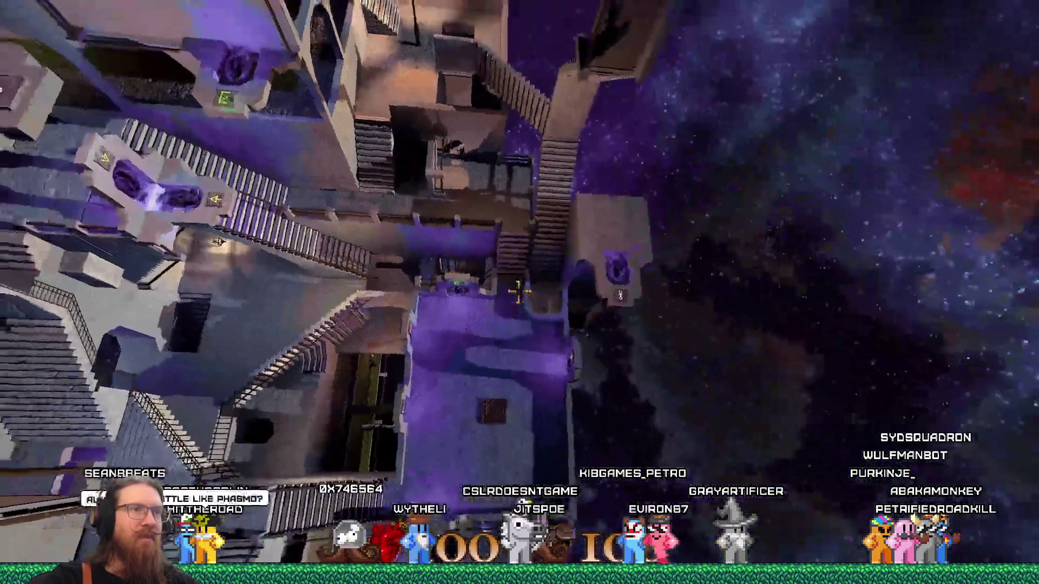
key("Right")
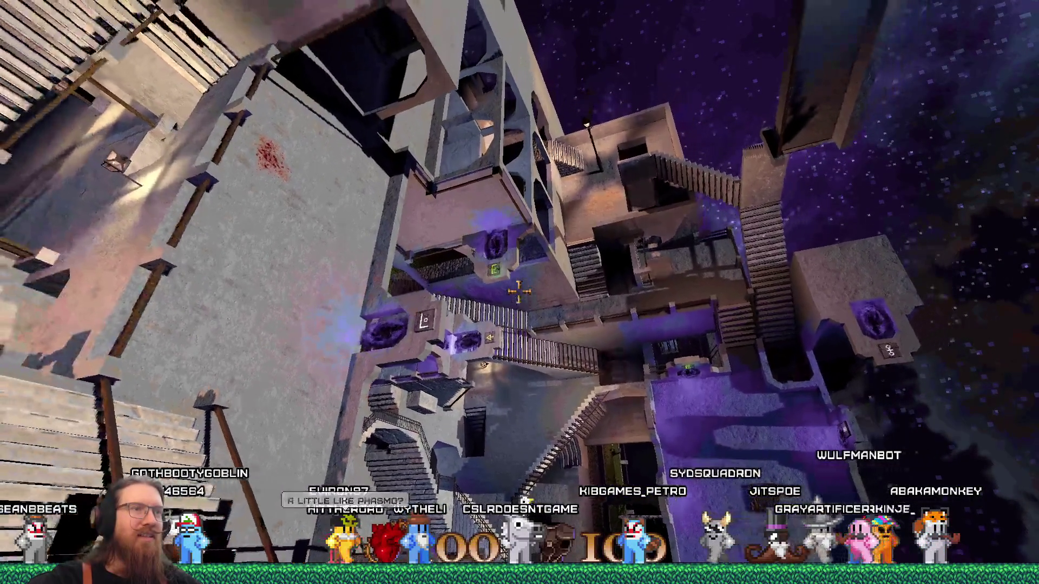
key("Left")
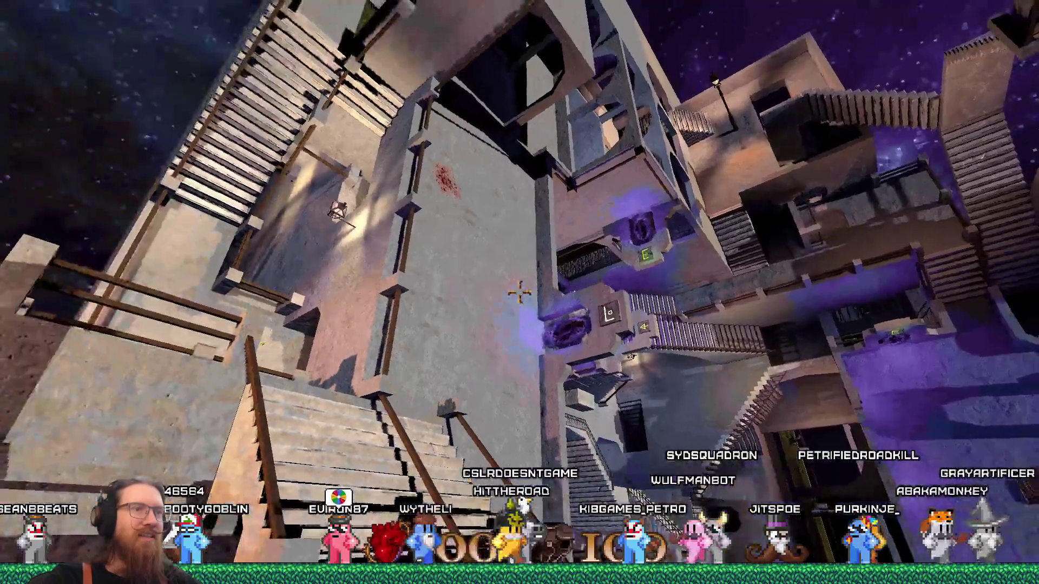
key("Right")
key("Right")
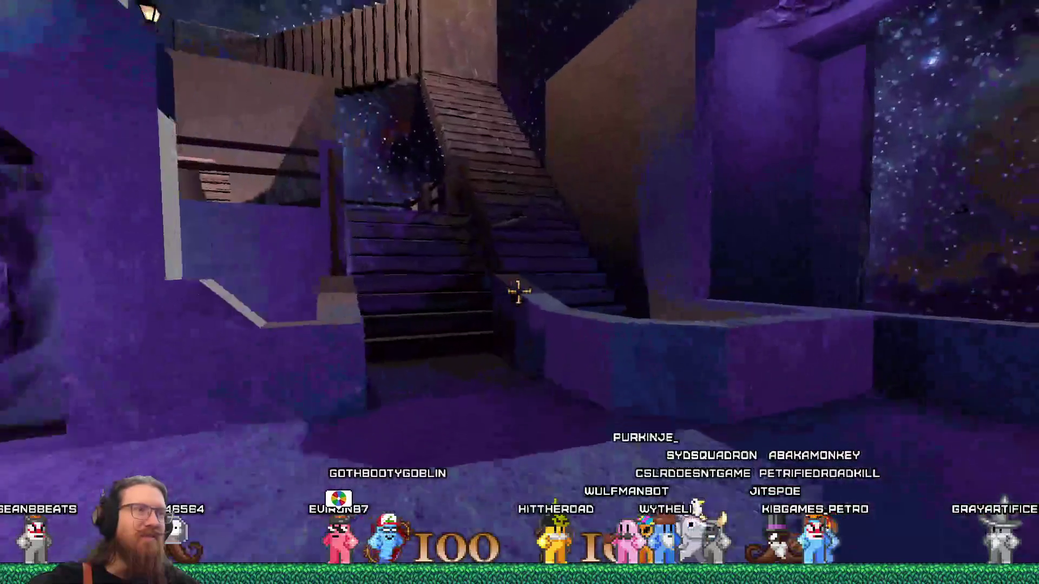
key("Up")
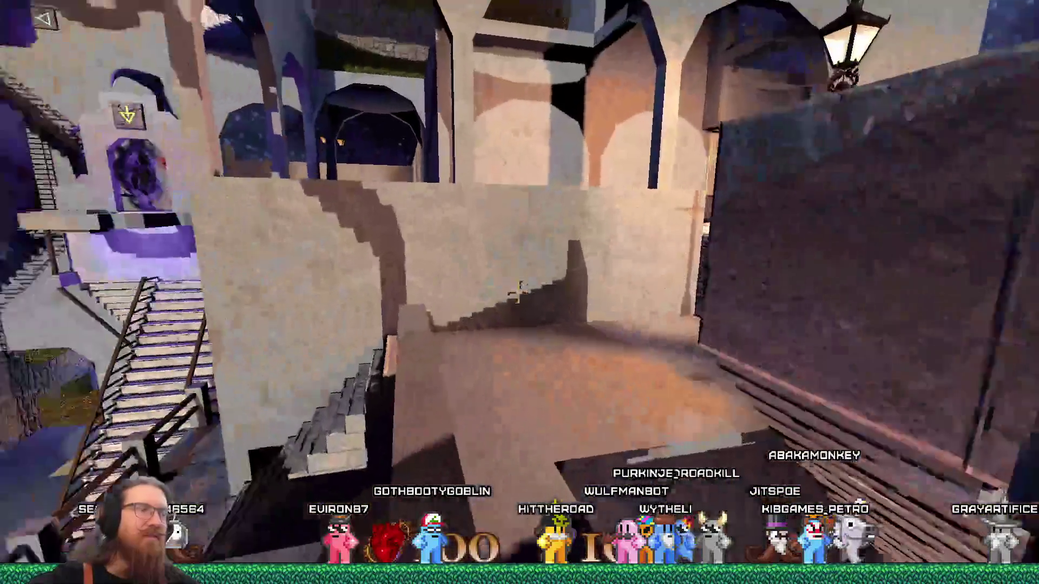
key("Up")
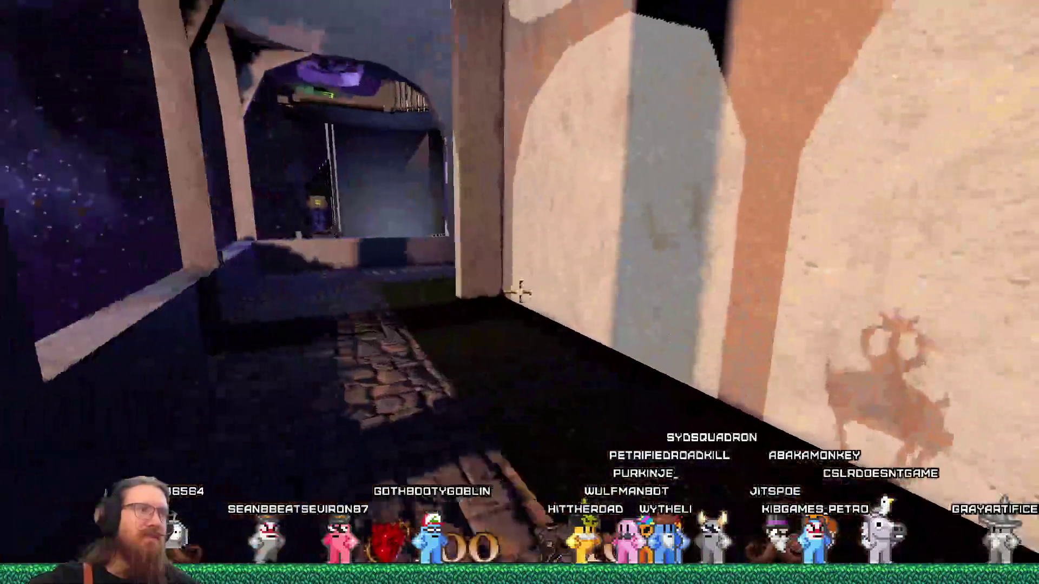
key("Right")
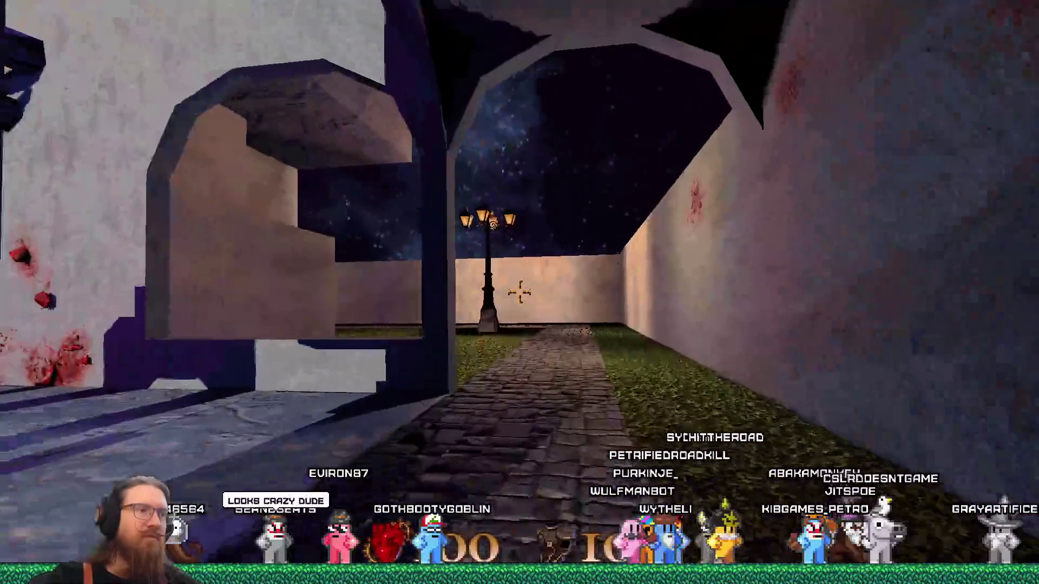
Walk past the wooden door to the barred gate that requires a gold key
key("Up")
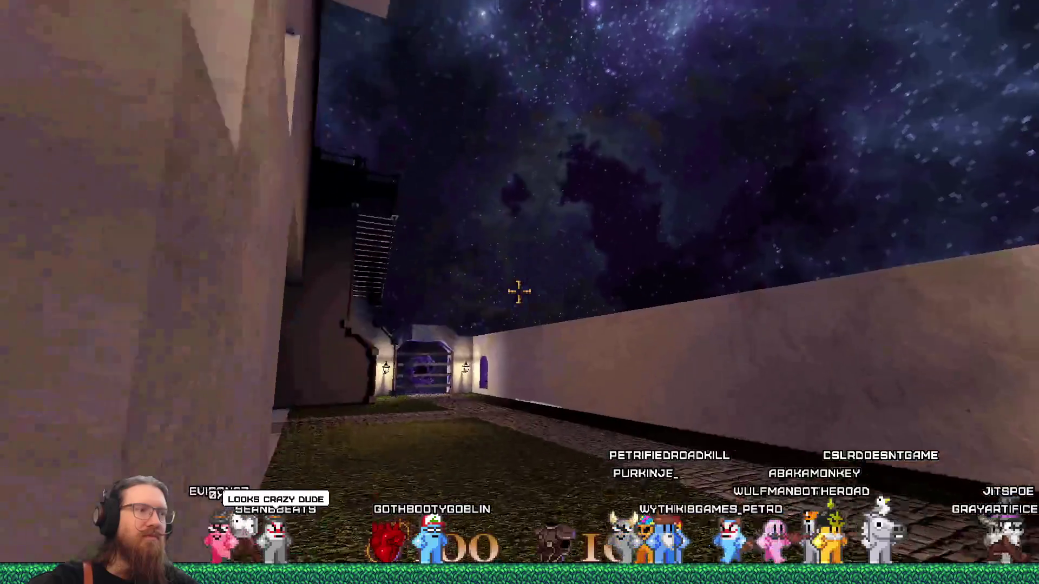
key("Up")
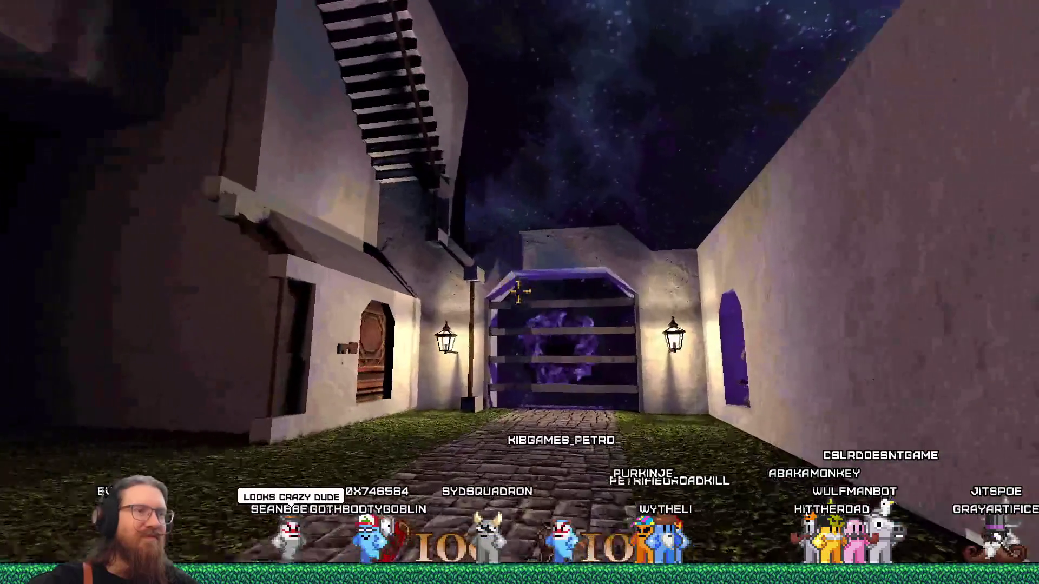
key("Left")
key("Right")
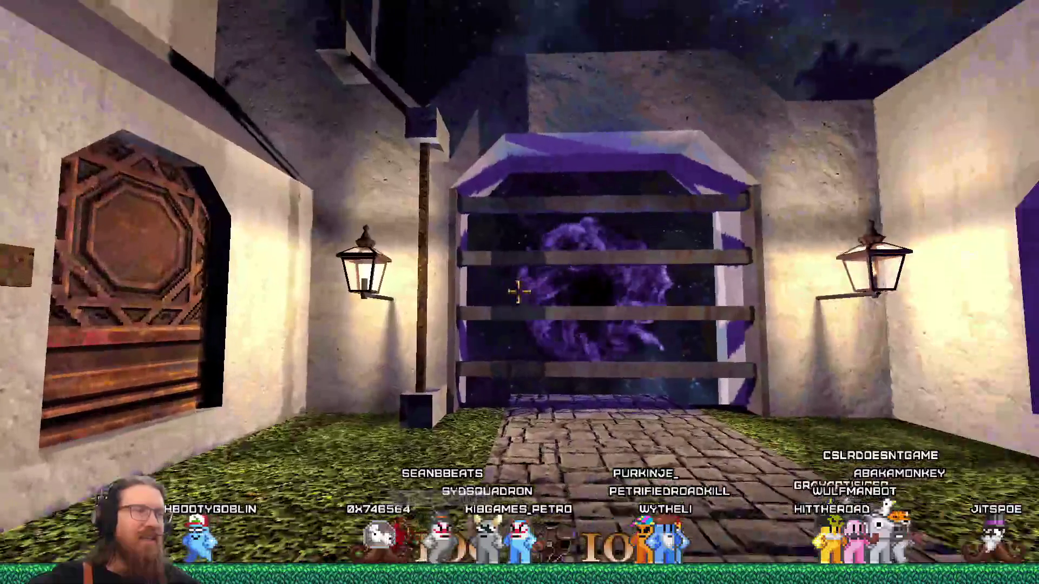
key("Left")
key("Up")
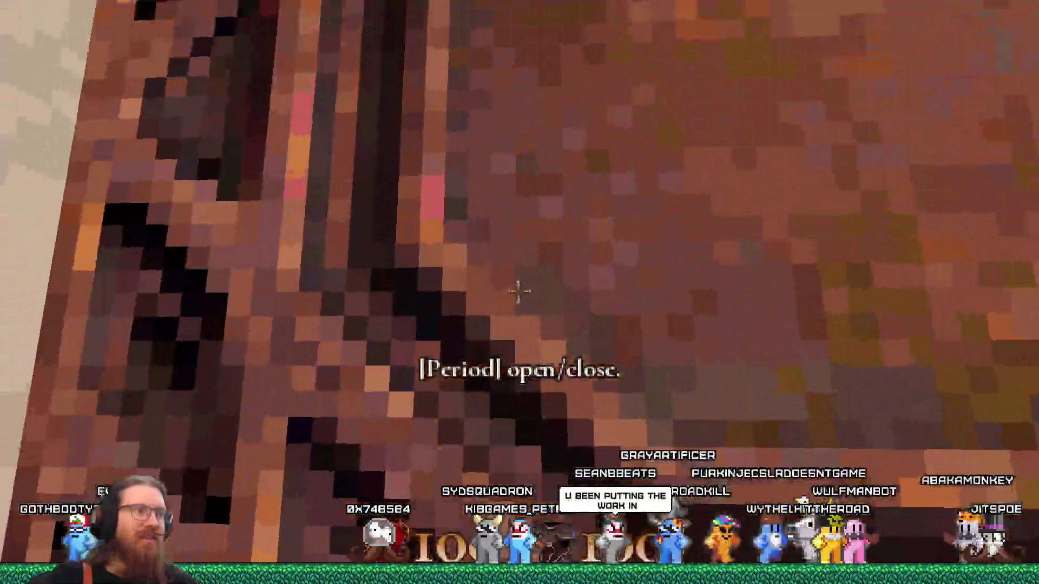
key("Down")
key("Right")
key("Up")
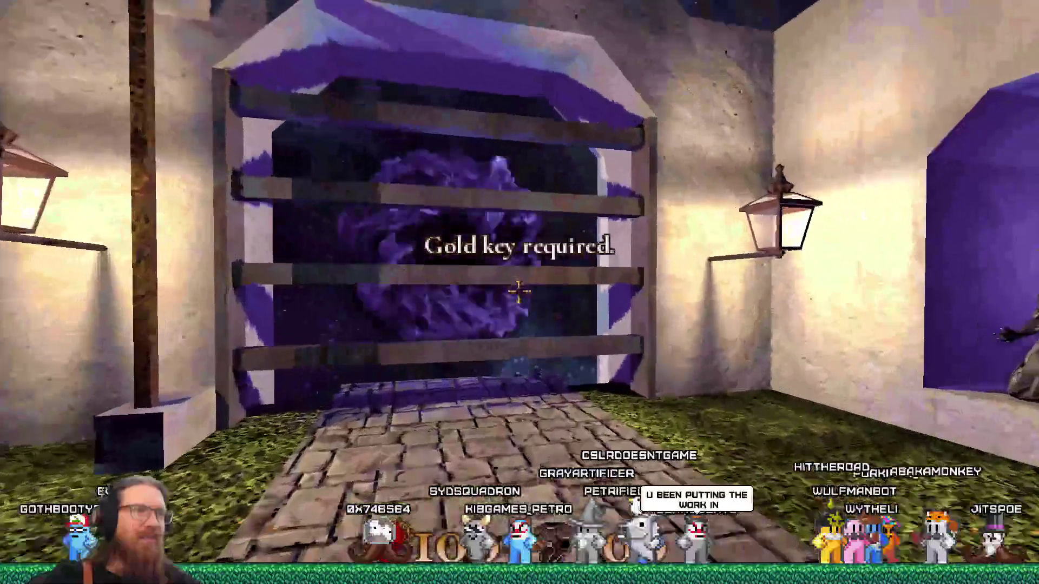
Look around the lantern wall beside the gate, then head back through the stone underpass
key("Left")
key("Right")
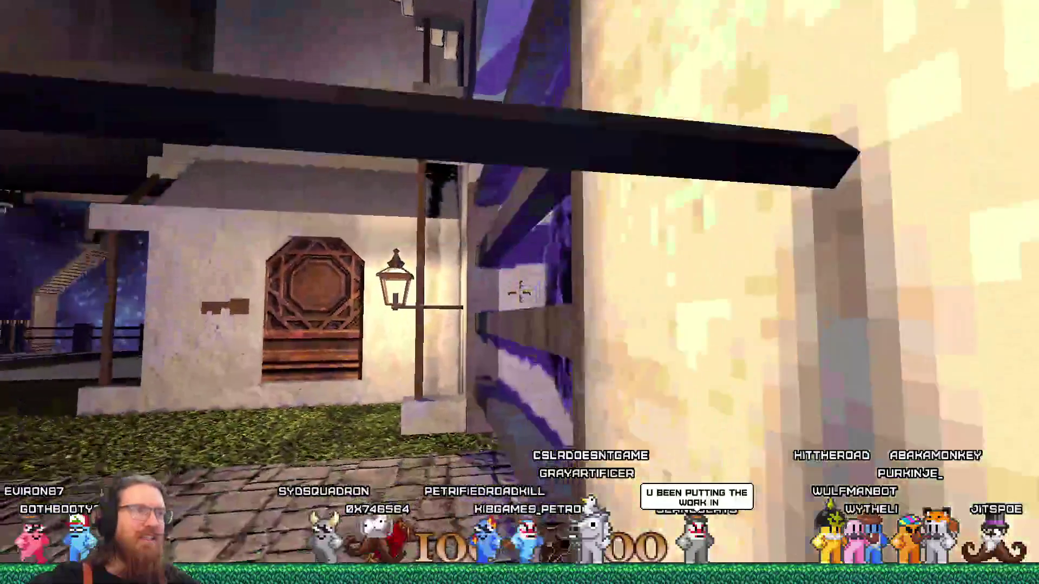
key("Up")
key("Left")
key("Right")
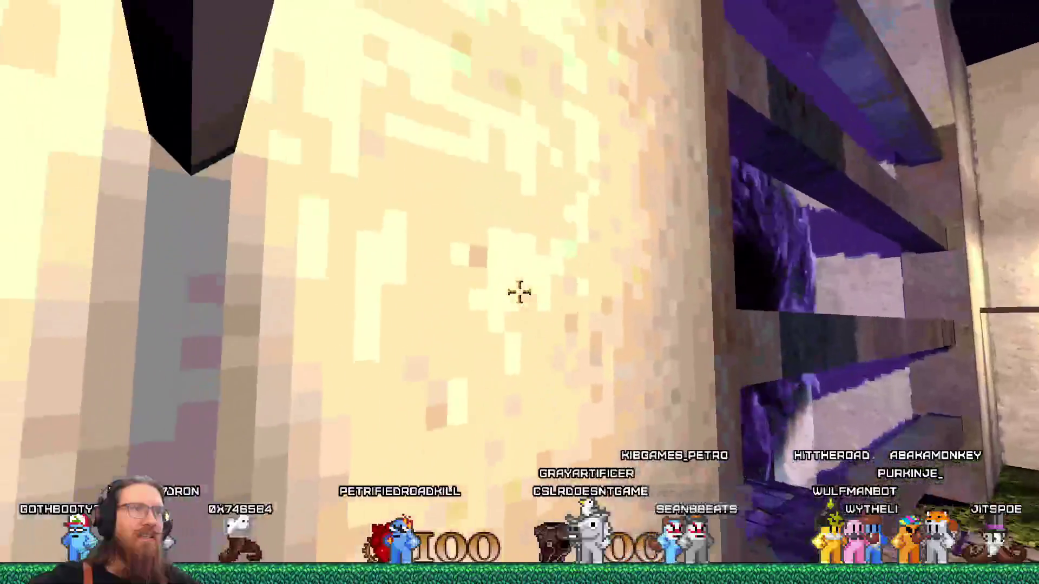
key("Left")
key("Down")
key("Left")
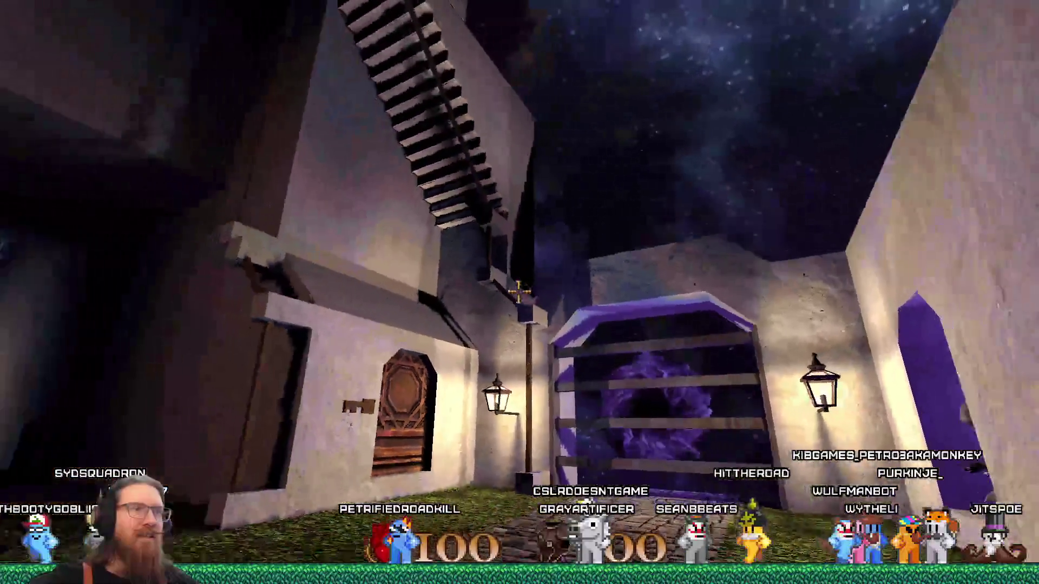
key("Up")
key("Right")
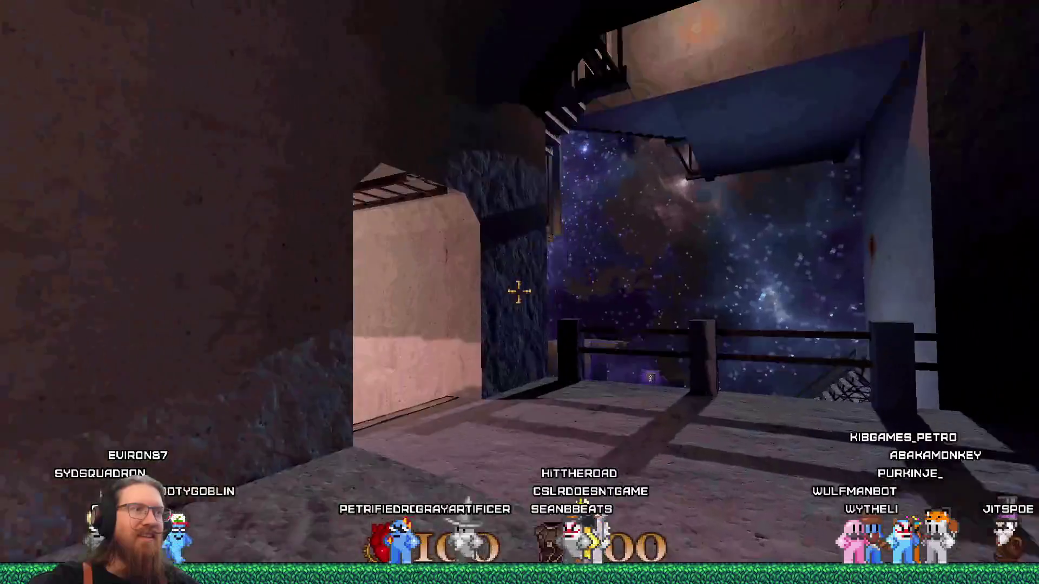
Cross the portal courtyard, climb the staircase into the grassy courtyard, and open the development console
key("Page_Up")
key("Page_Down")
key("Left")
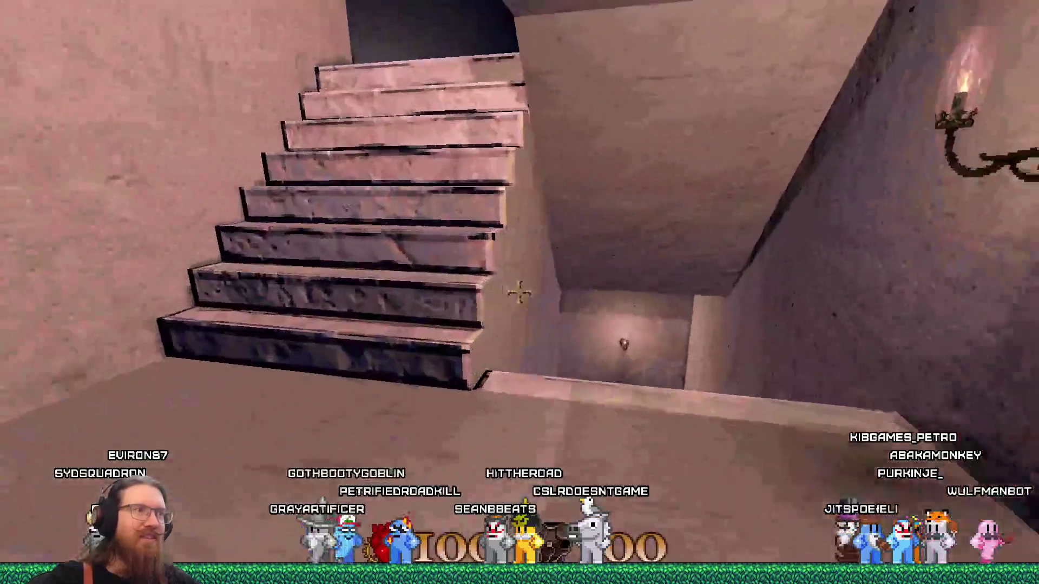
key("Up")
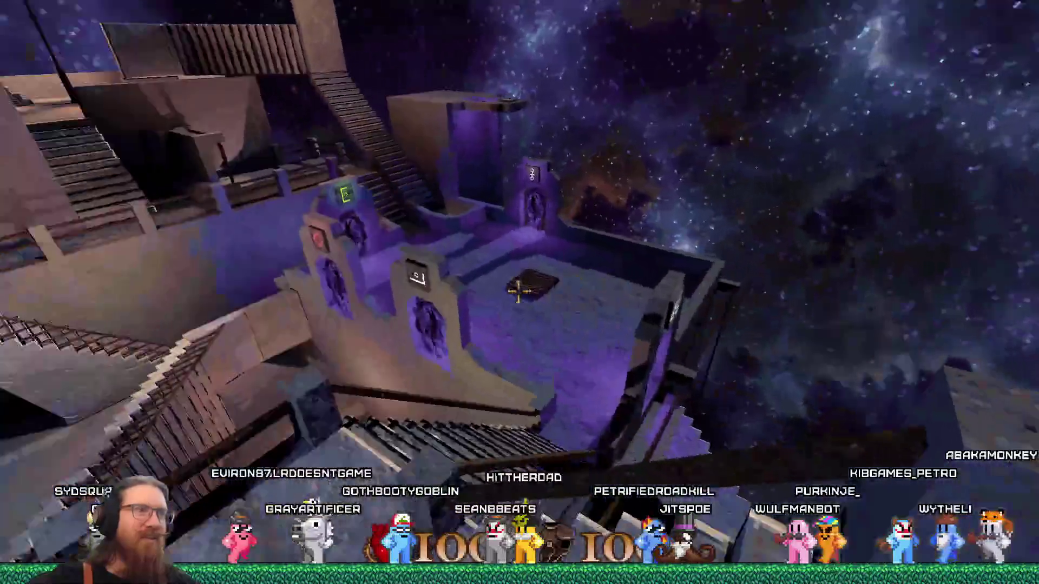
key("Right")
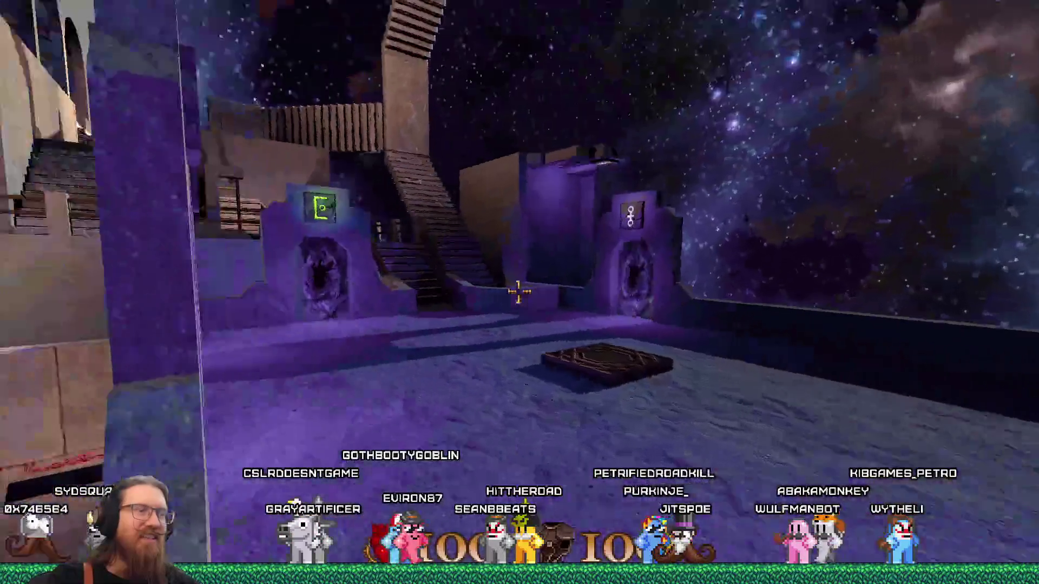
key("Page_Up")
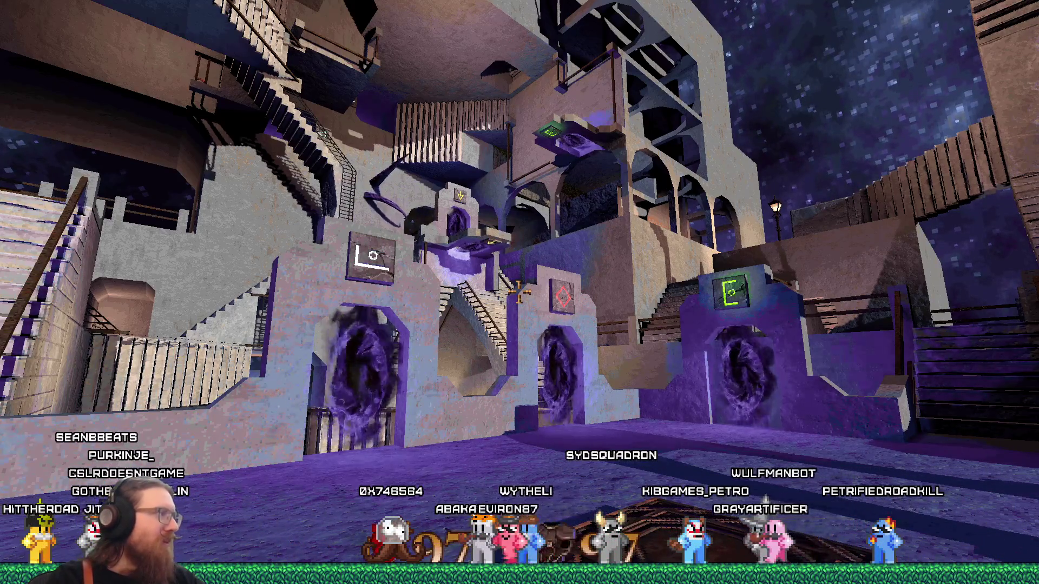
key("w")
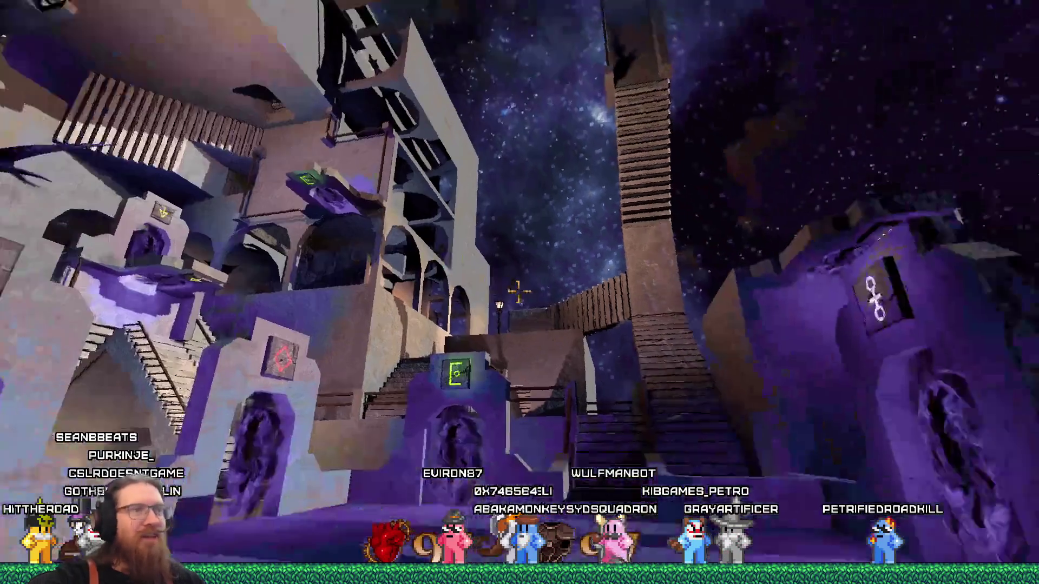
key("w")
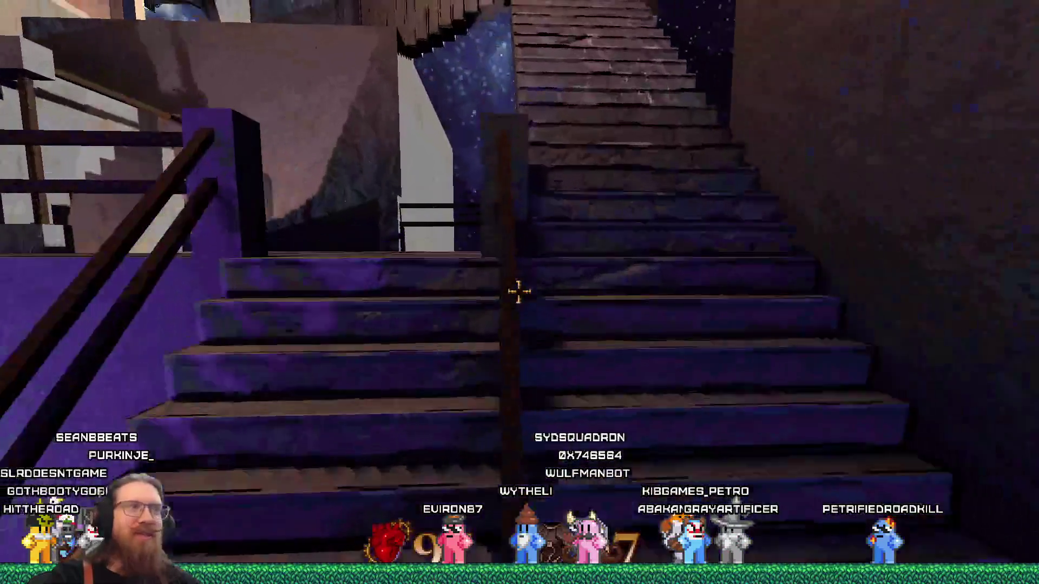
key("w")
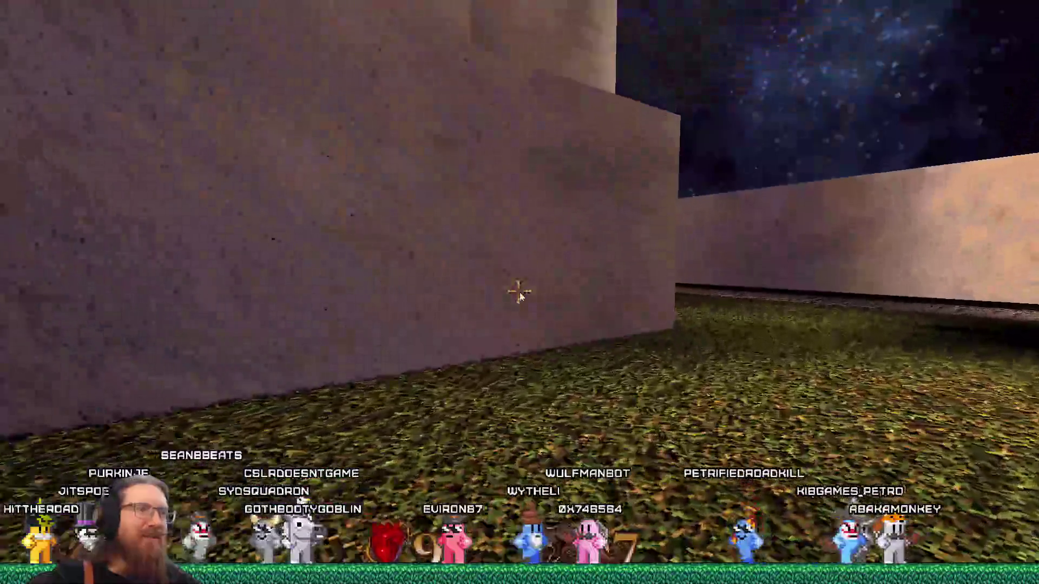
key("grave")
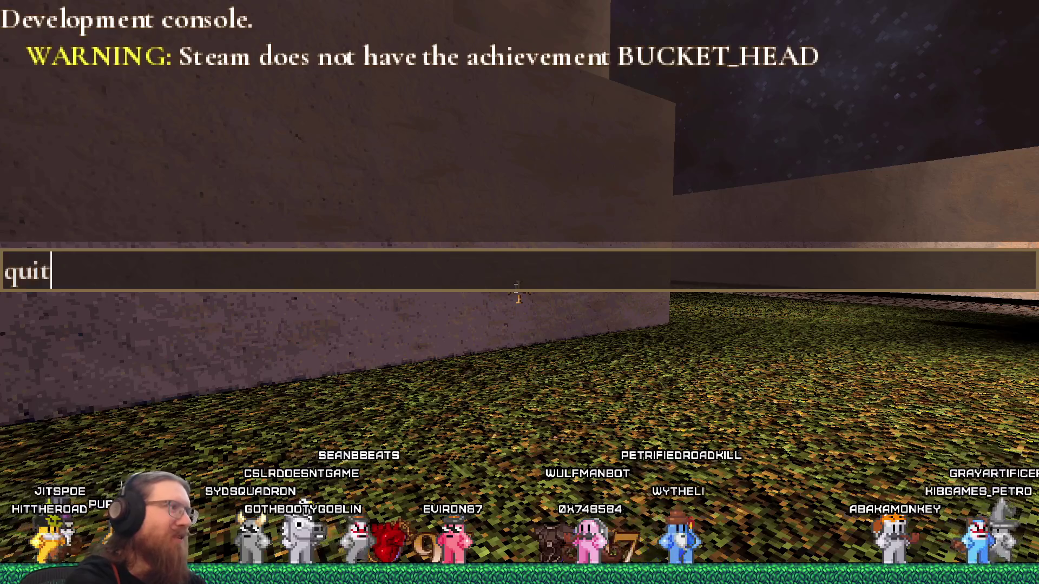
Quit the game from the console and load the Steamworks Wishes By Day report via 'wishl' in a new Firefox tab
key("Return")
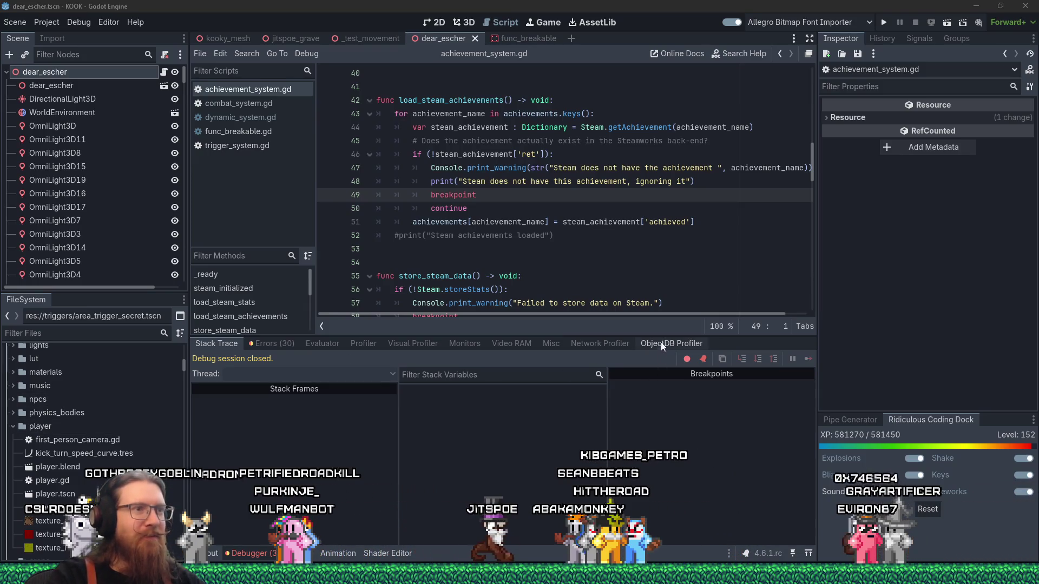
left_click(613, 250)
key("alt+Tab")
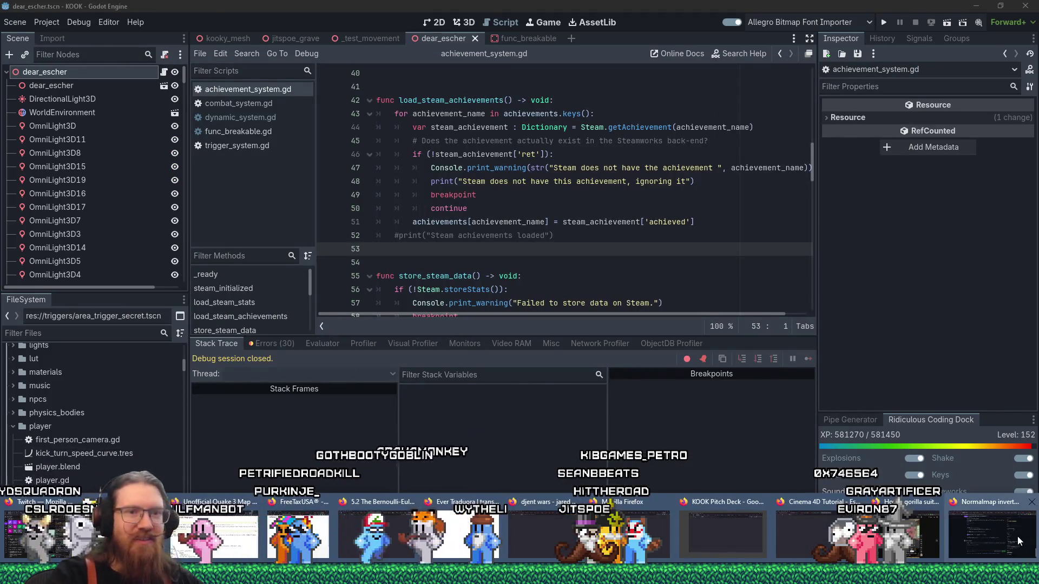
key("alt+Tab")
left_click(1008, 29)
type("wishl")
key("Return")
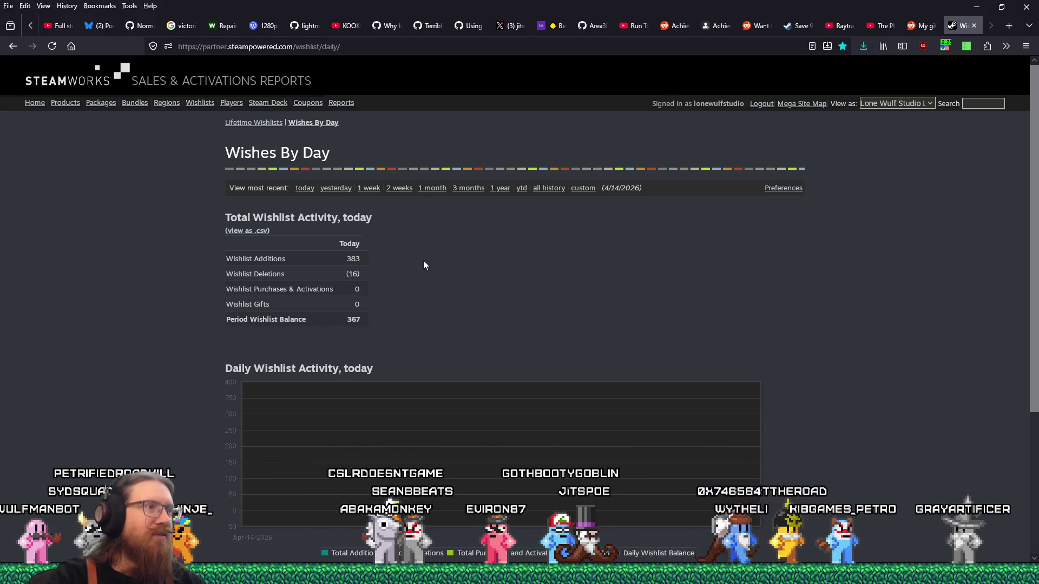
Switch the Wishes By Day report to its 1 week view
scroll(423, 264, "down", 3)
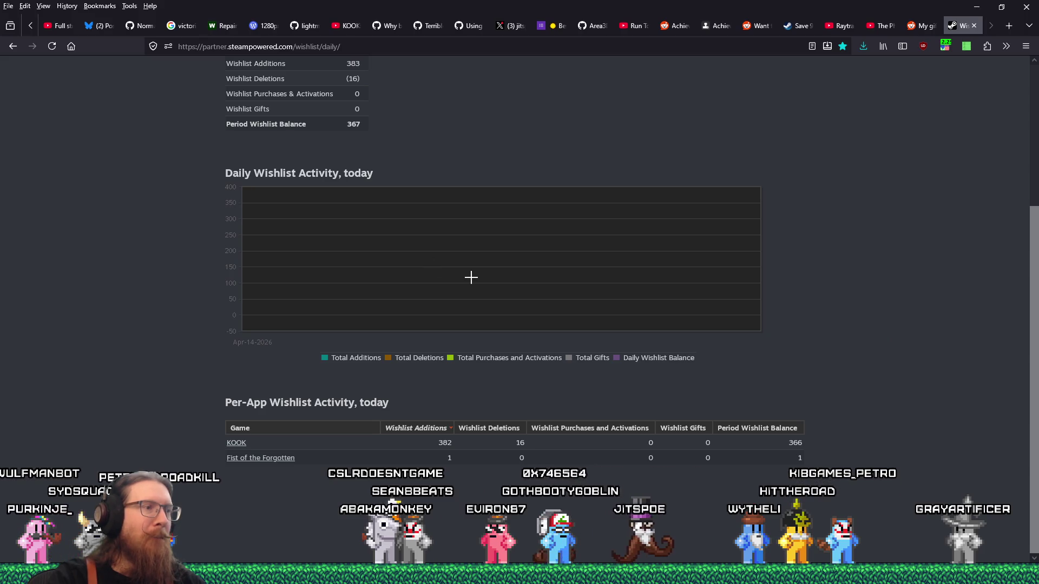
scroll(472, 278, "up", 3)
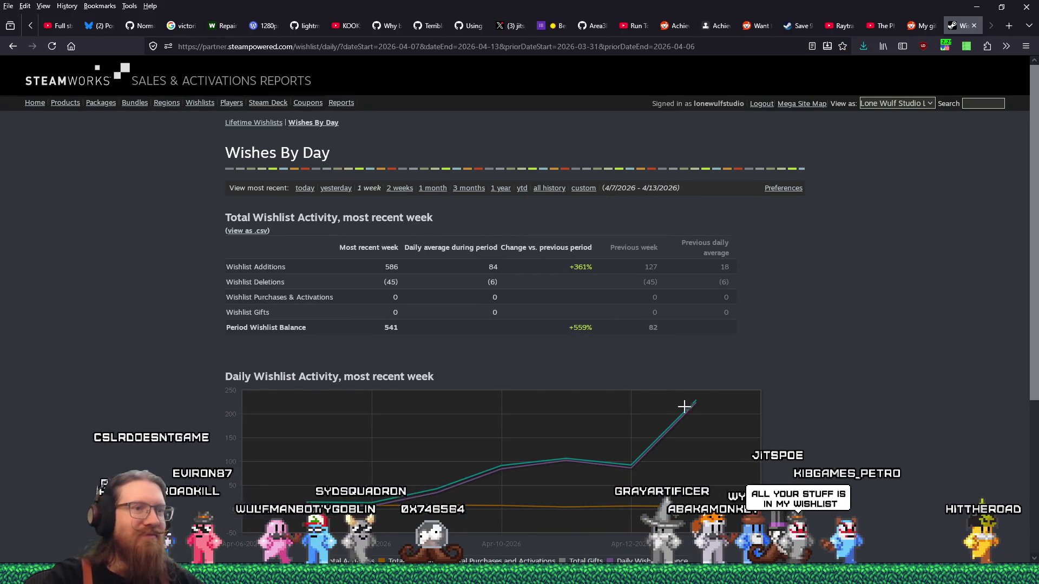
mouse_move(631, 463)
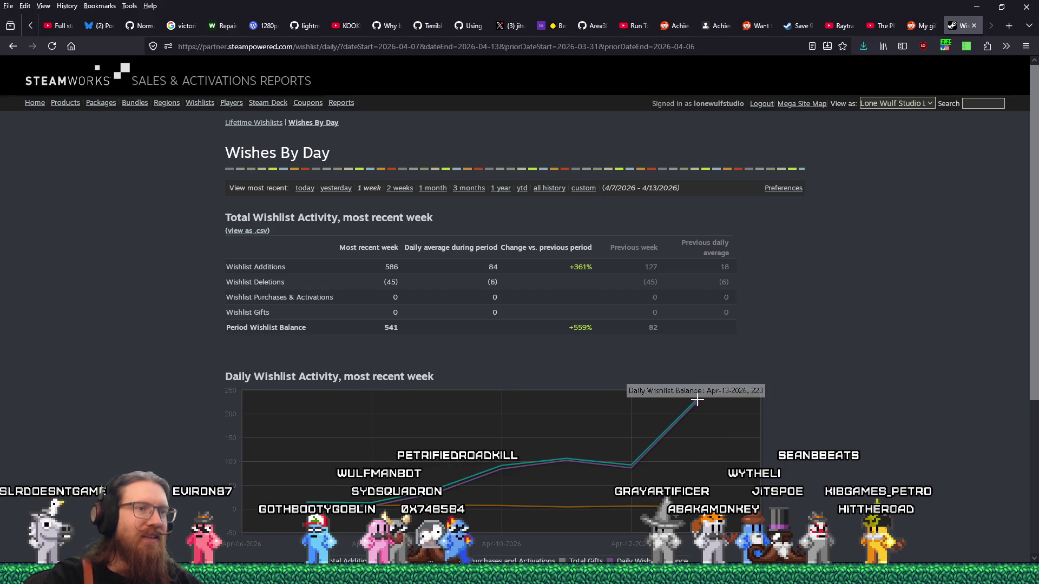
mouse_move(632, 482)
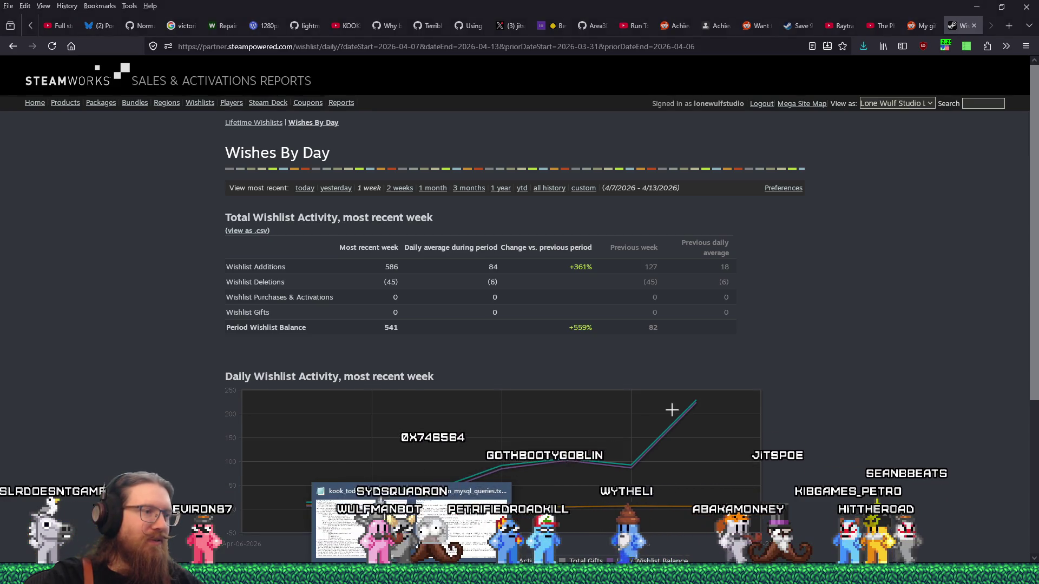
Open kook_marketing.txt from e:\projects\kook\ via Run and move the Notepad window left
key("super+r")
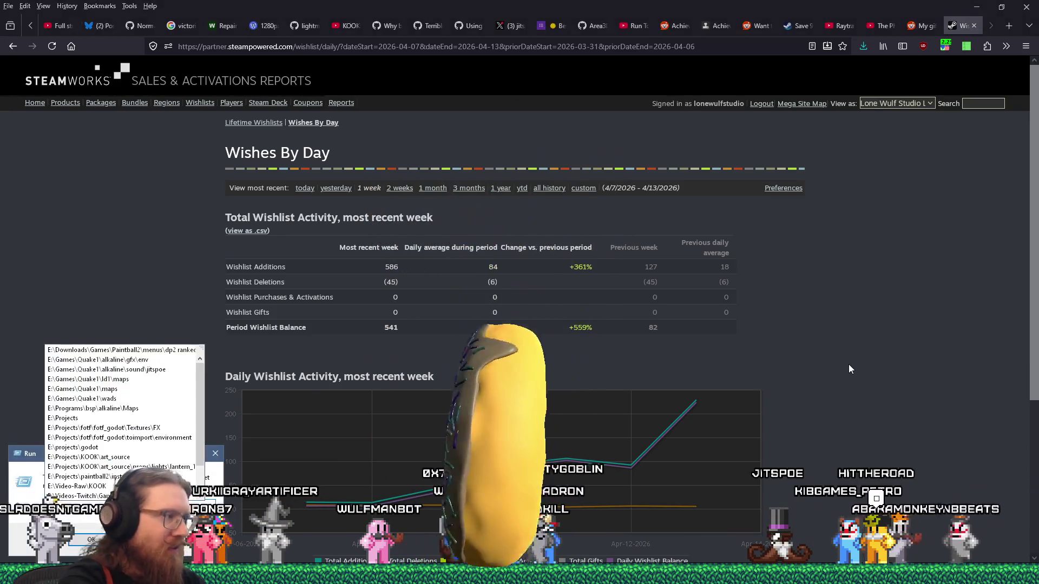
type("e:\\projects\\")
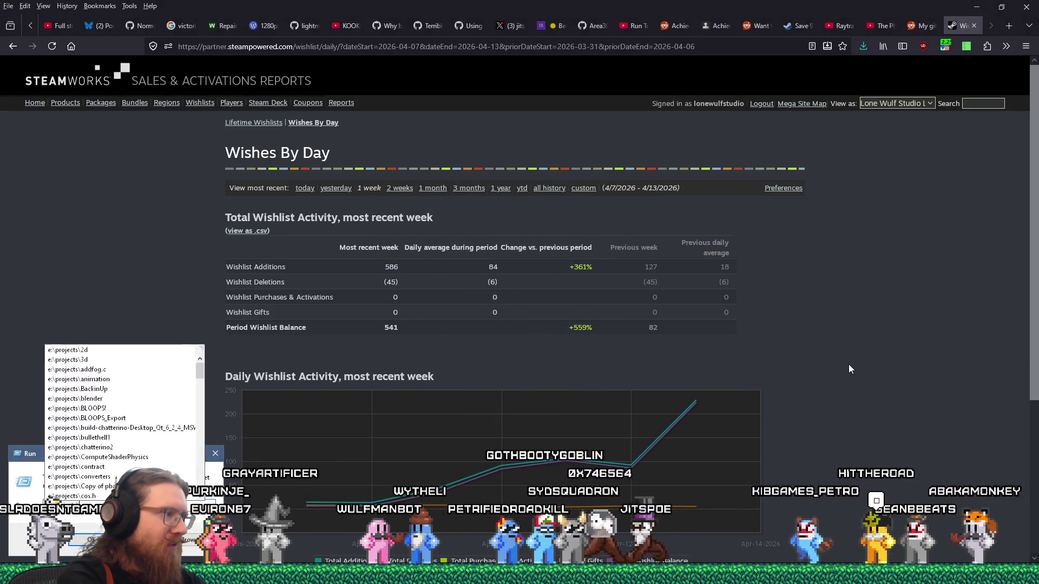
type("kook\\")
key("Return")
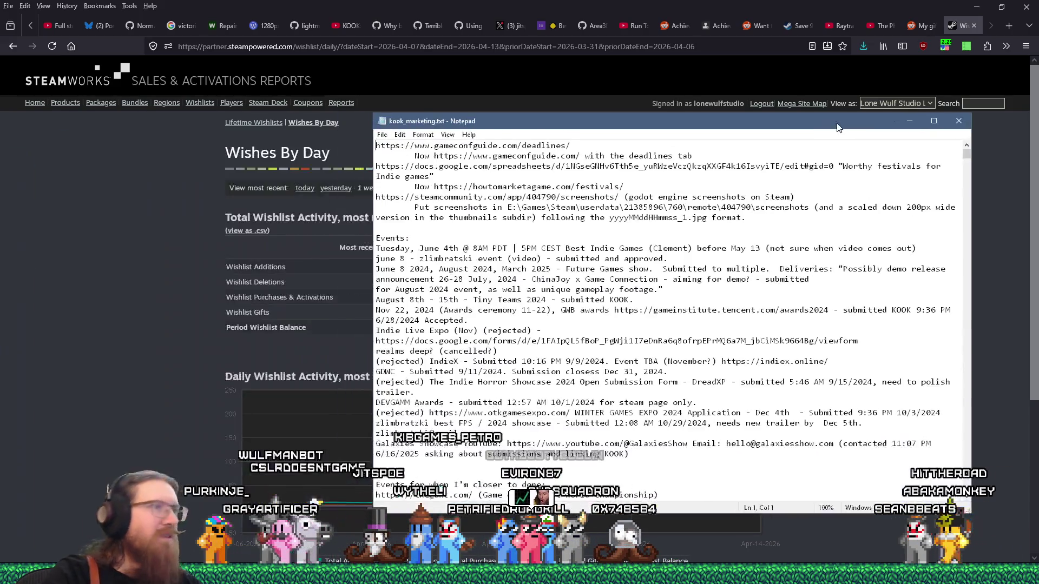
left_click_drag(837, 127, 746, 135)
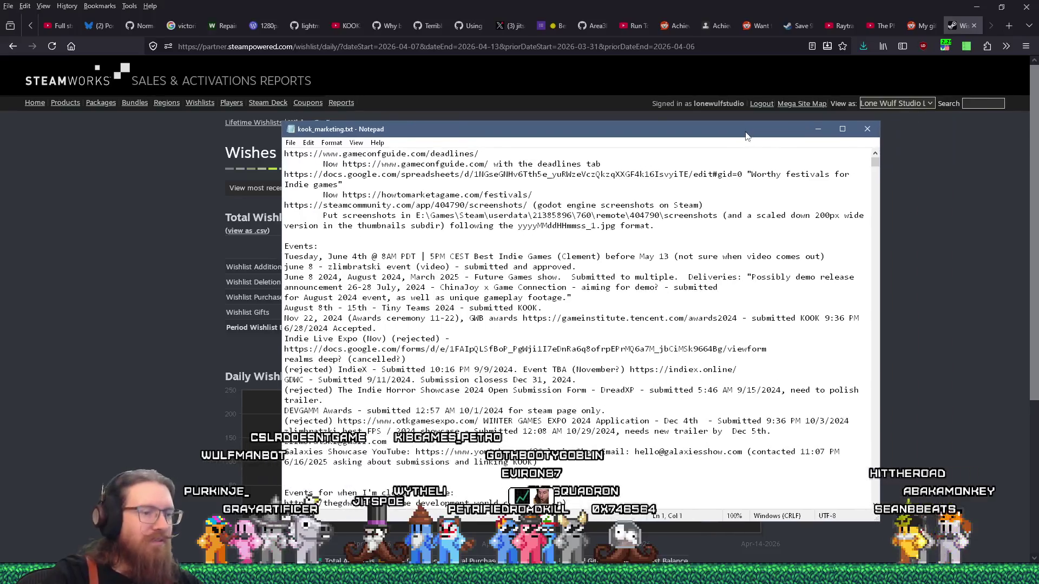
Insert a new line above the Lovecraftian days entry and start typing the date 'Apr'
key("ctrl+End")
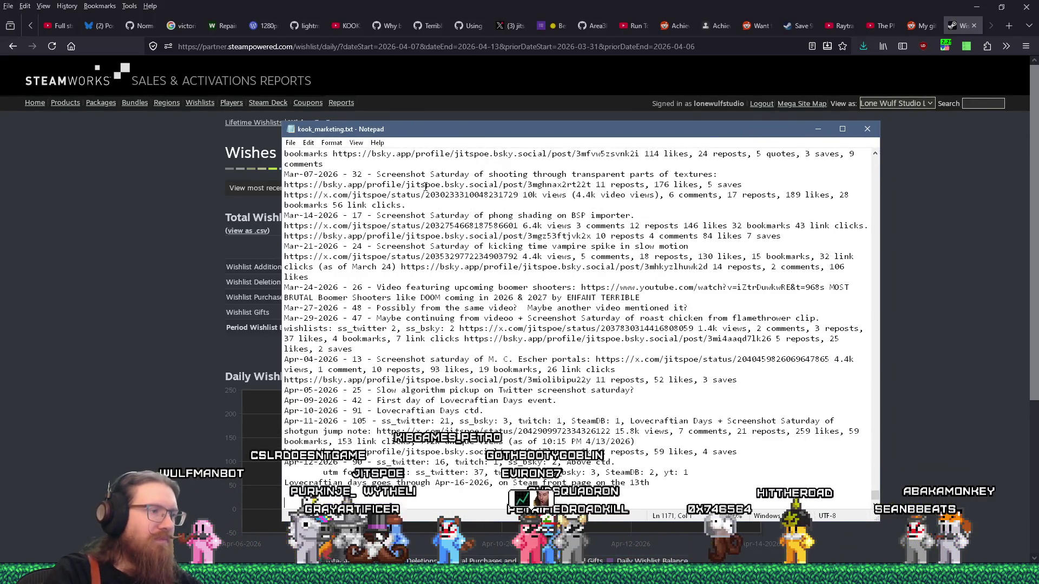
key("Up")
key("Up")
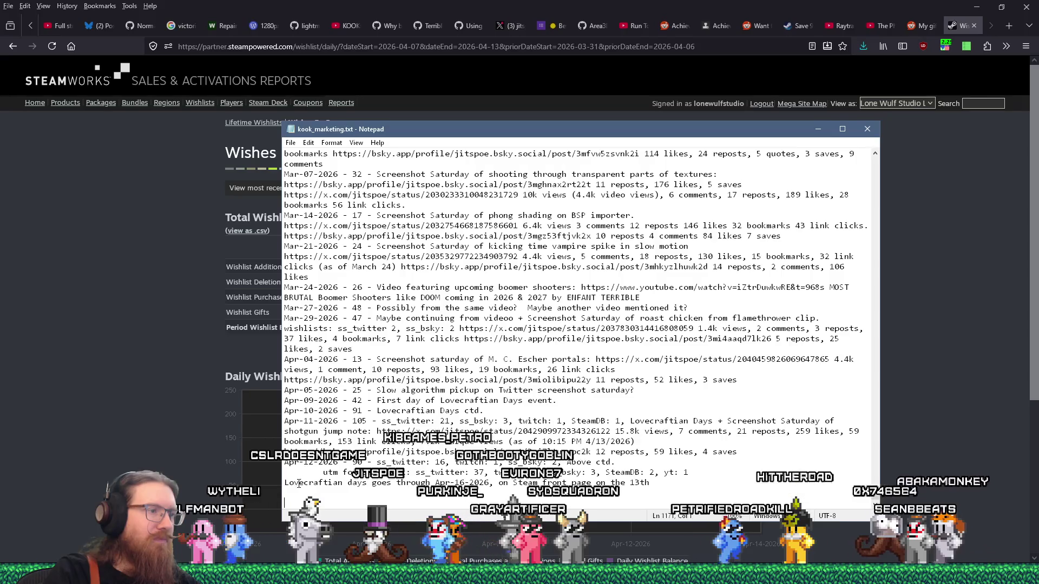
key("Return")
key("Up")
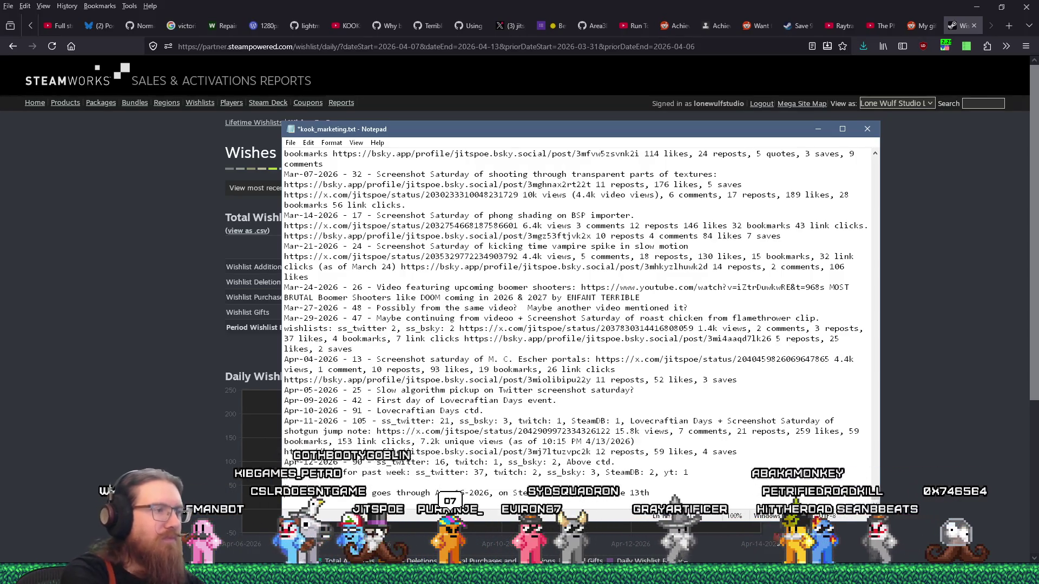
type("Apr")
Check today's wishlist count on the KOOK-only wishlist actions page in Steamworks
key("alt+Tab")
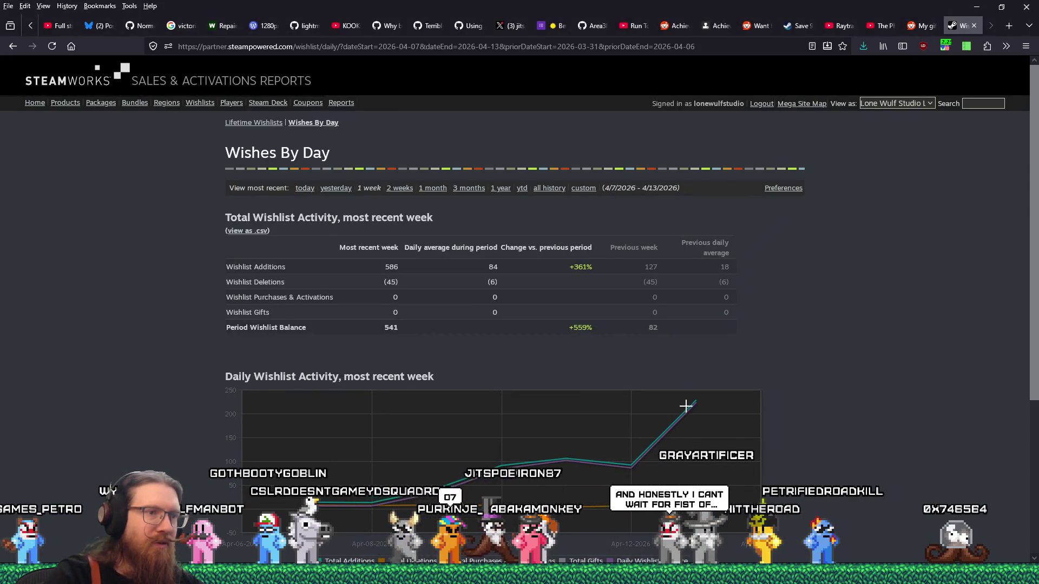
mouse_move(699, 399)
scroll(663, 481, "down", 4)
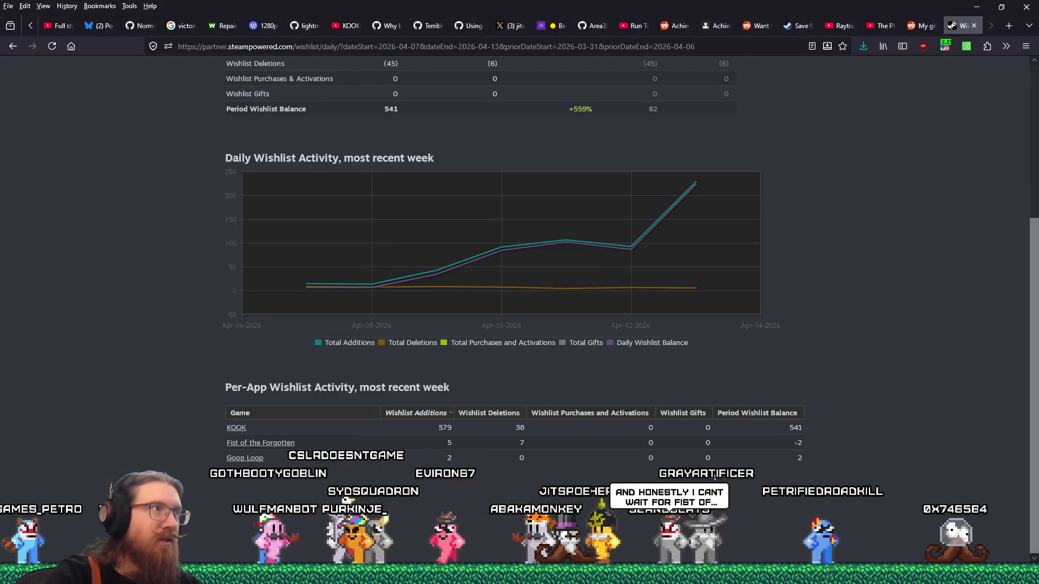
left_click(236, 428)
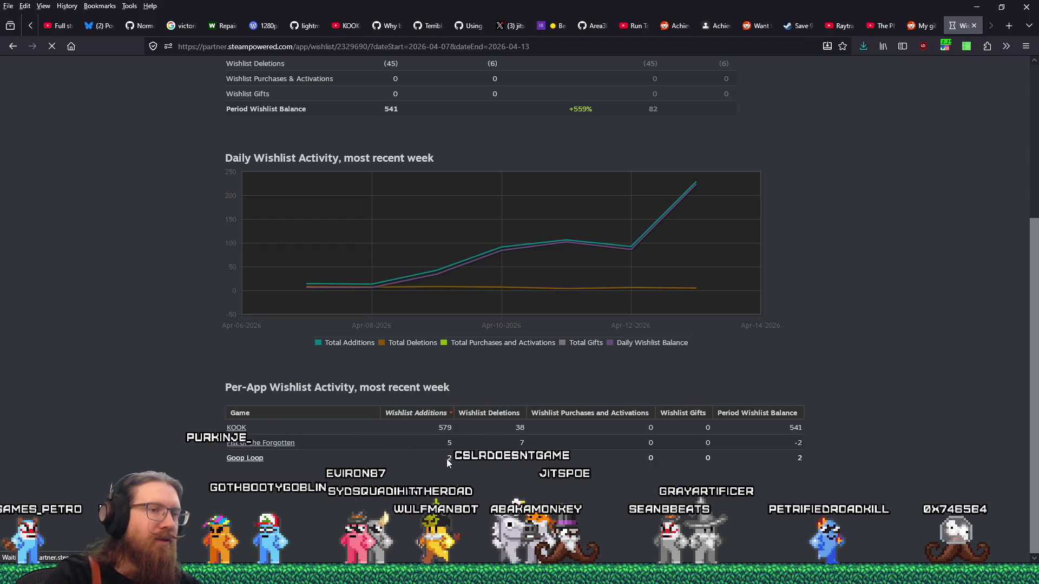
scroll(503, 464, "down", 12)
scroll(503, 449, "up", 4)
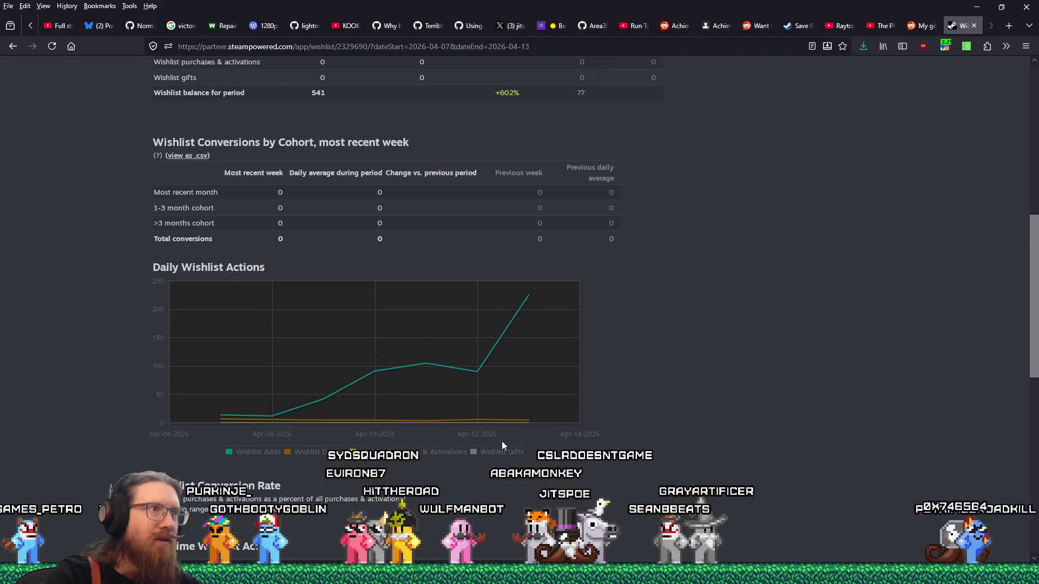
mouse_move(523, 293)
key("alt+Tab")
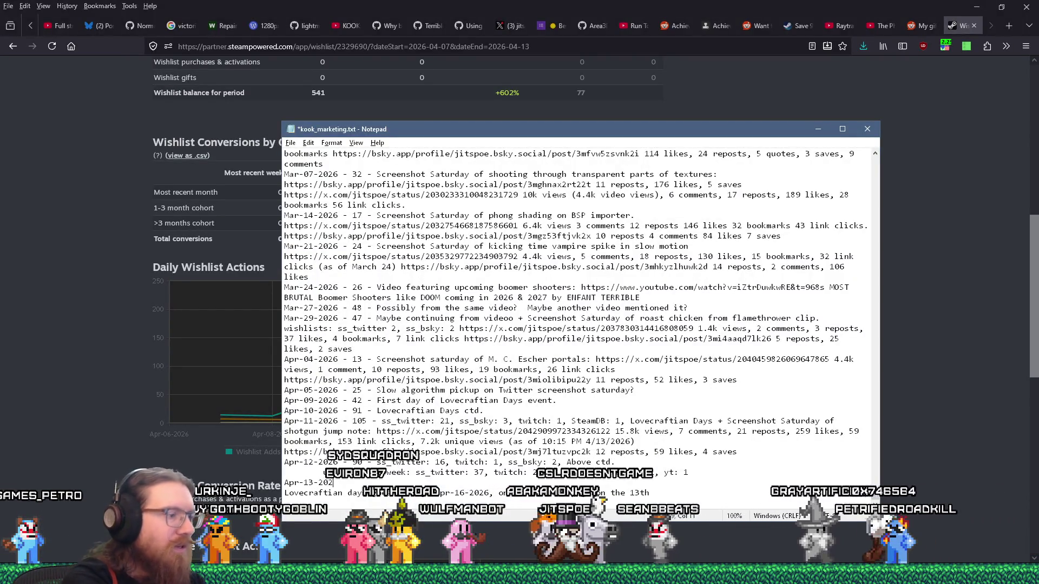
key("alt+Tab")
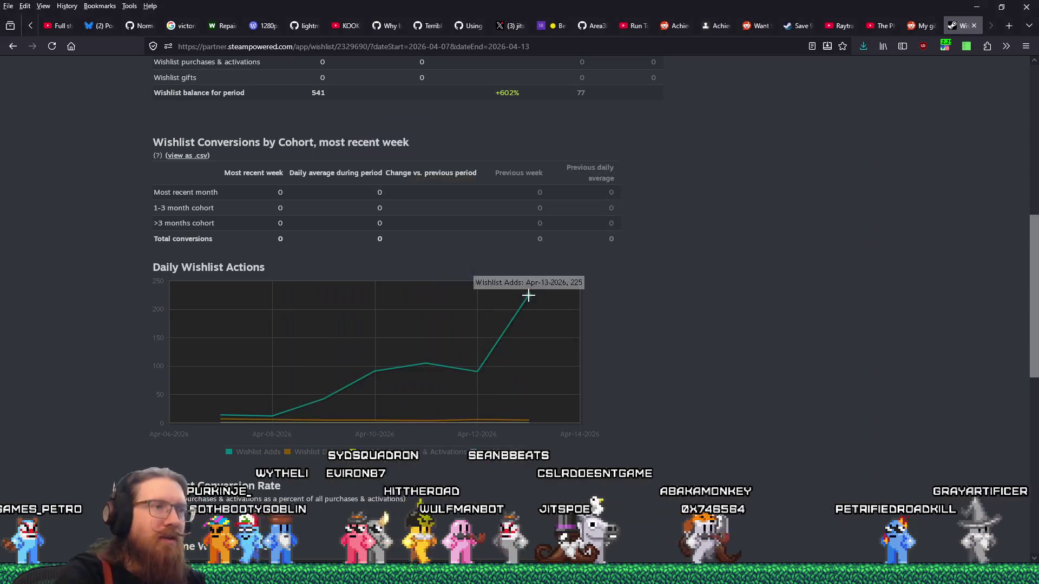
key("alt+Tab")
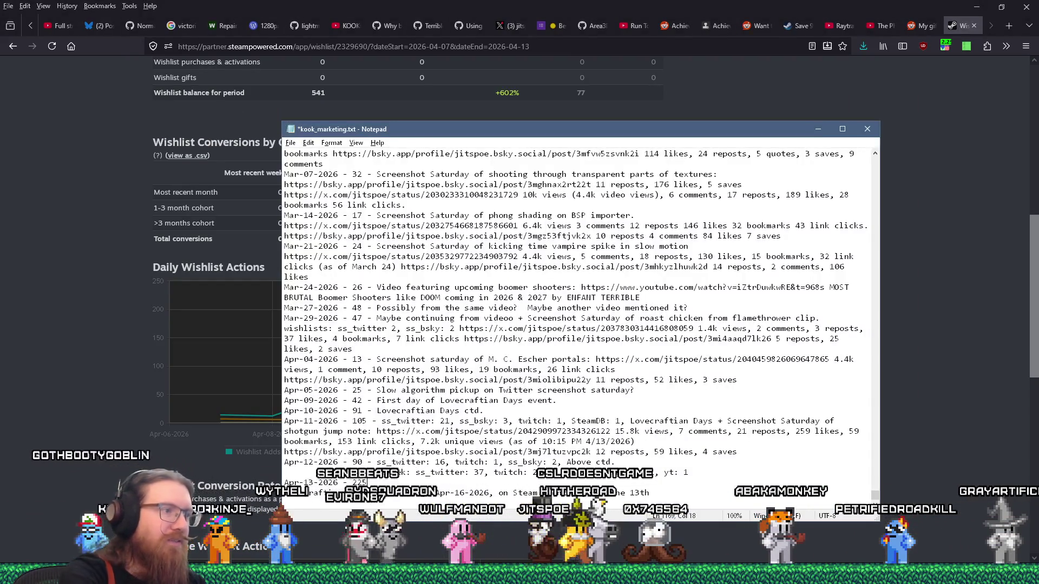
Finish the entry crediting Lovecraftian days on the Steam front page and client startup screen
type(" - ")
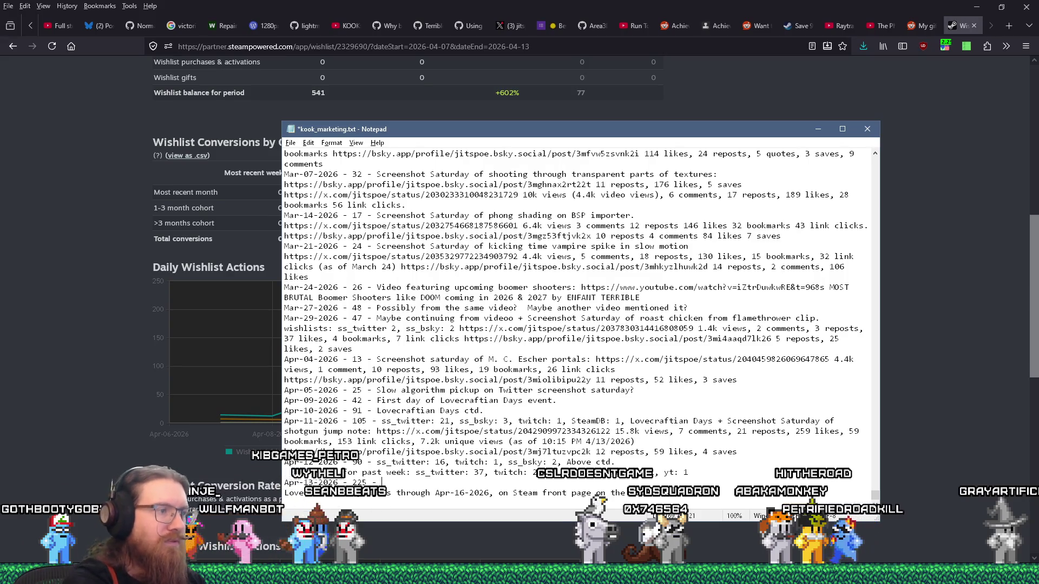
type("Lovecraftian da")
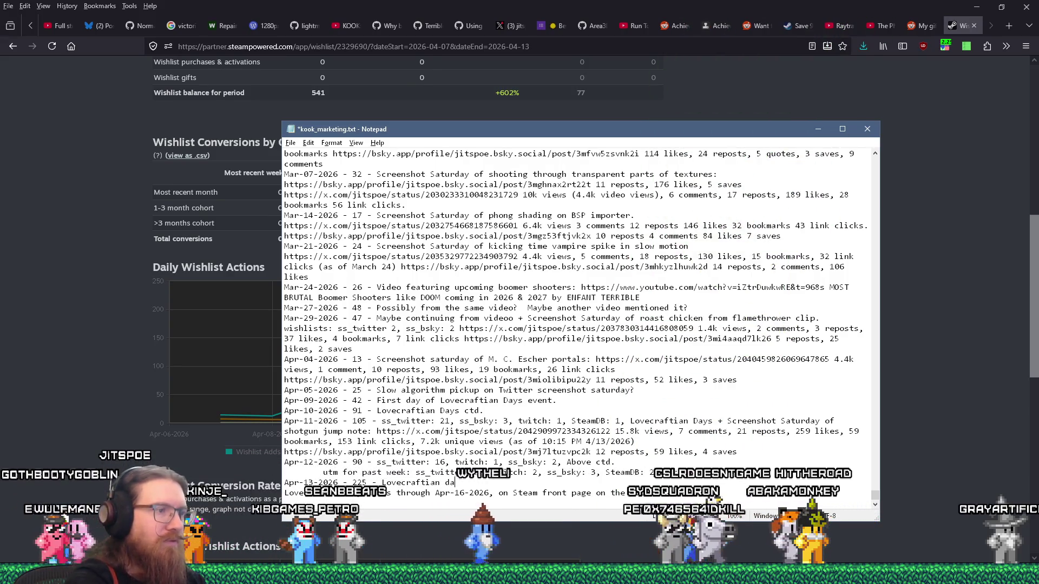
type("ys on Steam fo")
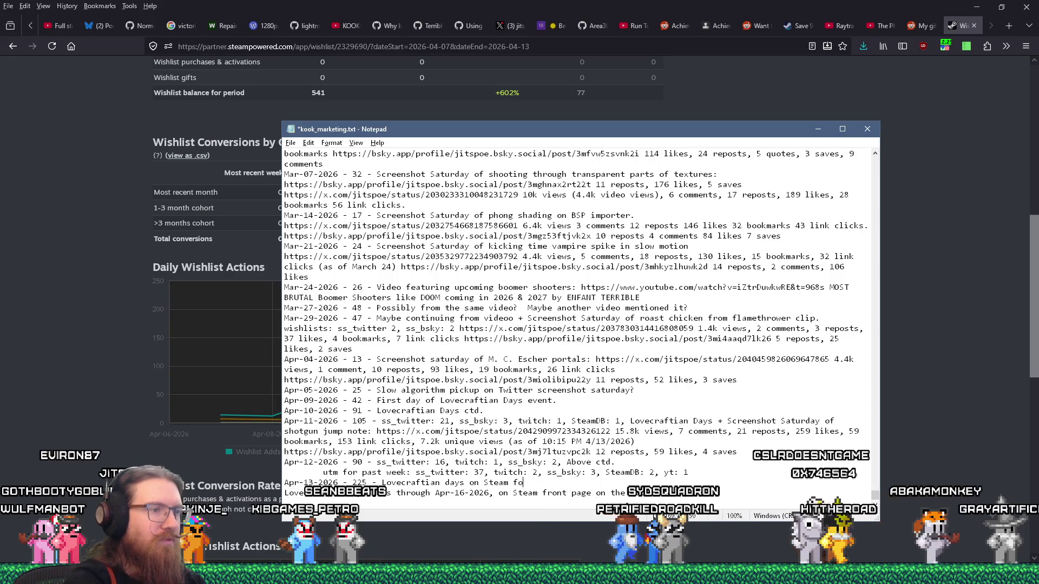
key("BackSpace")
type("ront page and ")
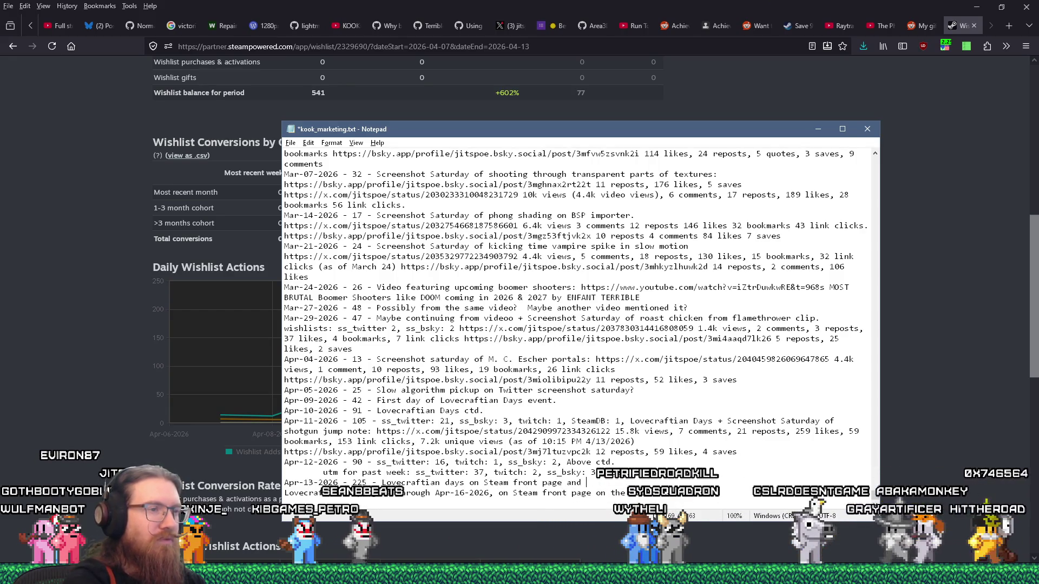
type("startup caros")
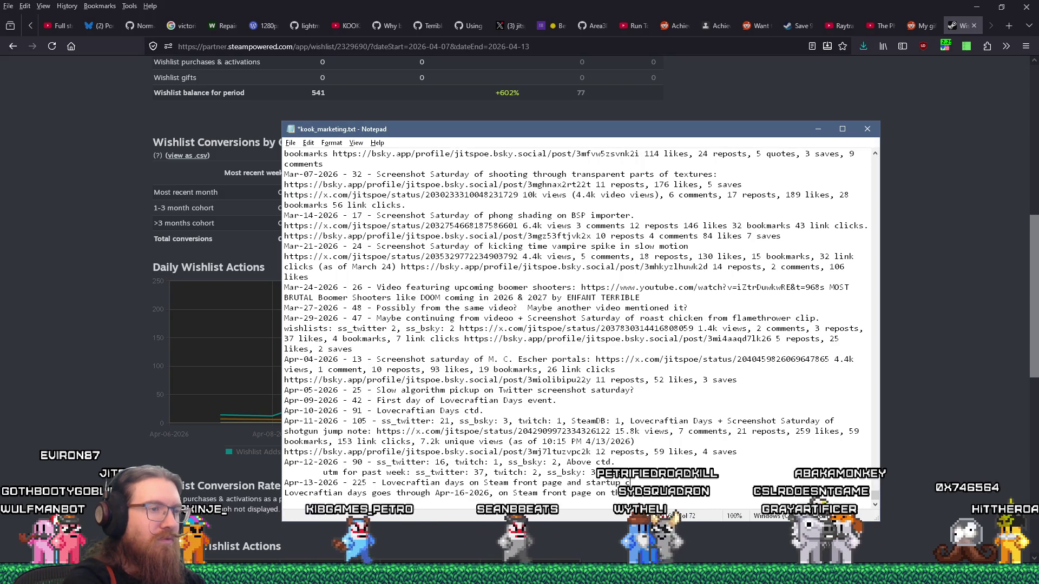
key("BackSpace")
key("BackSpace")
key("BackSpace")
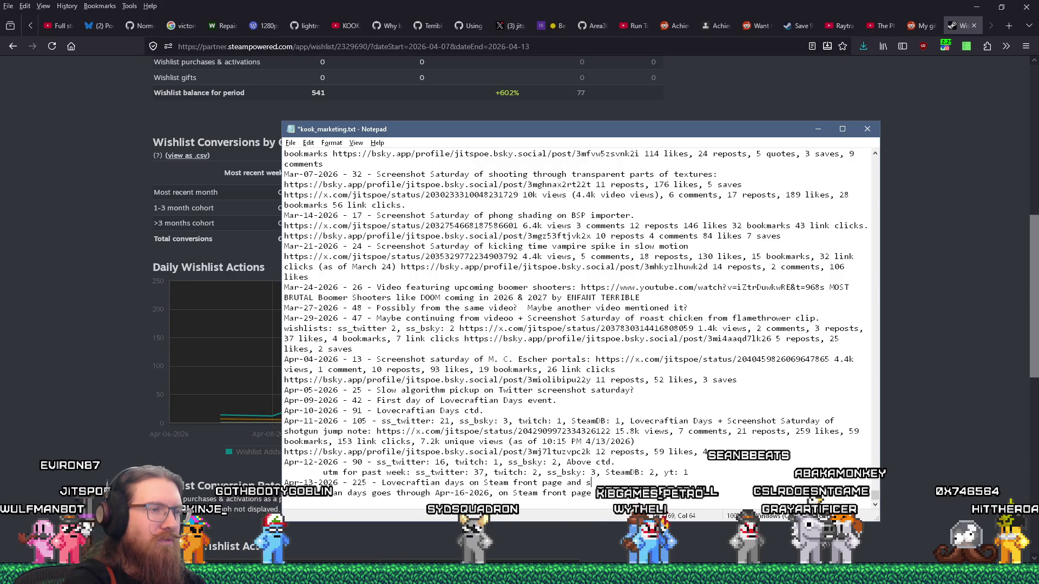
key("BackSpace")
key("BackSpace")
type("client startup scree")
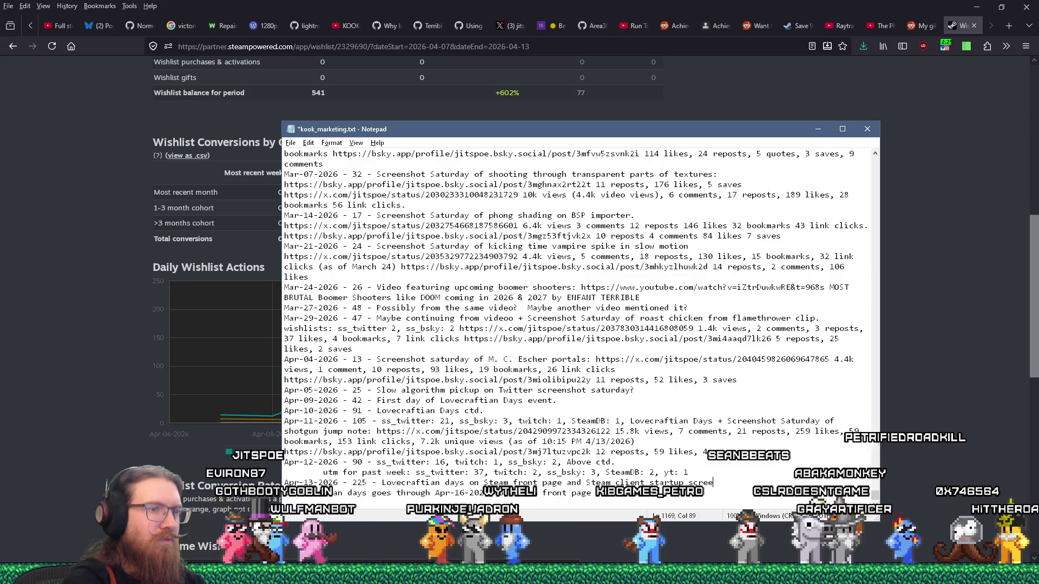
type("n.")
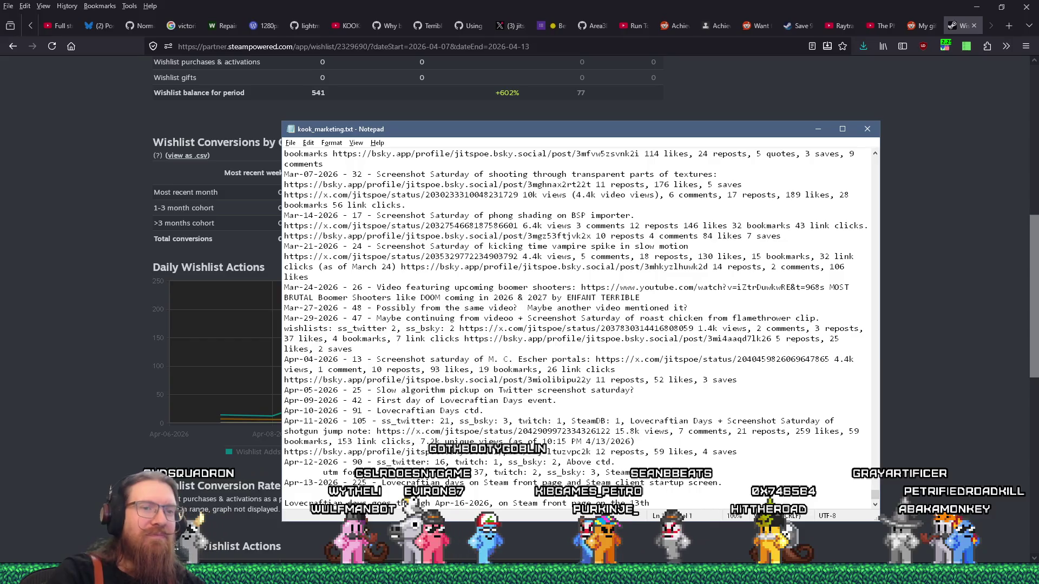
right_click(955, 574)
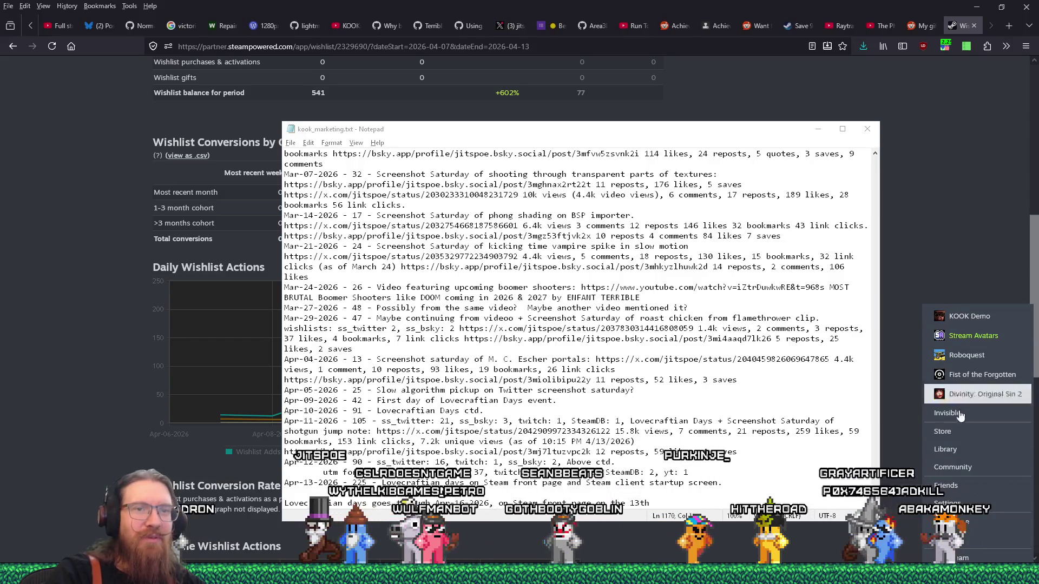
left_click(957, 374)
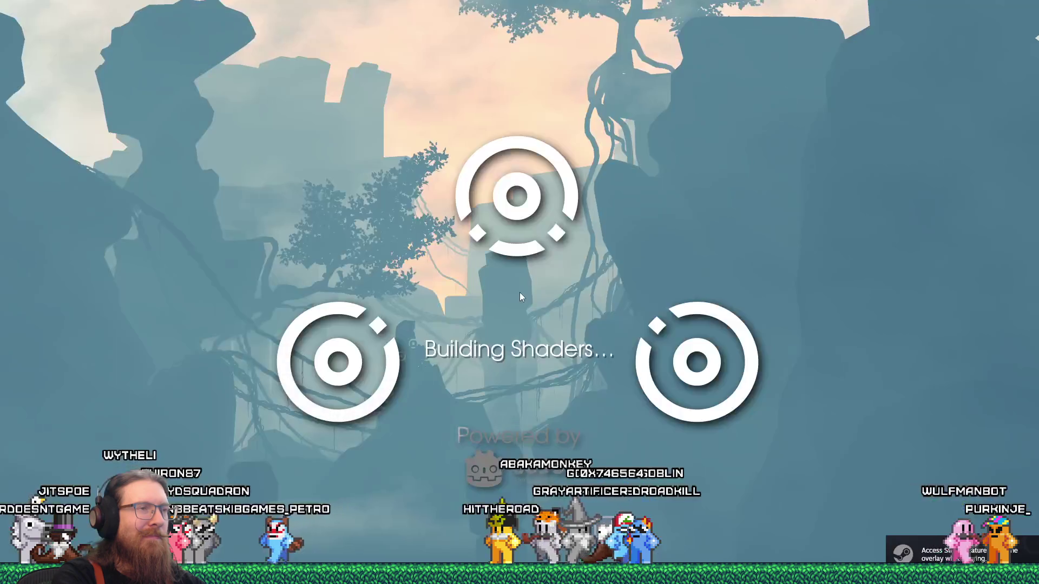
key("Return")
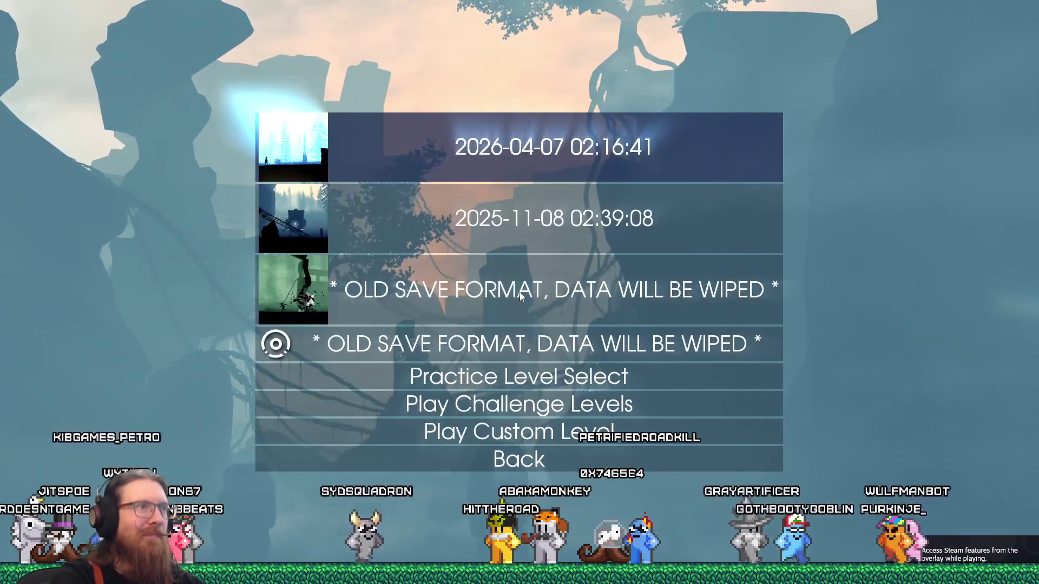
key("Return")
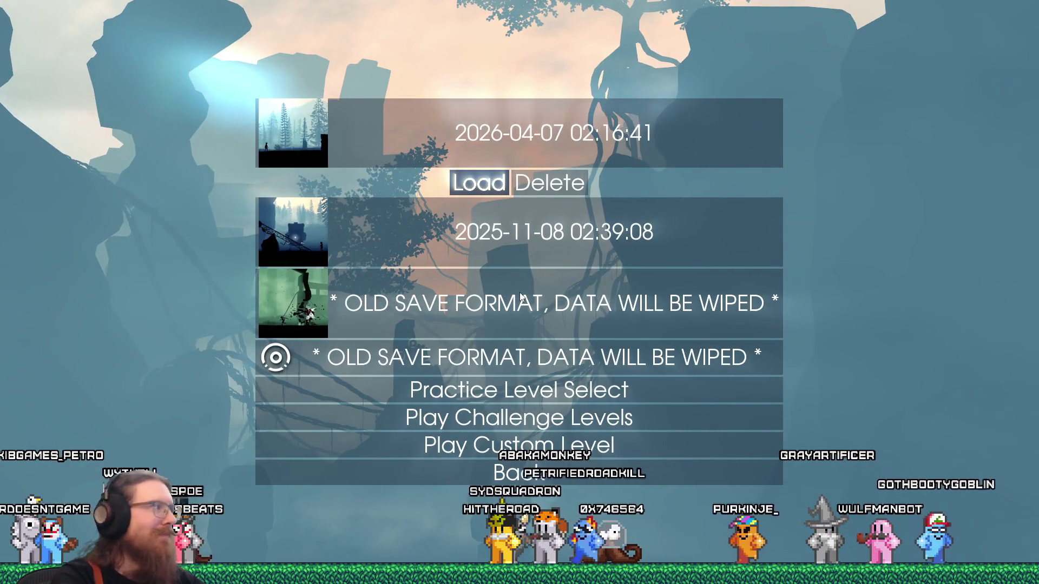
key("Return")
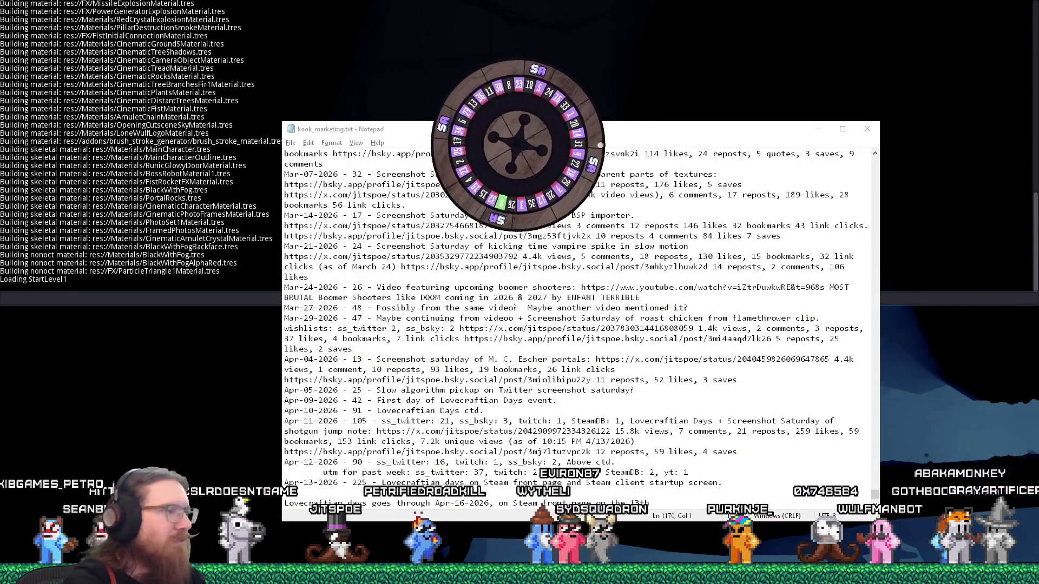
key("super+r")
type("e:\\projects\\")
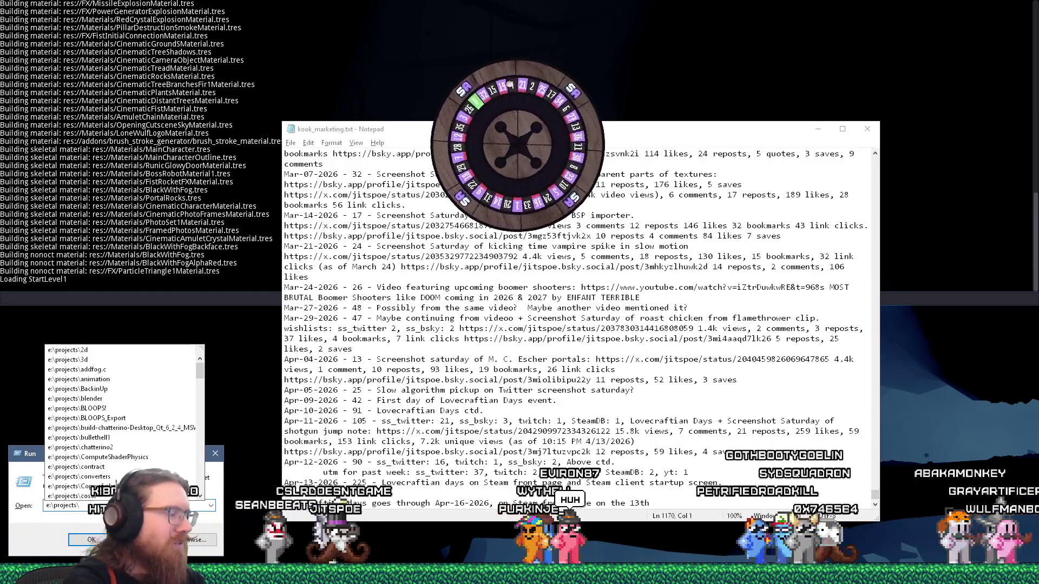
type("pyth")
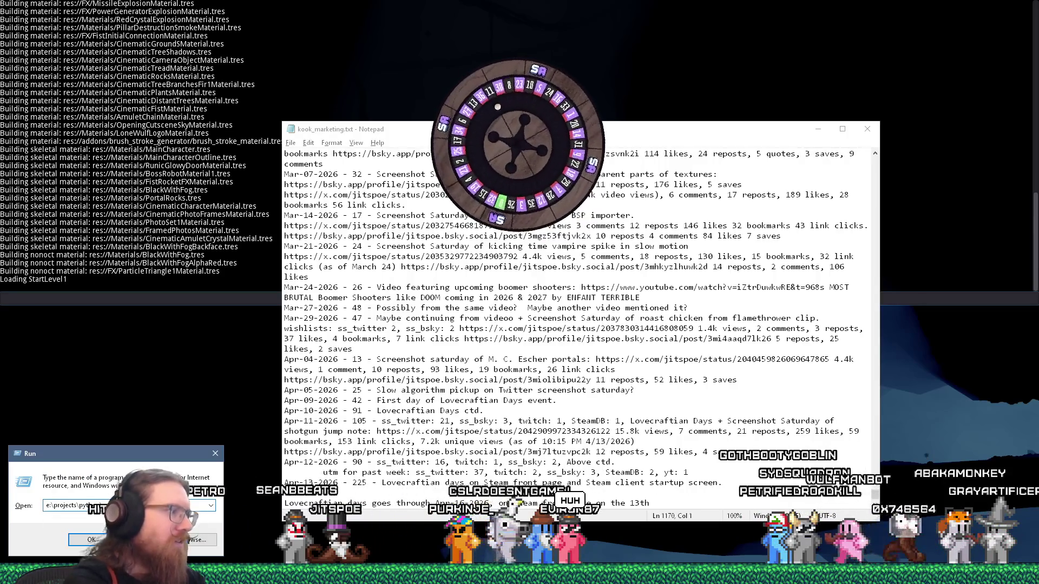
key("Return")
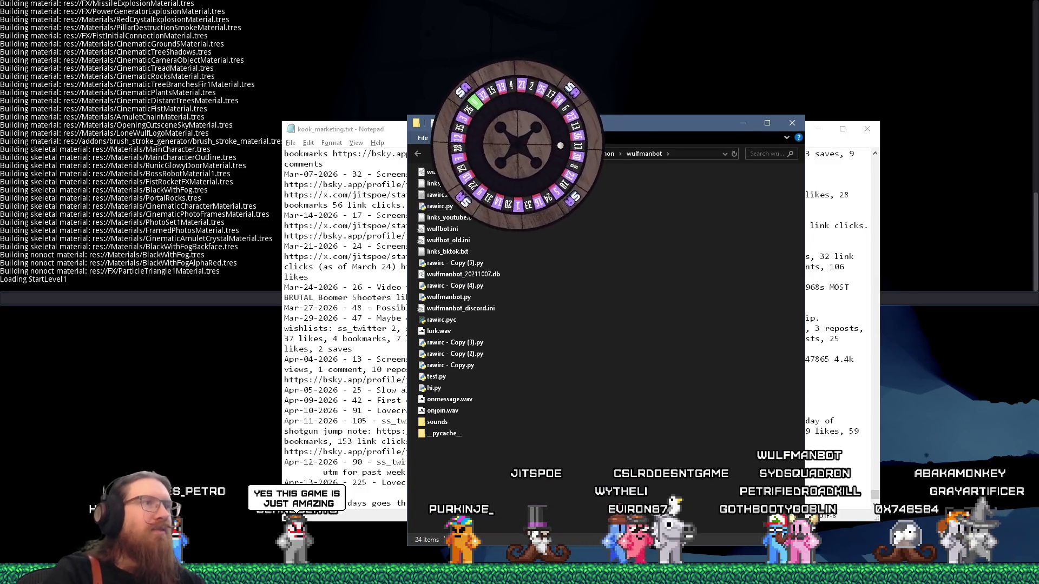
key("alt+F4")
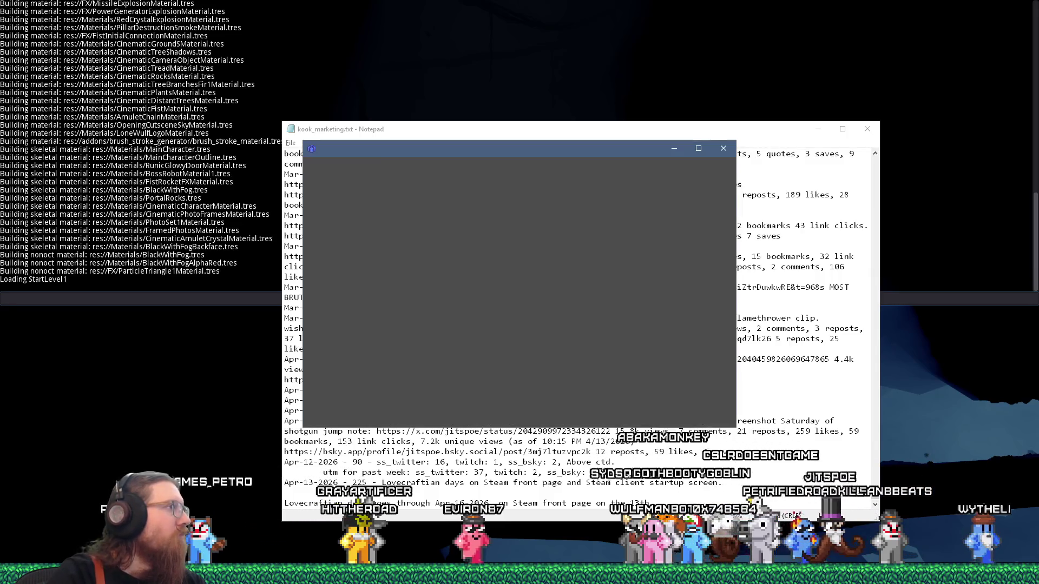
left_click_drag(495, 145, 358, 139)
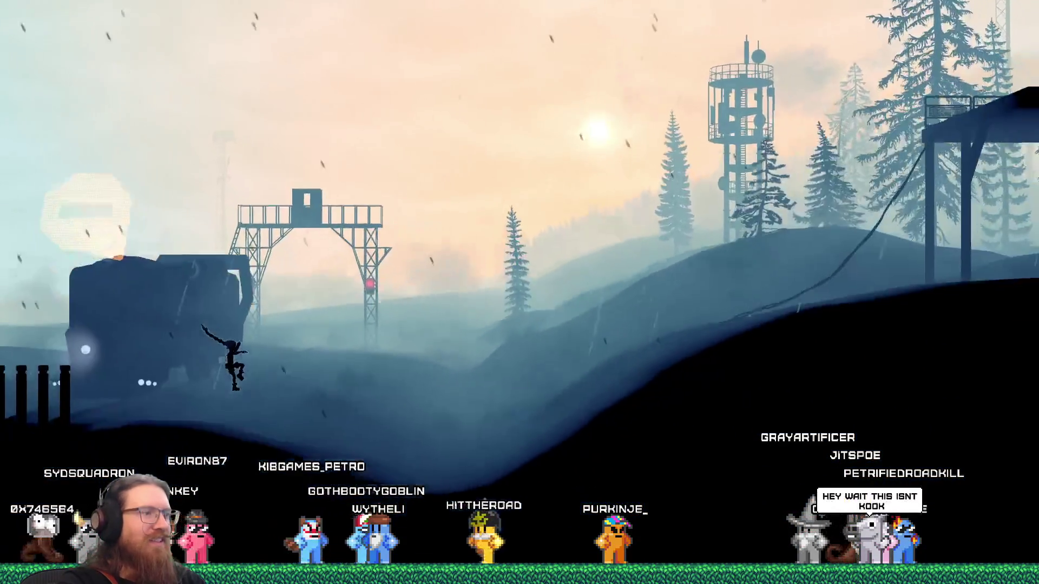
Enter givefist in the developer console, then run right up the stairs
key("grave")
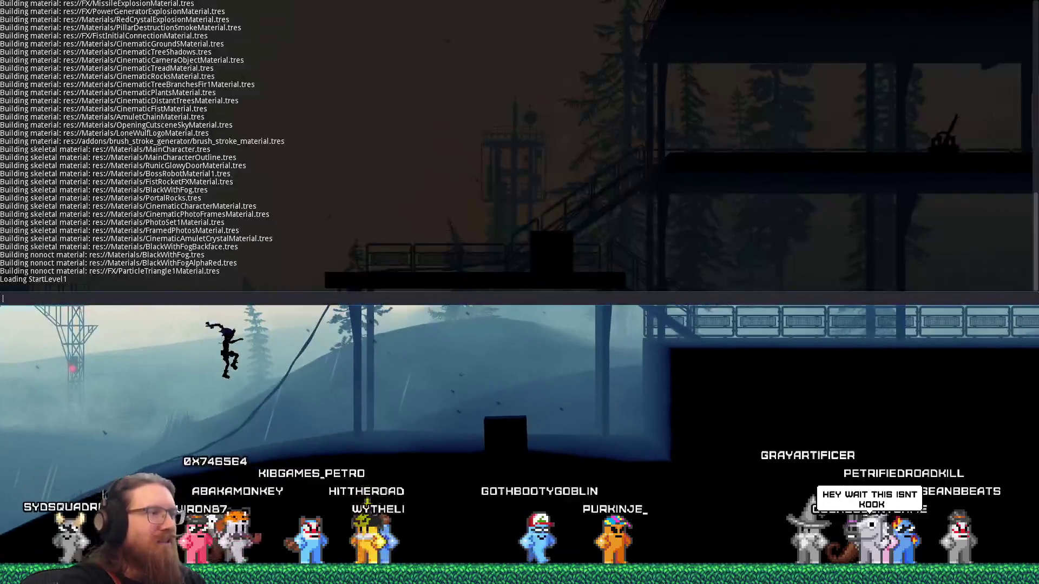
type("givefist")
key("Return")
key("grave")
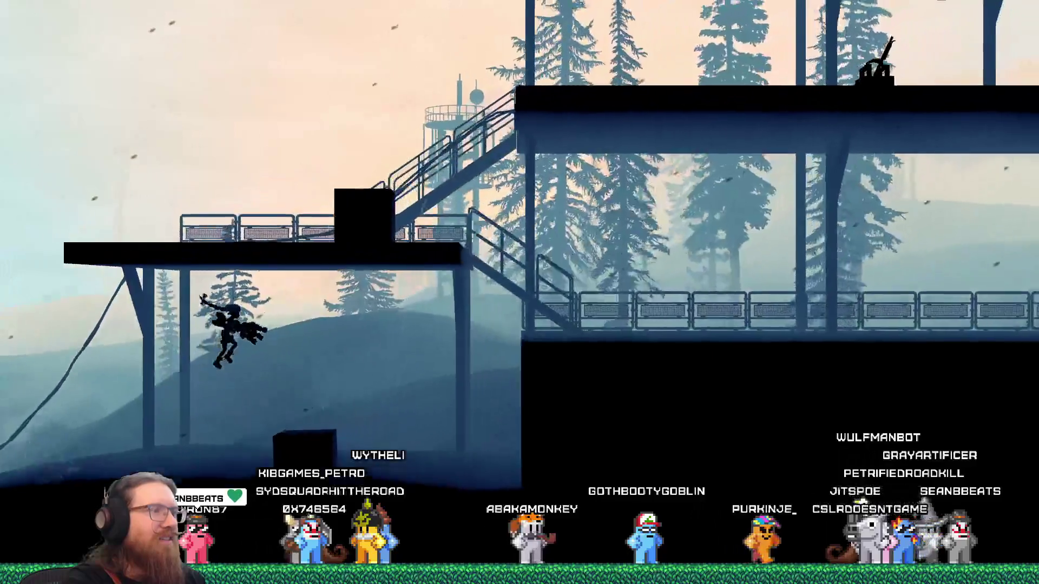
key("d")
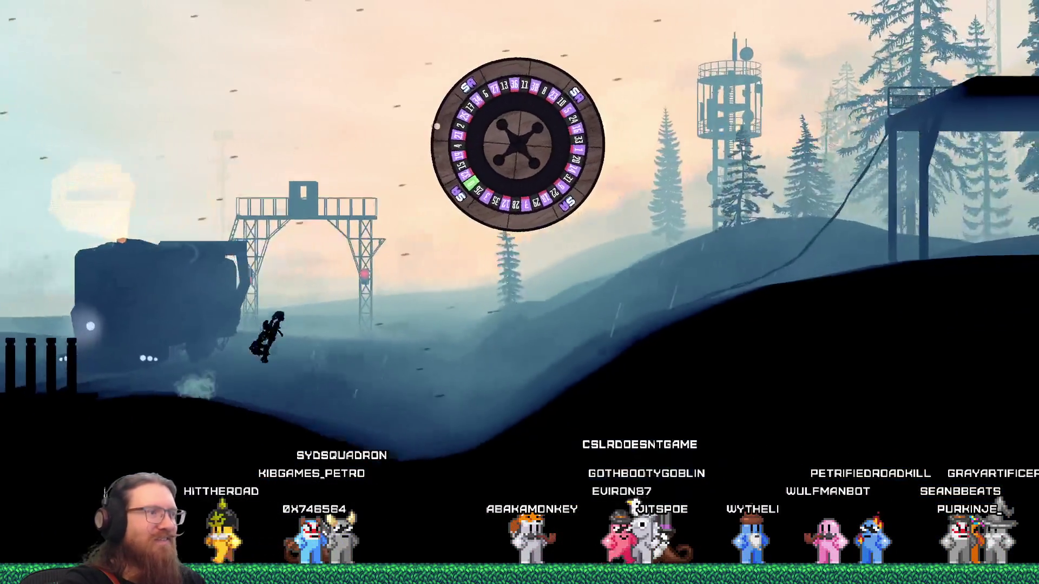
Move onto the slope and enter giveall in the developer console to unlock every ability
key("d")
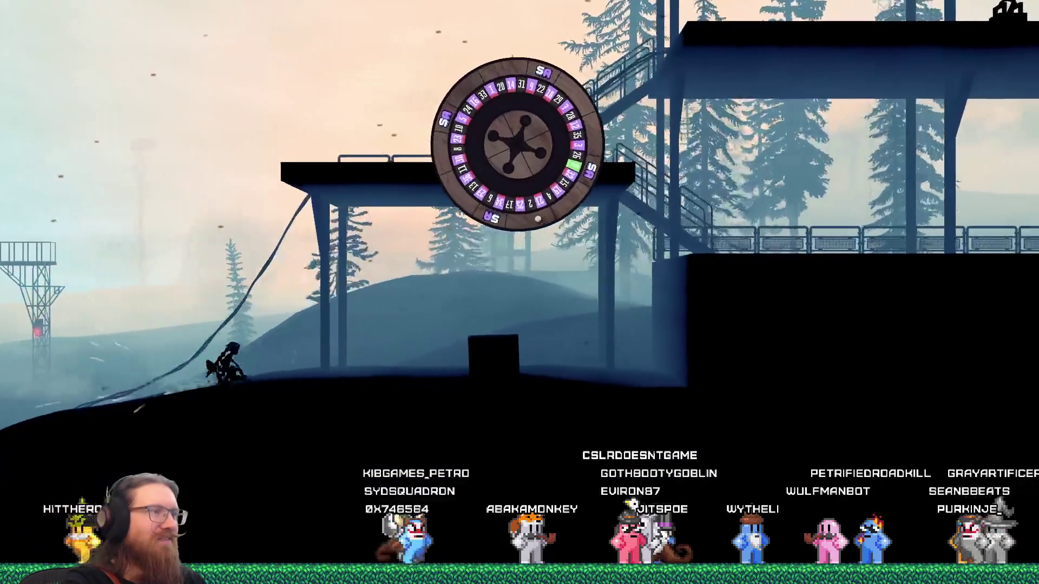
key("grave")
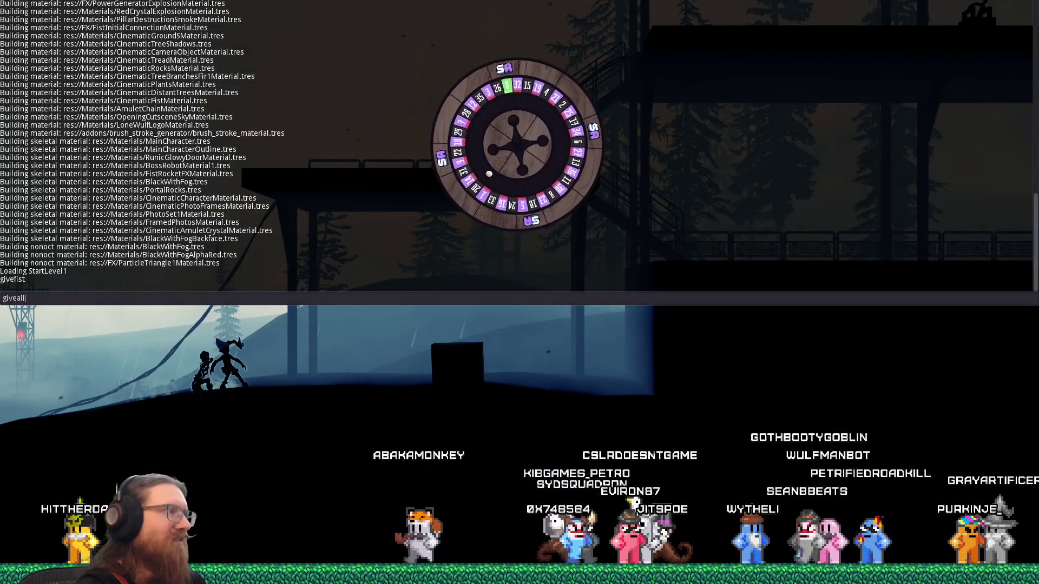
key("Return")
key("grave")
Fight through the industrial building with lightning attacks, reaching its far wall
key("d")
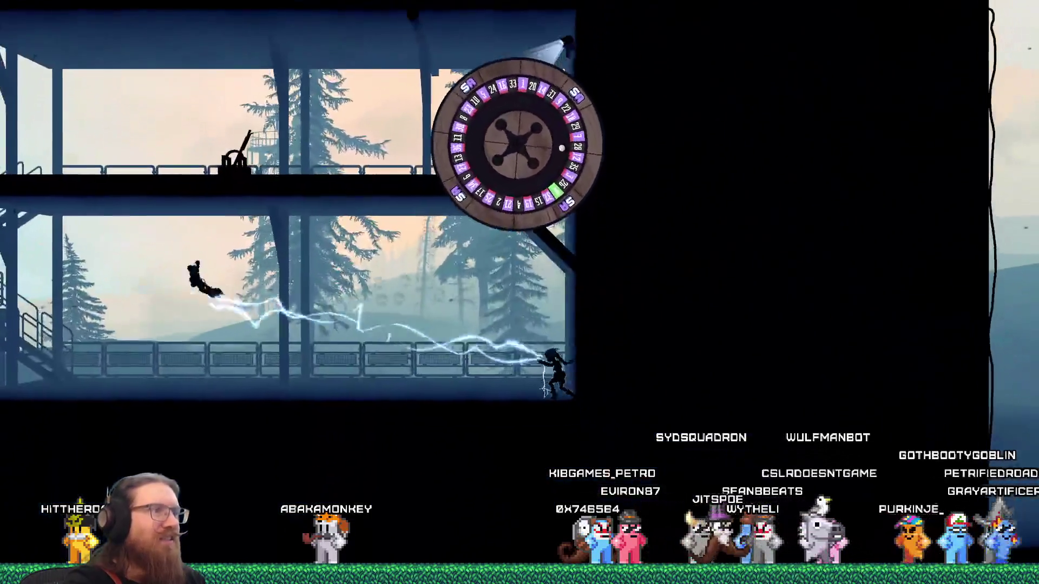
key("space")
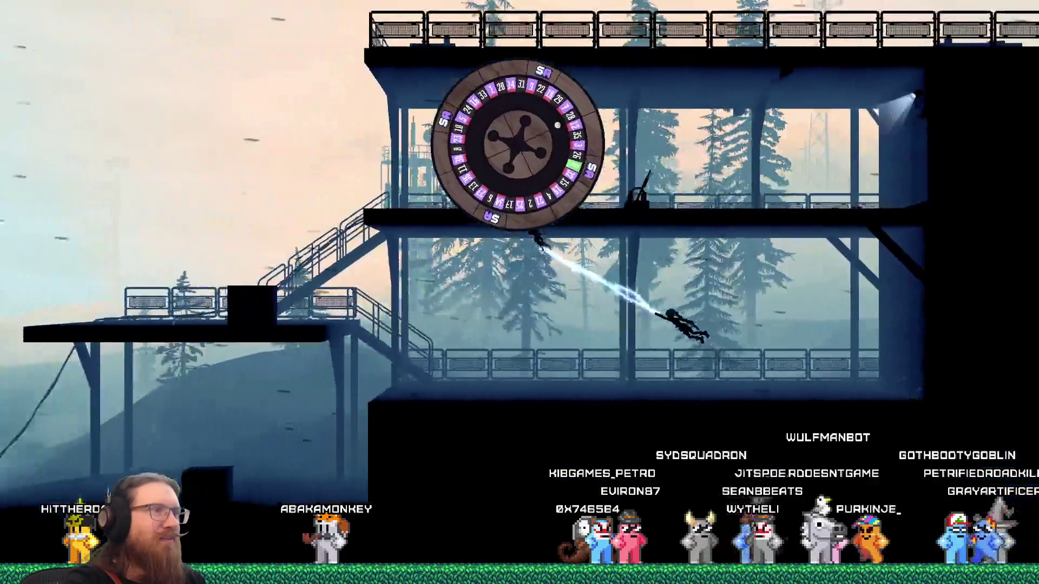
key("a")
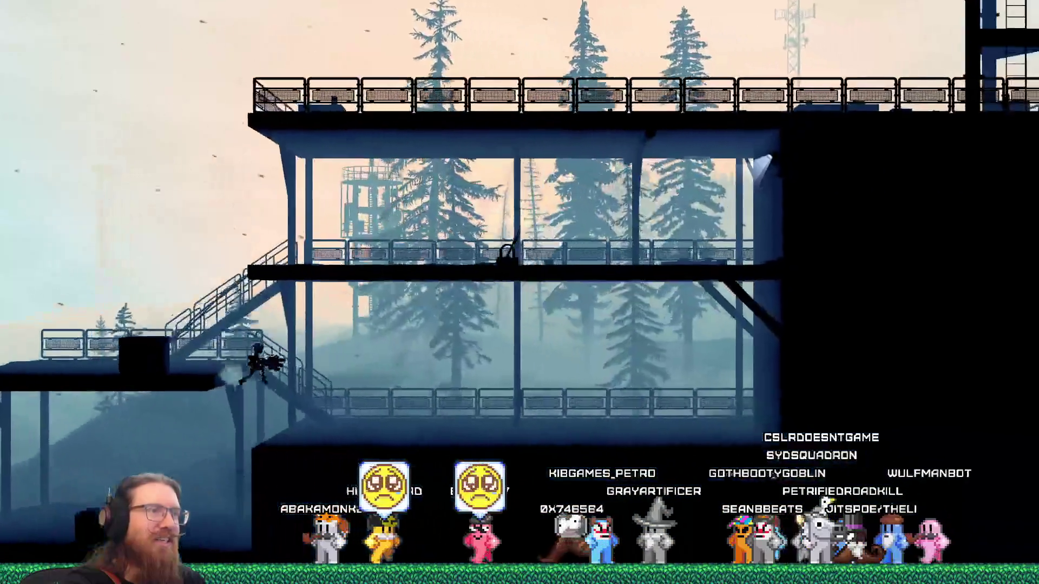
key("d")
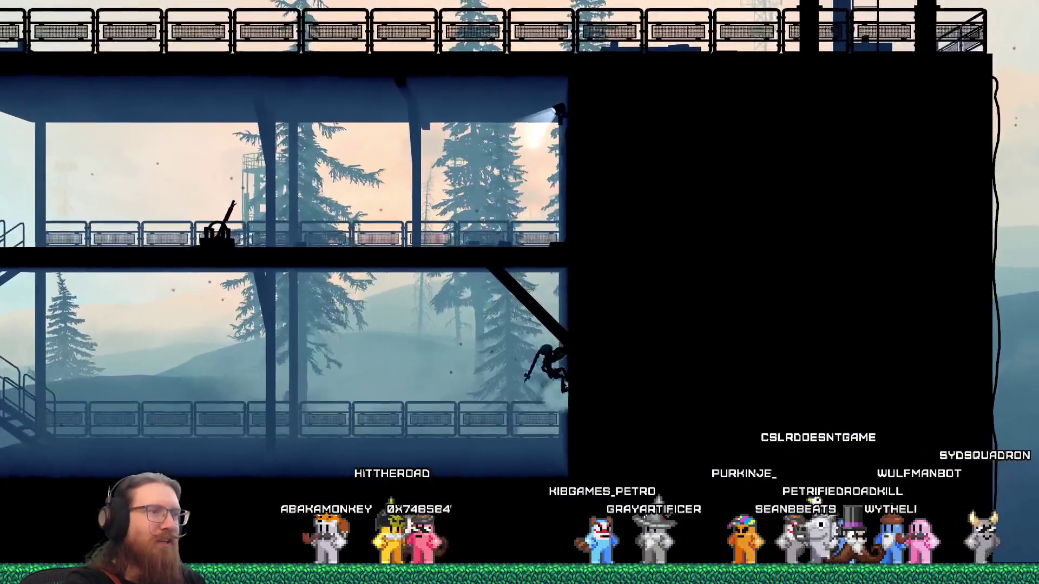
key("a")
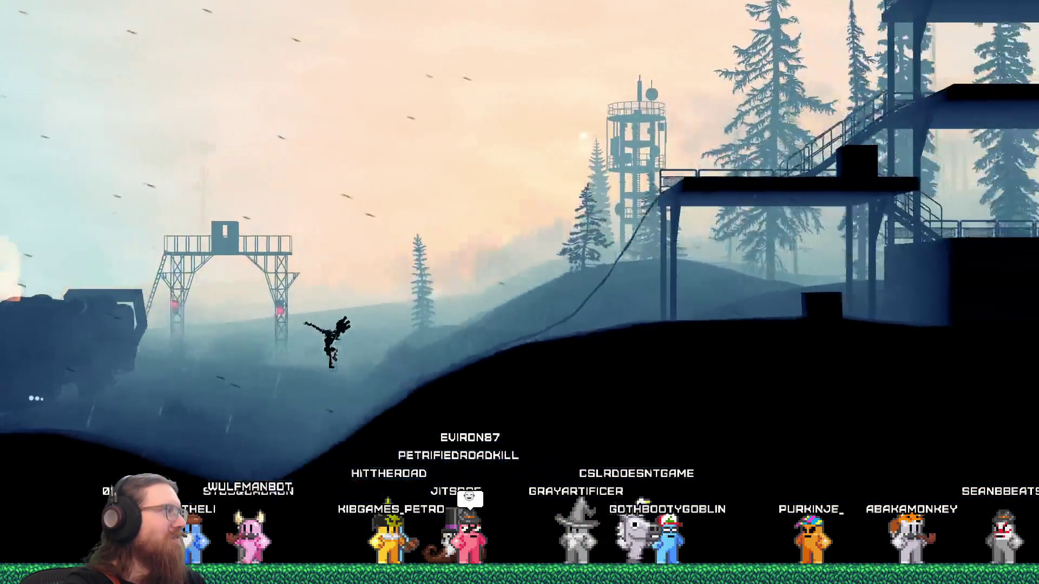
Quit the game with the quit command in the developer console
key("grave")
type("t")
key("Return")
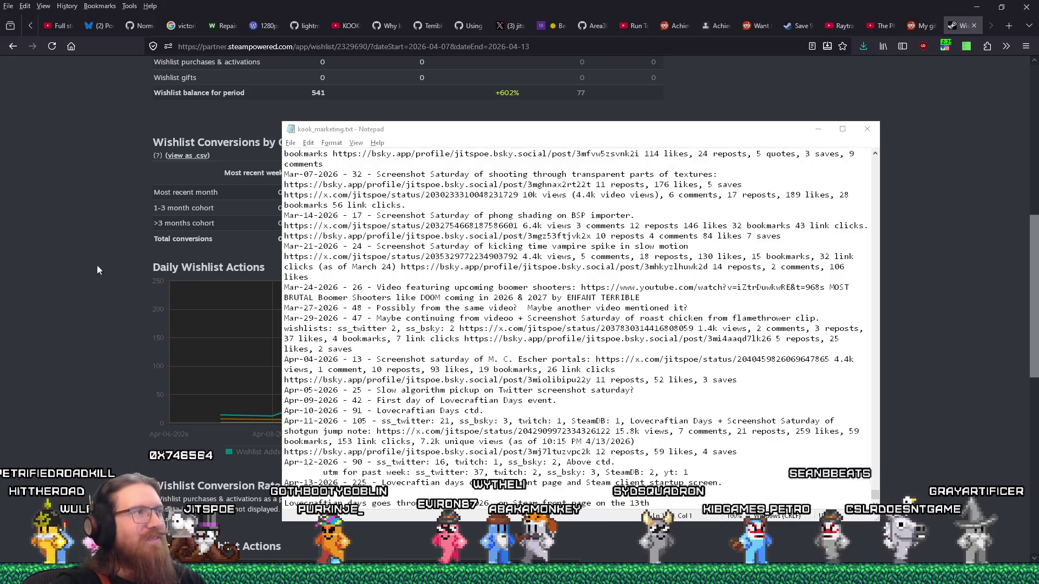
Save the marketing notes in Notepad via File > Save
left_click(291, 143)
left_click(304, 191)
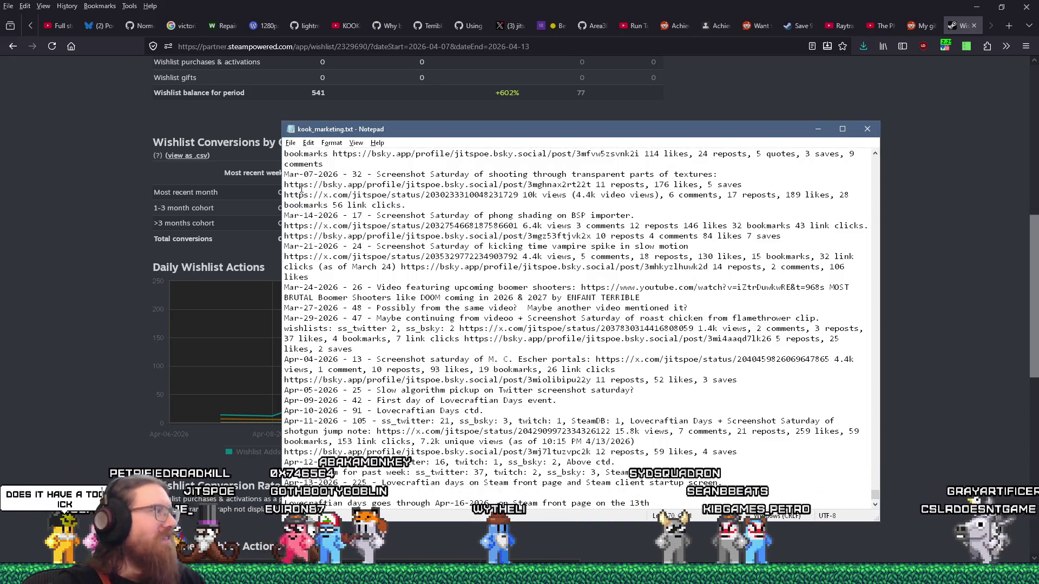
left_click(87, 438)
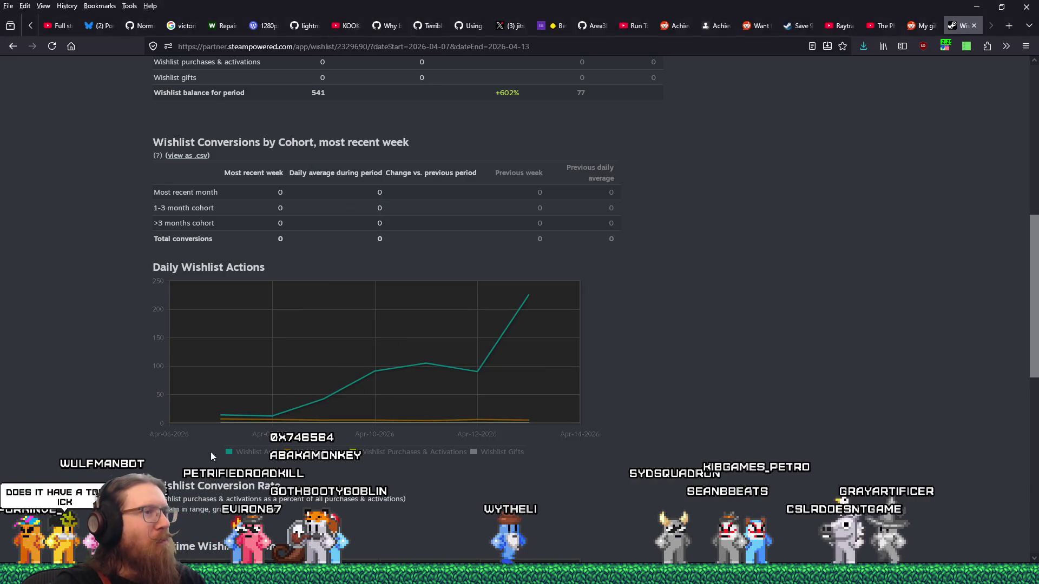
Close the Steamworks wishlist tab, then minimize Firefox and the notes window to reveal Godot
left_click(974, 26)
left_click(977, 8)
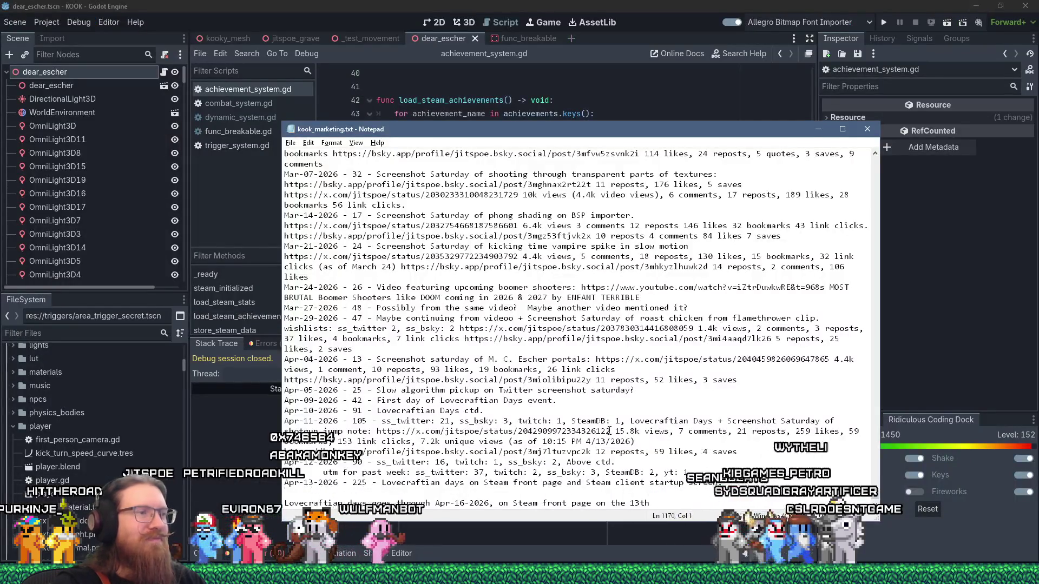
left_click(291, 143)
left_click(303, 247)
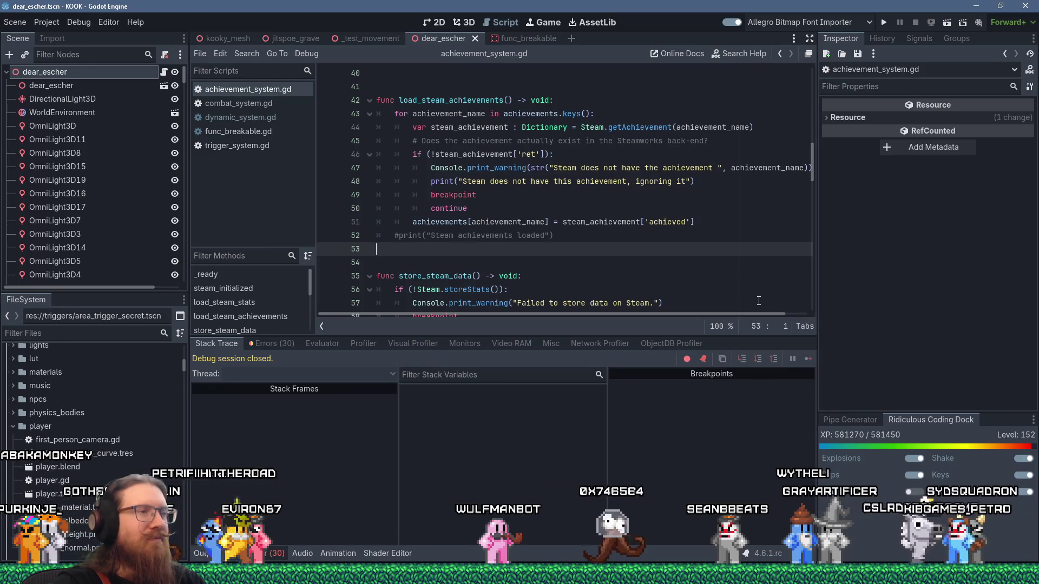
key("super+Tab")
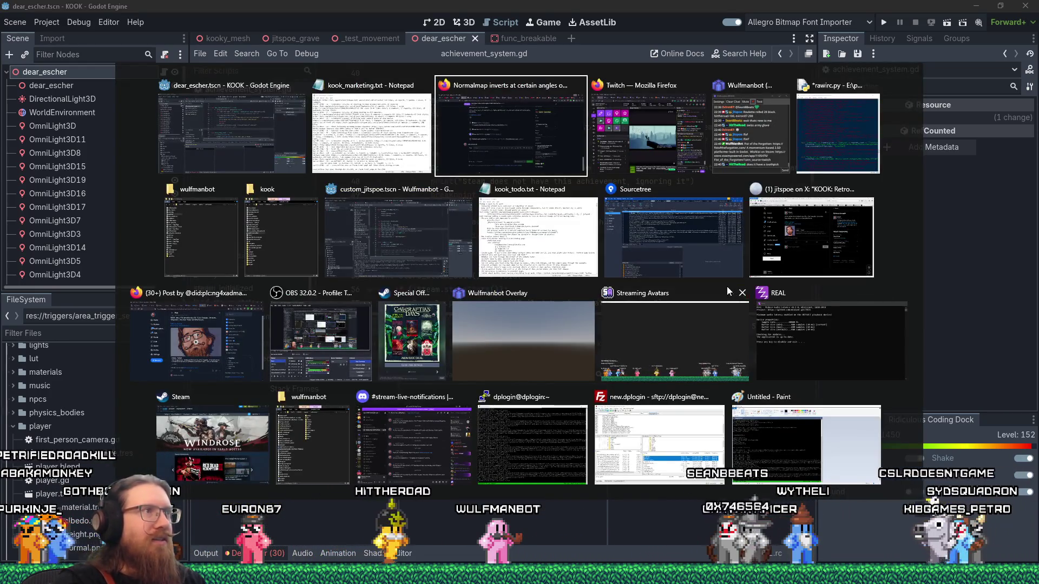
Bring up kook_todo.txt, highlight the line about tentacles needing collision, then return to Godot
left_click(670, 281)
key("super+Tab")
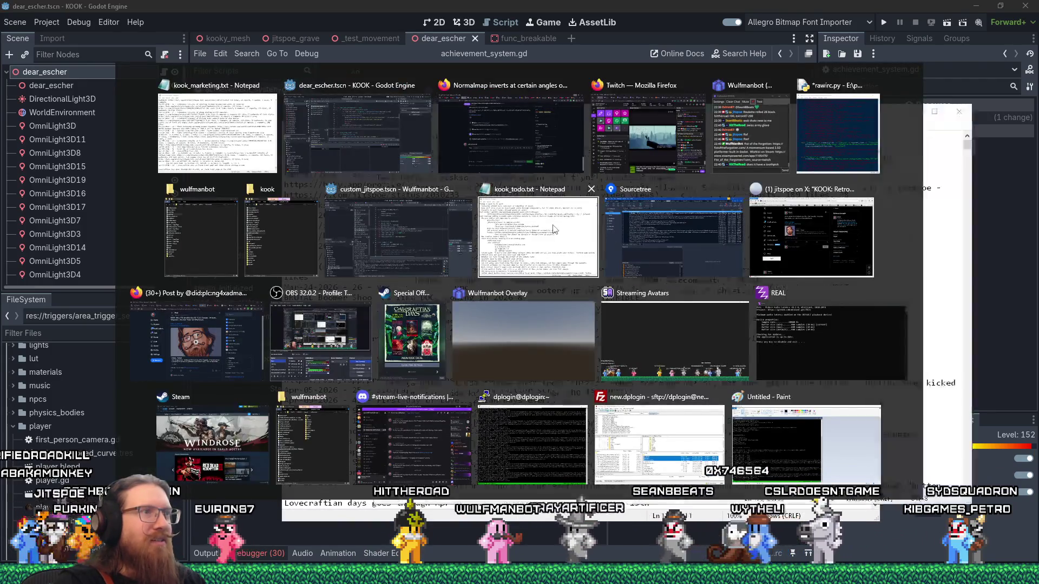
left_click(538, 238)
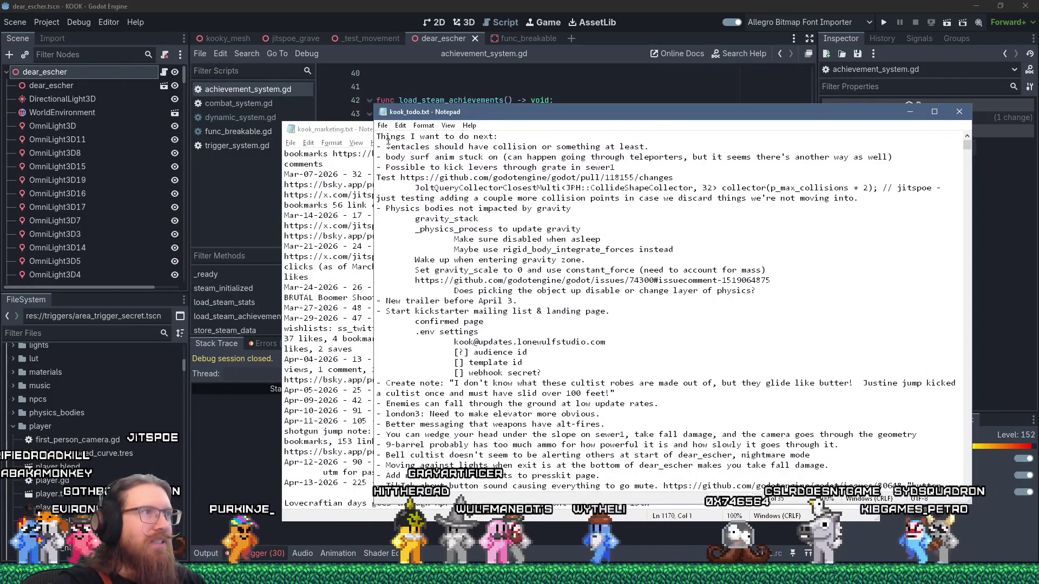
left_click_drag(386, 146, 715, 145)
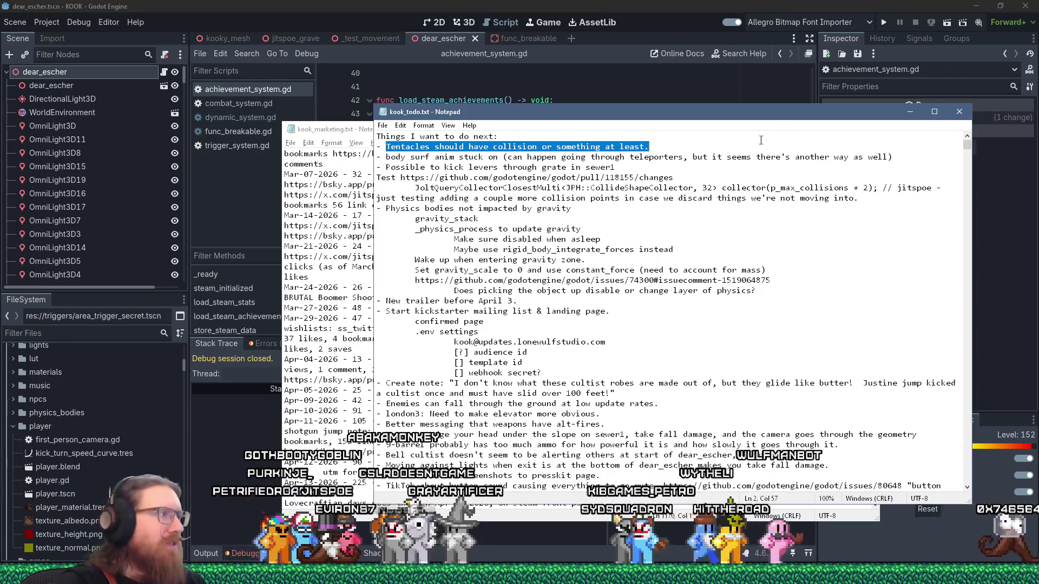
left_click(45, 335)
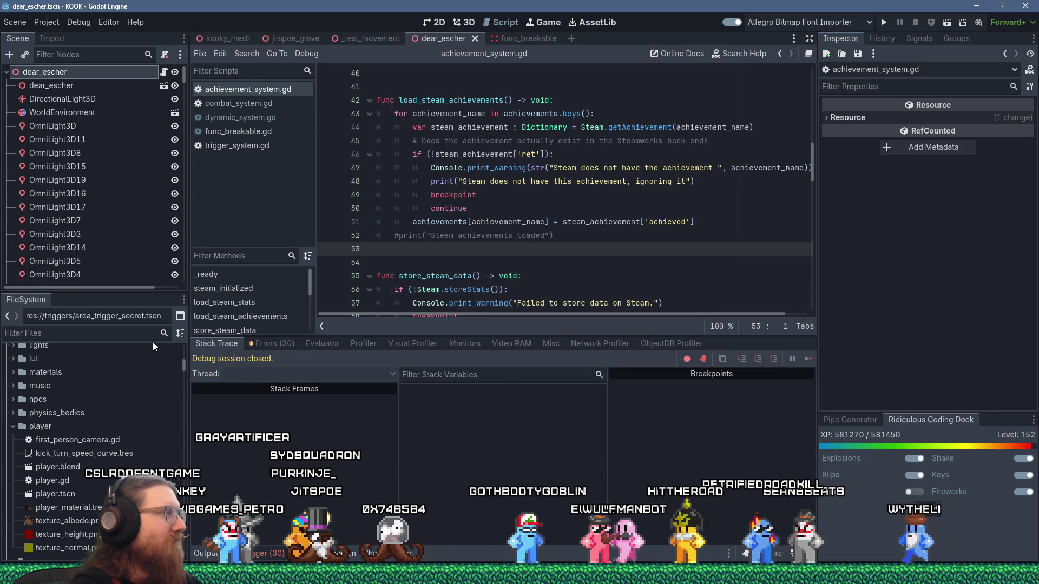
Filter the FileSystem for 'tent' and open tentacle.gd and tentacle_mesh.gd in the script editor
key("alt+Tab")
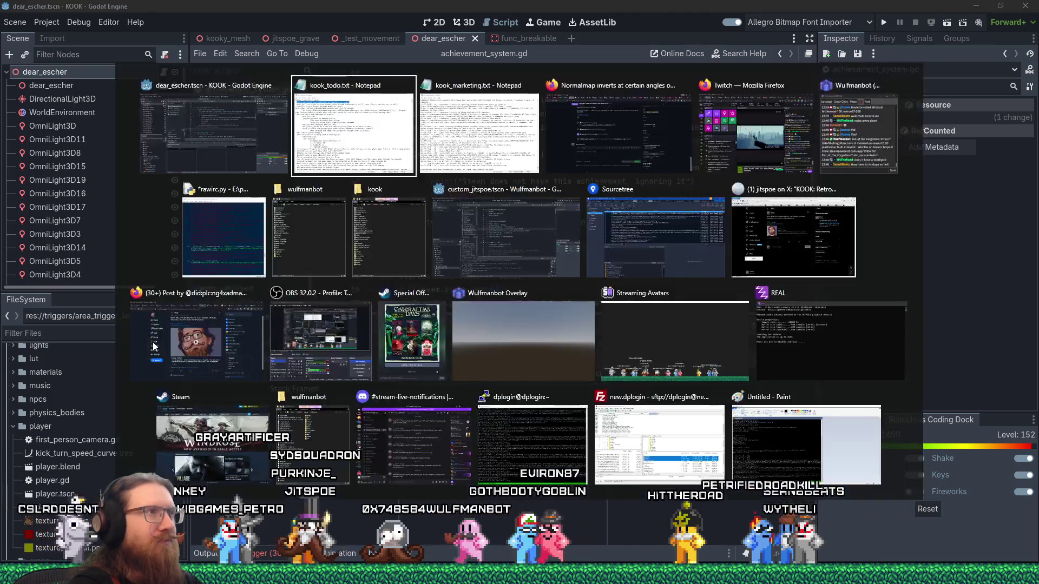
key("alt+Tab")
type("tent")
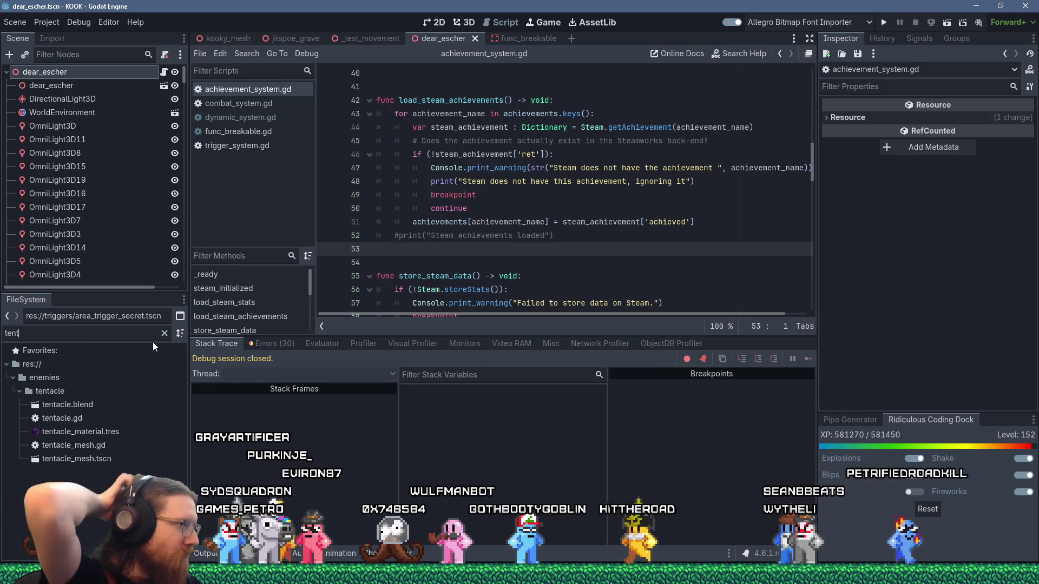
double_click(77, 419)
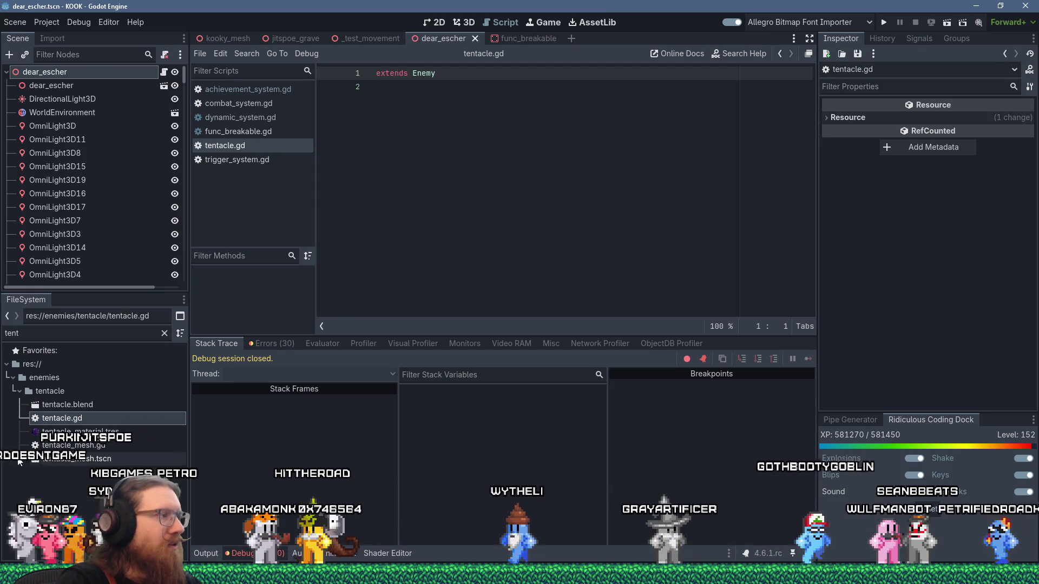
double_click(109, 447)
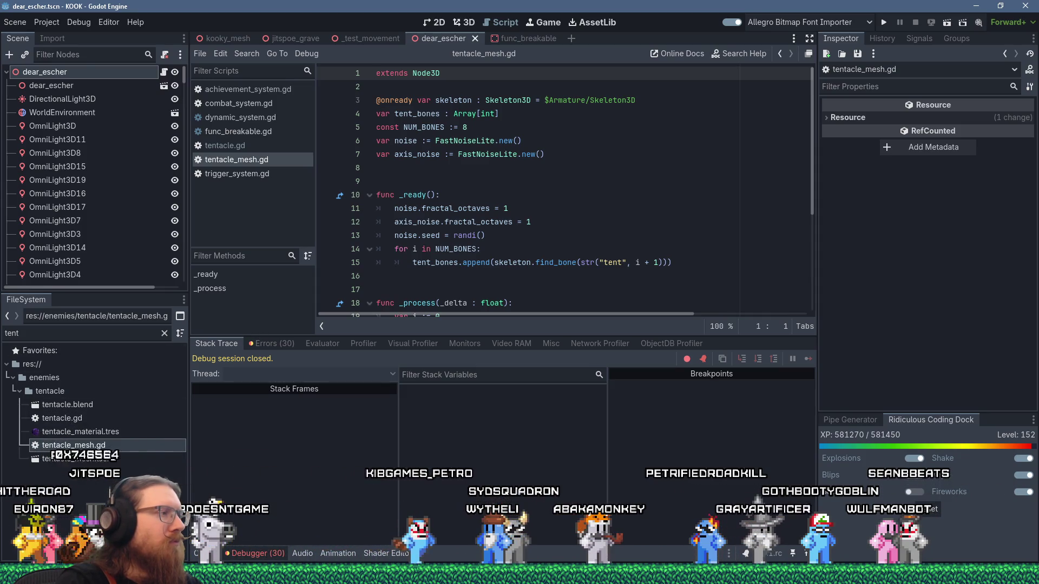
Check owners: tentacle_mesh.tscn is used by six levels, tentacle.gd by none
right_click(96, 461)
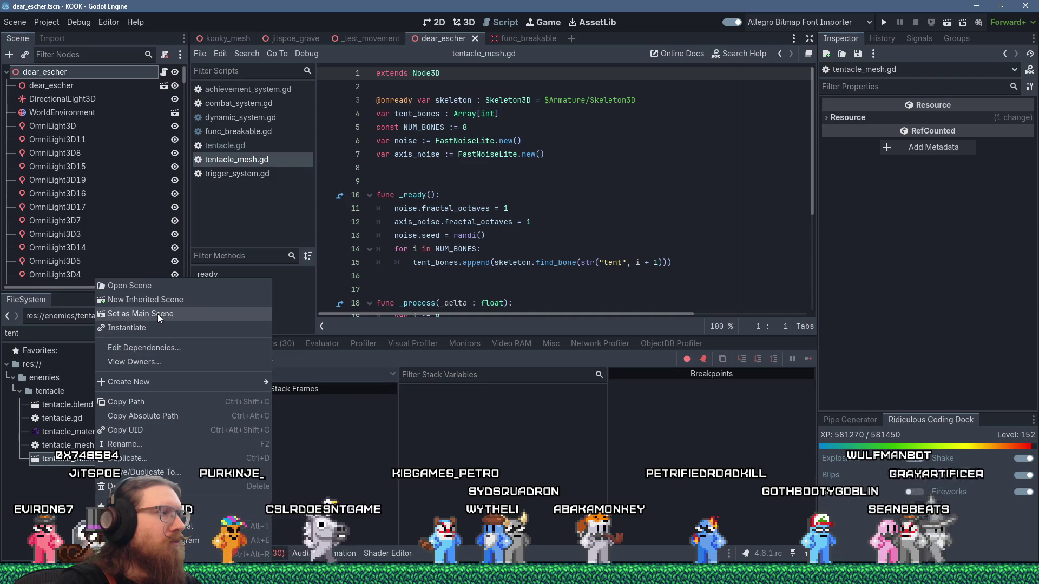
left_click(146, 361)
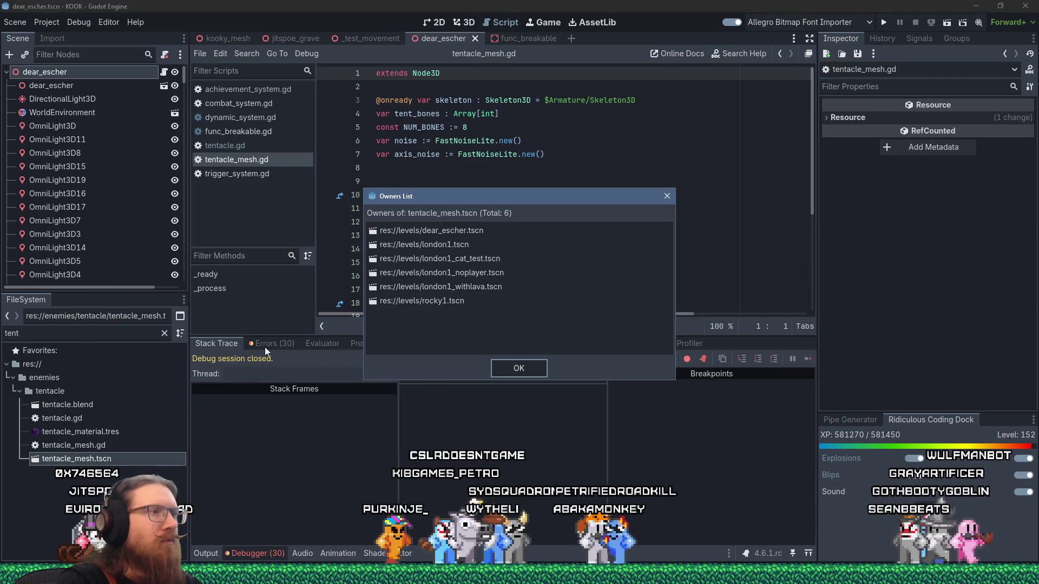
left_click(667, 198)
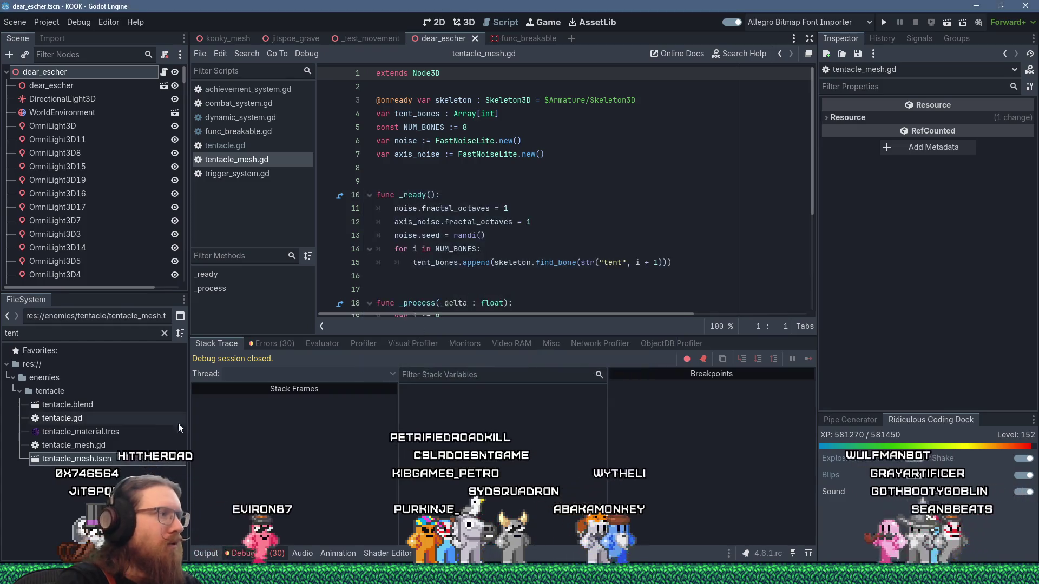
left_click(62, 418)
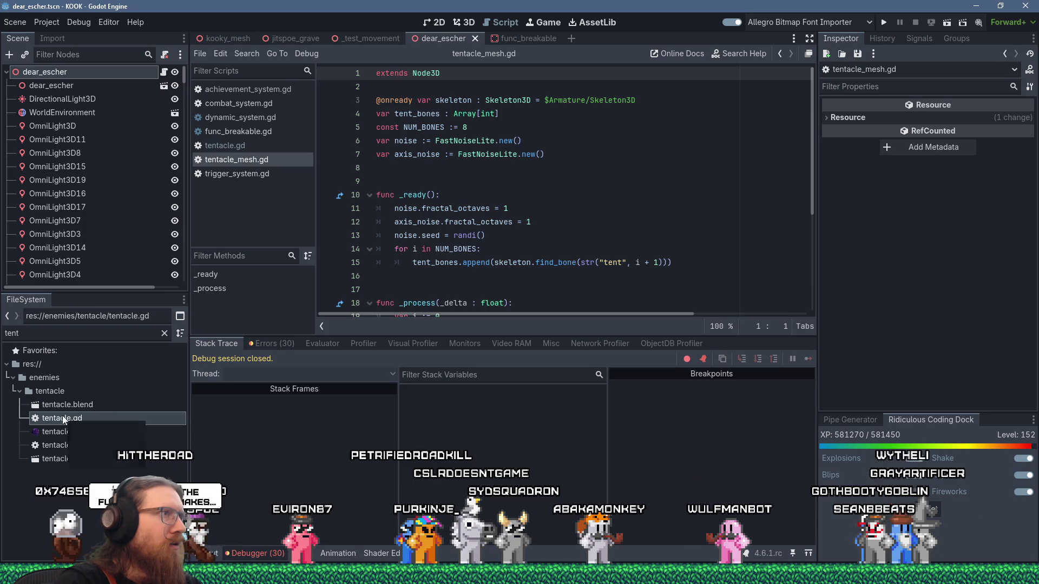
right_click(63, 415)
left_click(107, 365)
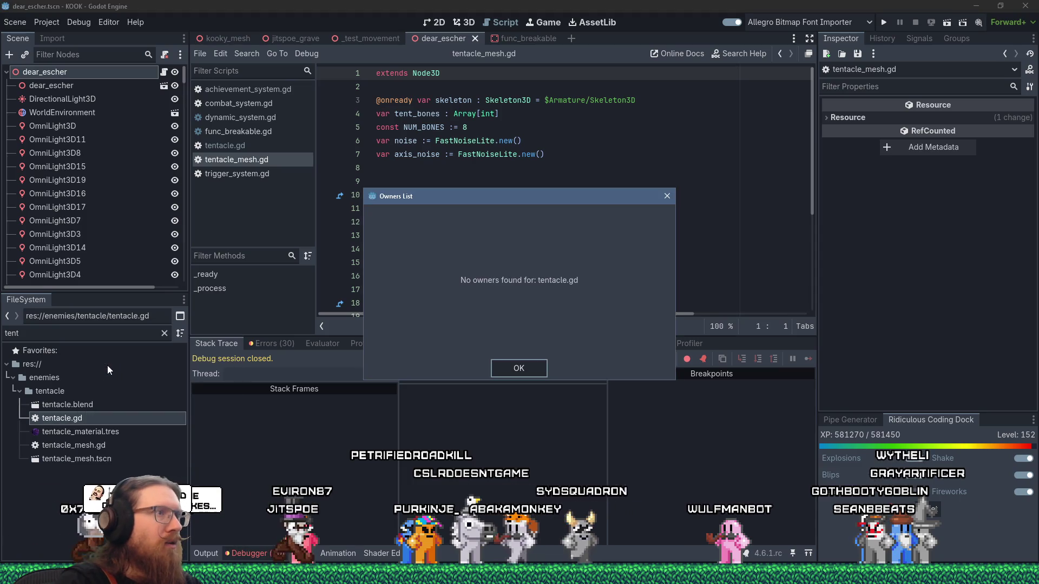
left_click(520, 372)
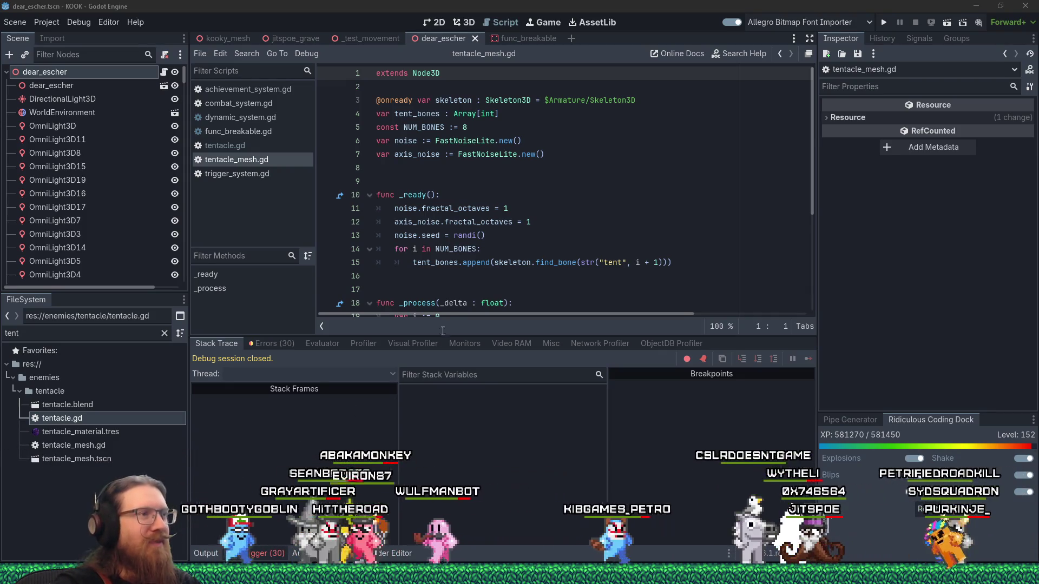
left_click(510, 275)
scroll(510, 274, "down", 4)
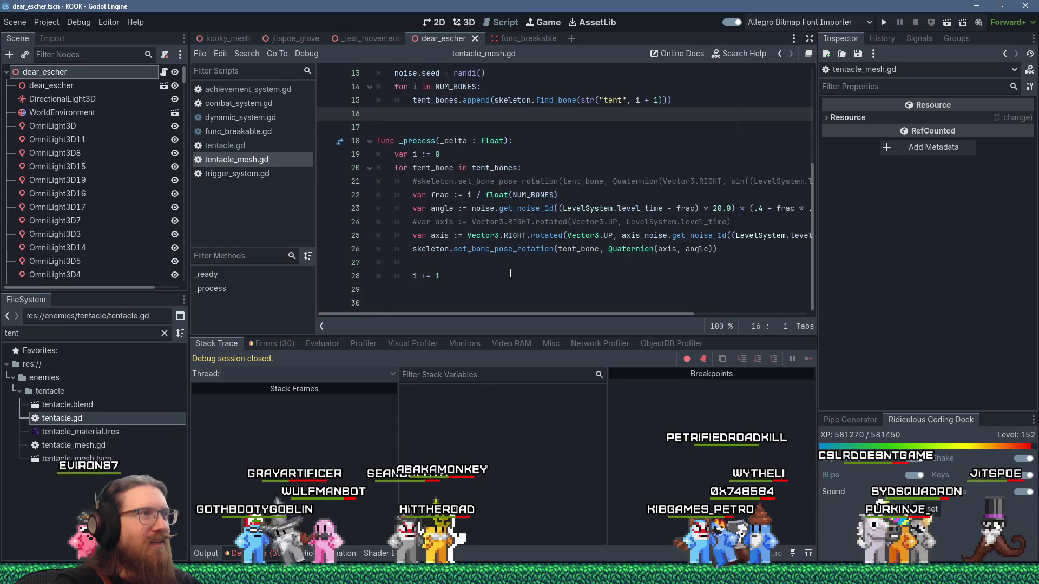
scroll(510, 273, "up", 4)
scroll(510, 273, "down", 4)
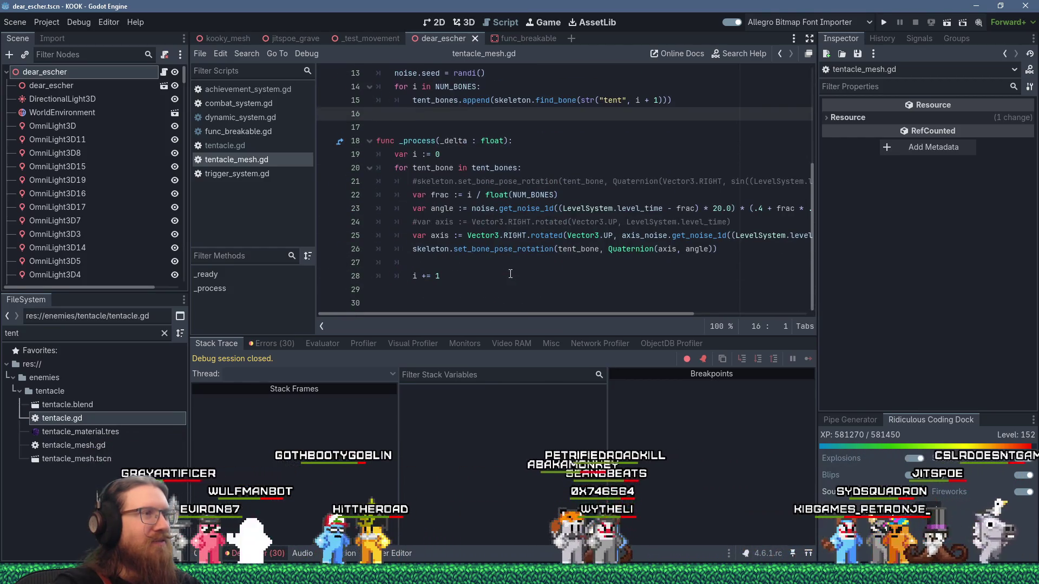
scroll(510, 273, "up", 4)
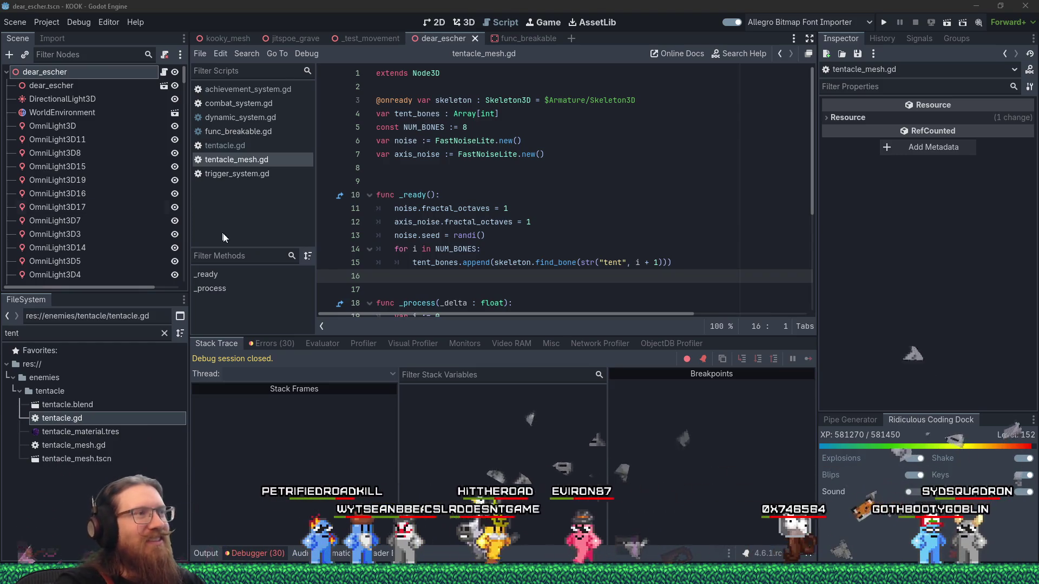
left_click(467, 286)
left_click(441, 181)
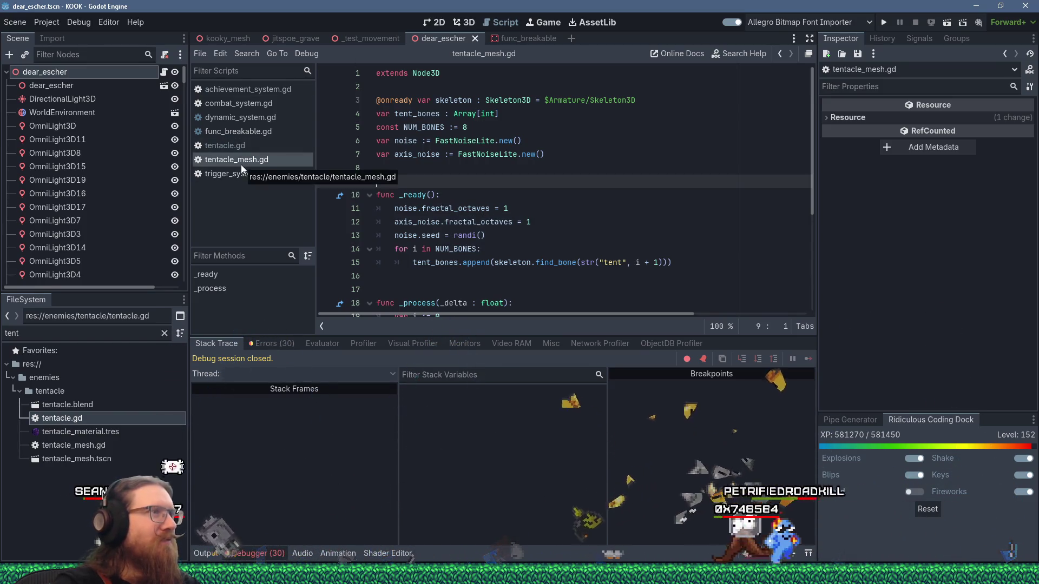
scroll(606, 213, "down", 2)
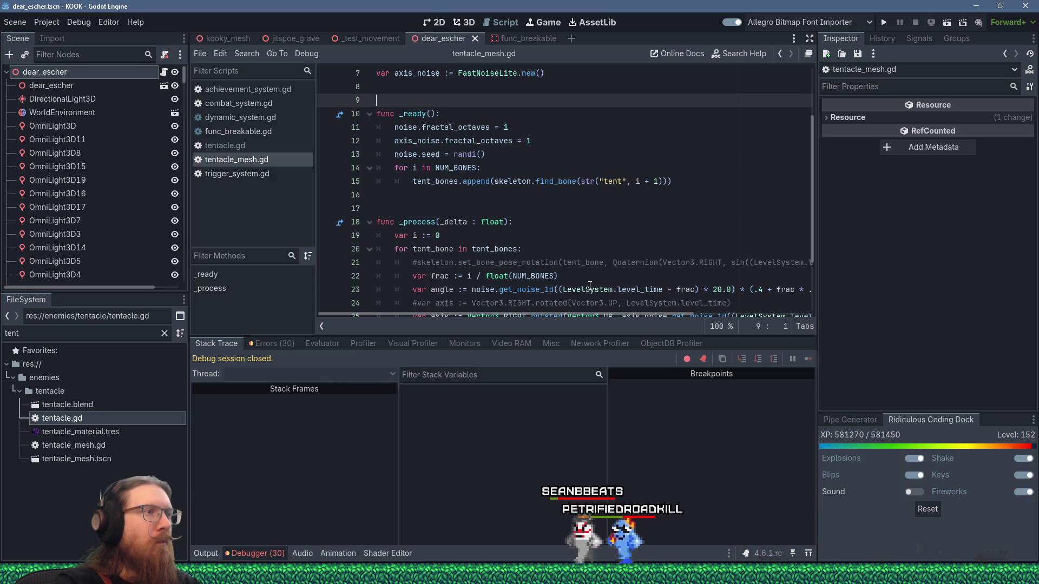
scroll(590, 286, "down", 2)
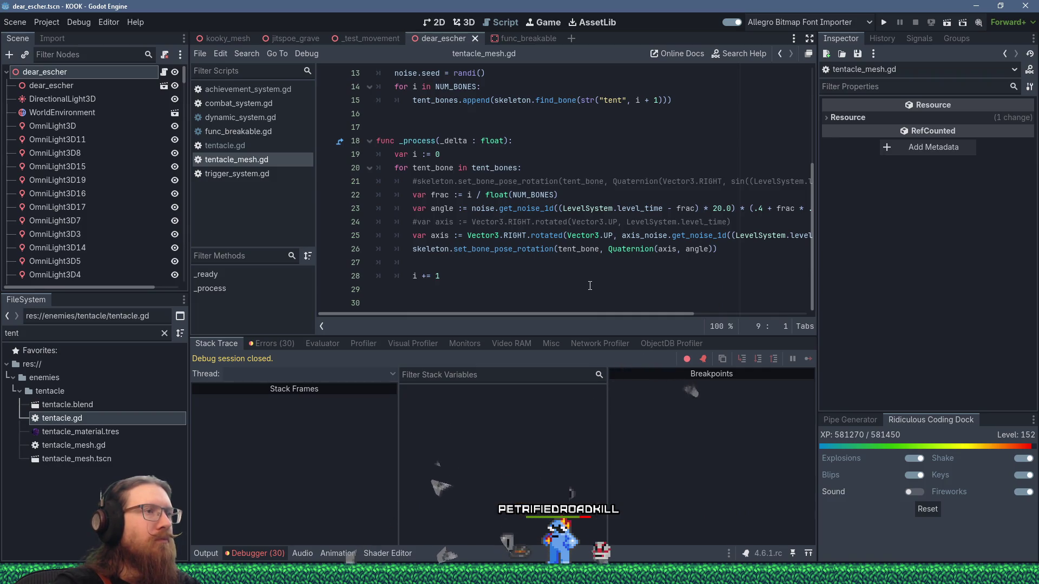
scroll(590, 285, "up", 2)
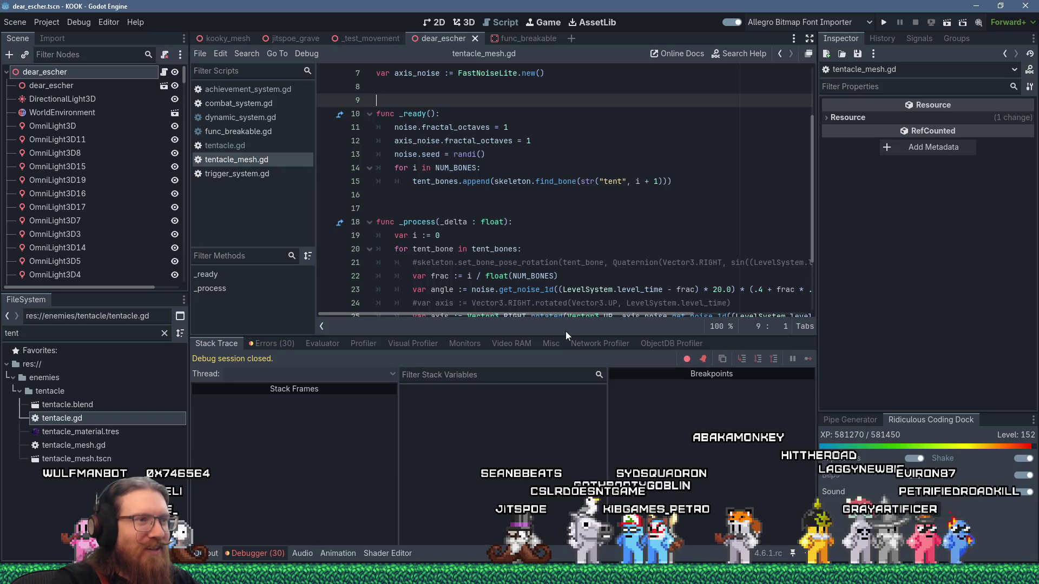
Drag the Debugger splitter down to enlarge tentacle_mesh.gd's view, placing the cursor on lines 9 and 16
left_click_drag(561, 337, 562, 384)
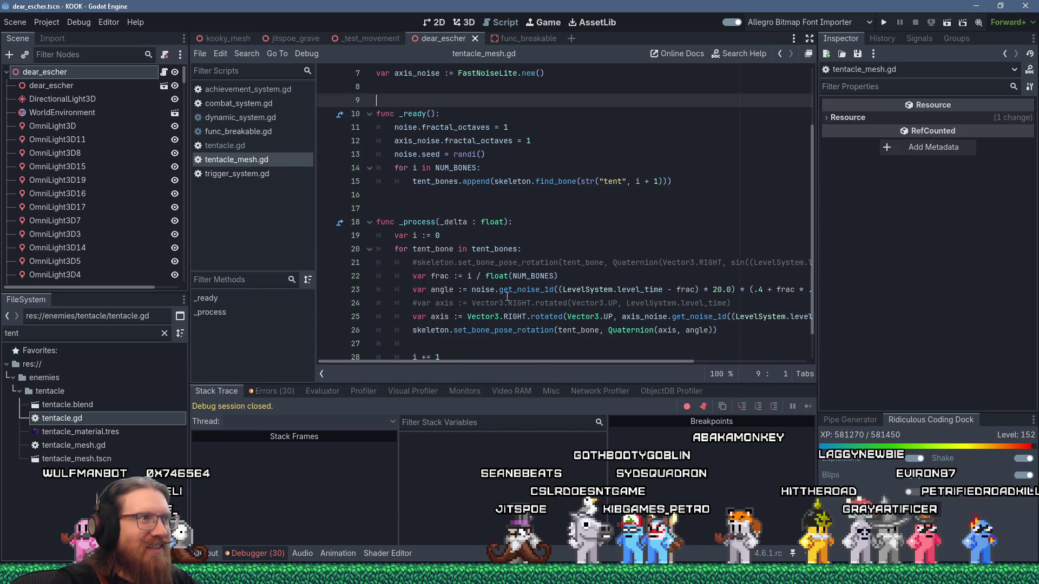
scroll(478, 265, "up", 2)
left_click(398, 271)
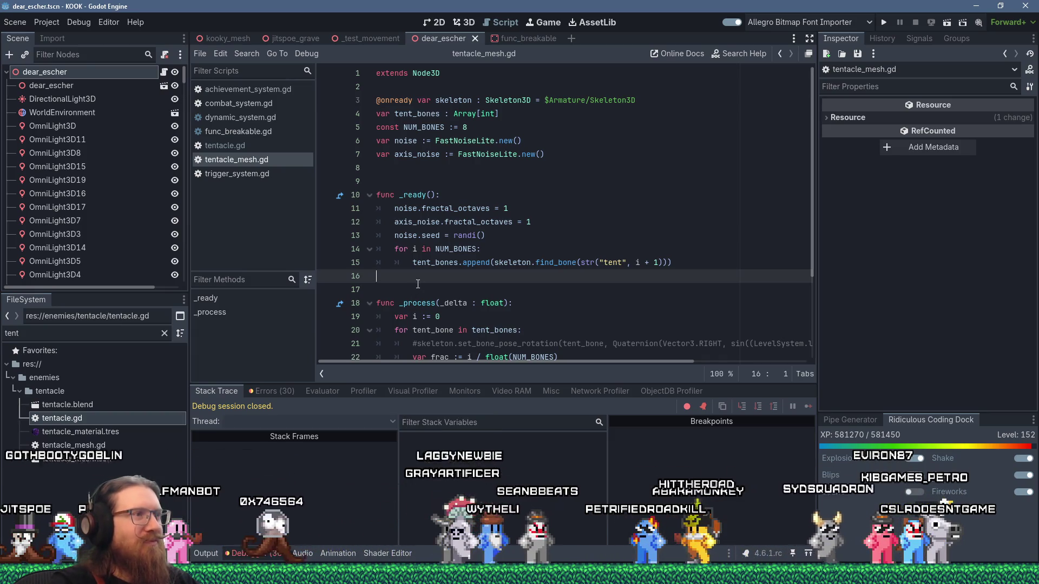
left_click(412, 299)
left_click(406, 168)
left_click(406, 184)
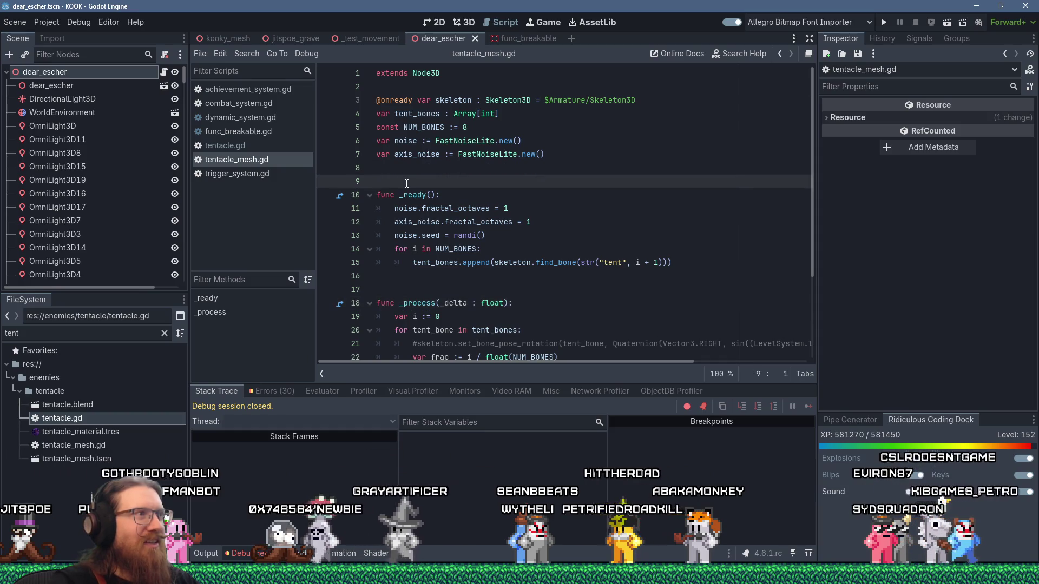
left_click(425, 276)
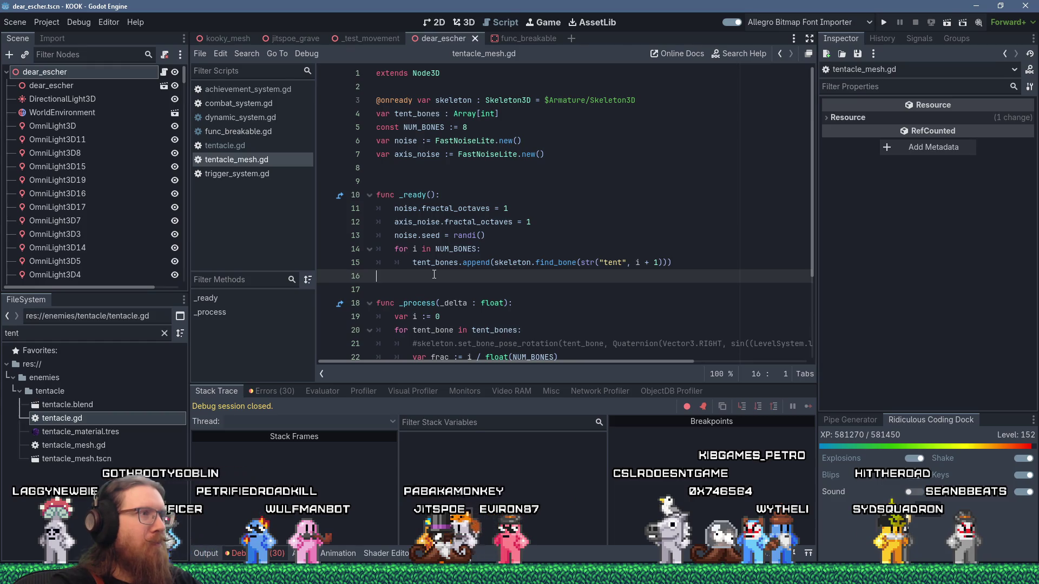
scroll(434, 274, "down", 3)
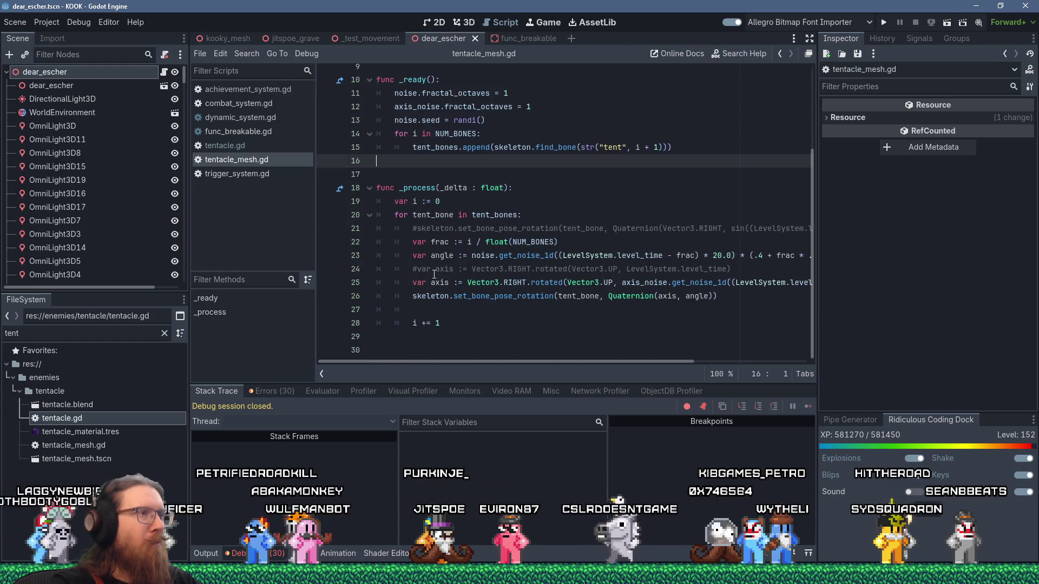
scroll(434, 274, "up", 3)
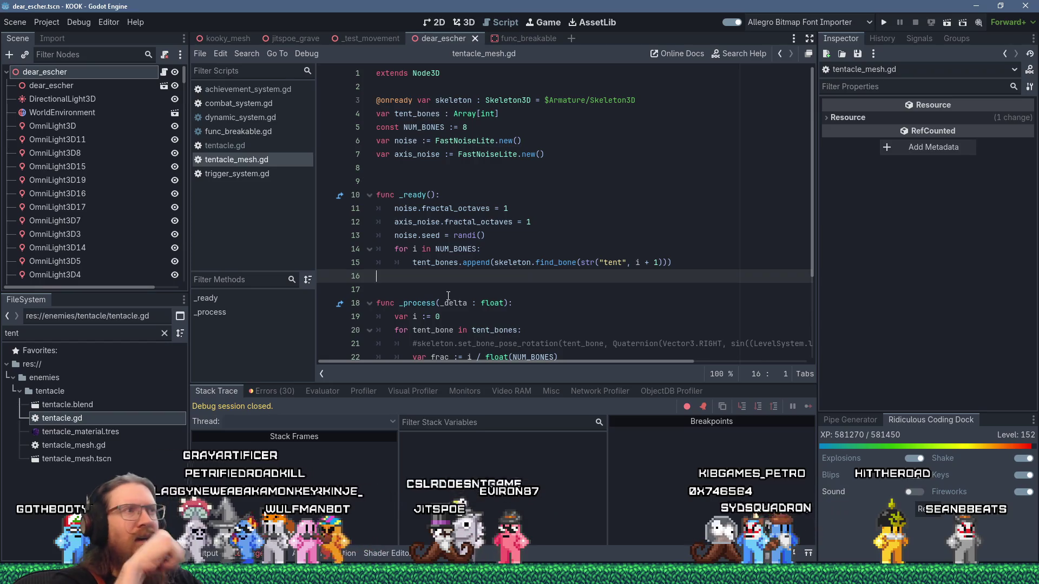
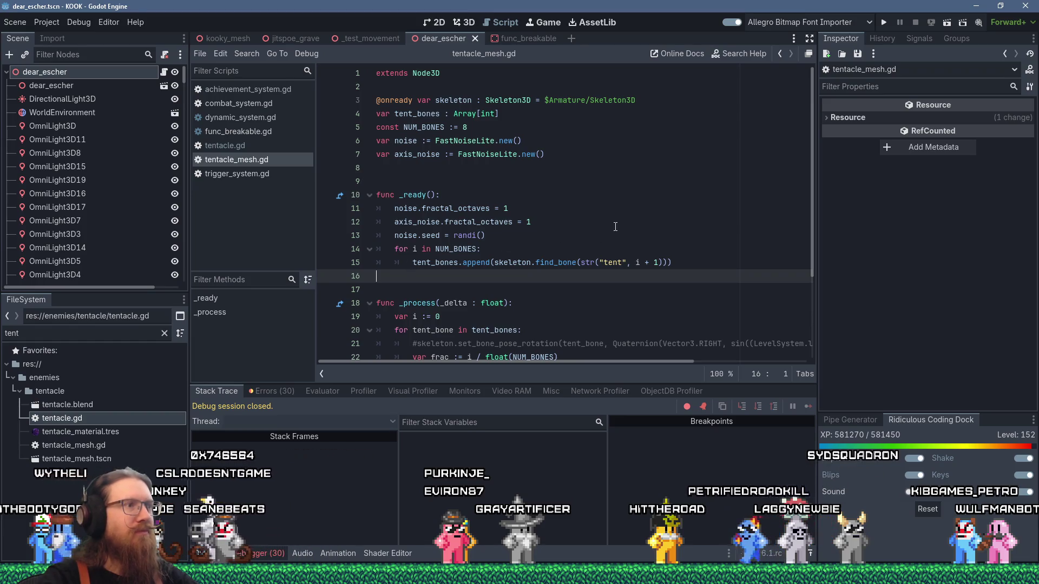
Scroll through the script, placing the cursor on empty line 8, the end, then blank line 17
scroll(615, 227, "down", 2)
scroll(573, 197, "up", 3)
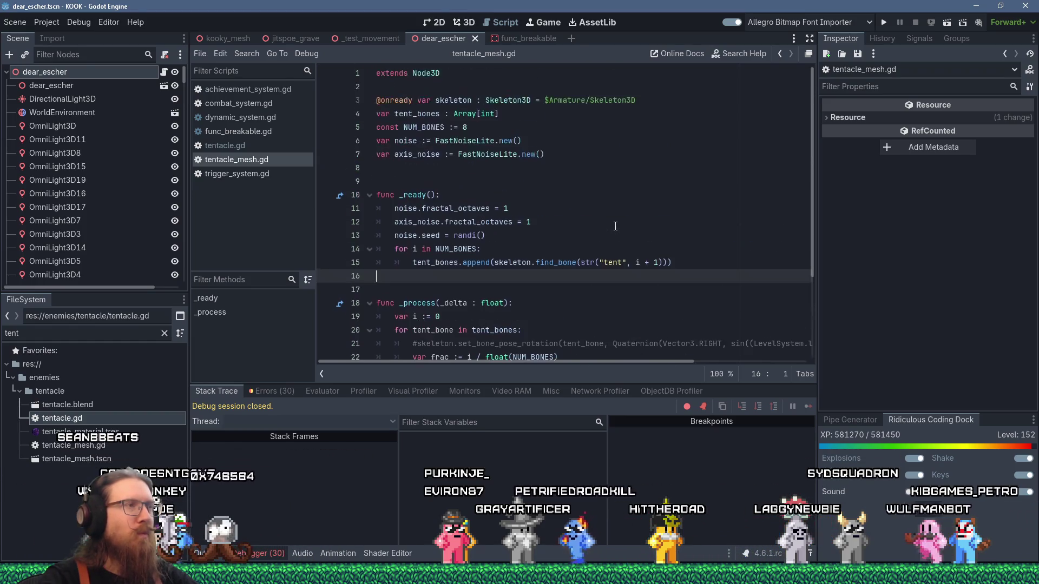
left_click(544, 171)
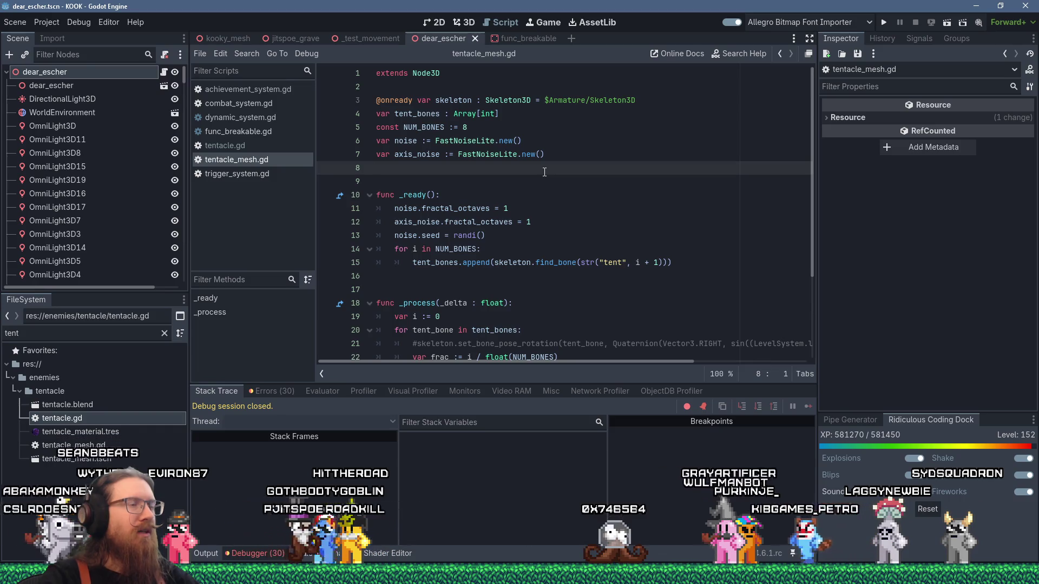
scroll(544, 172, "down", 3)
scroll(545, 172, "up", 3)
scroll(544, 172, "down", 1)
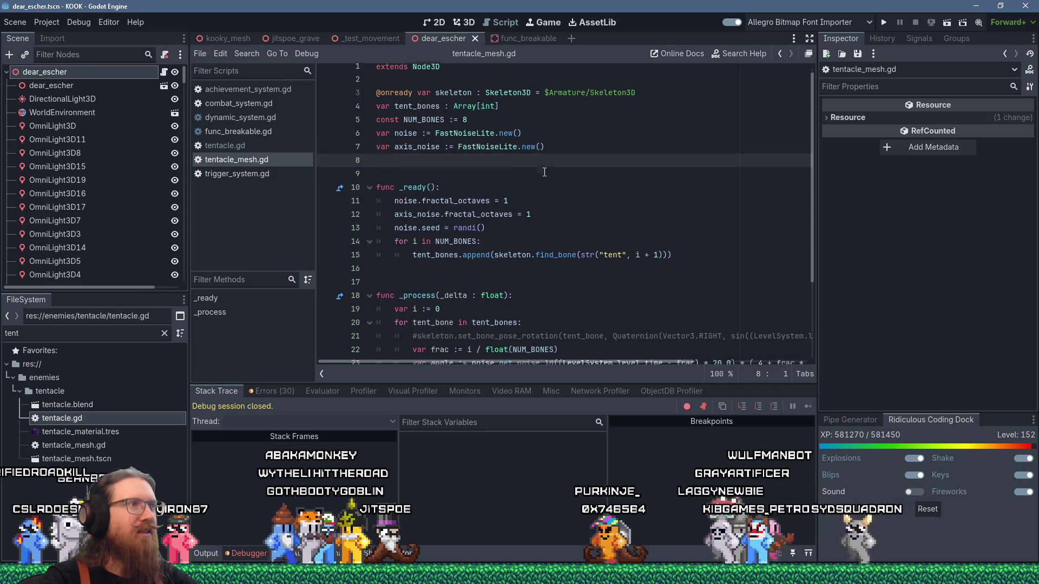
scroll(544, 172, "down", 3)
left_click(478, 344)
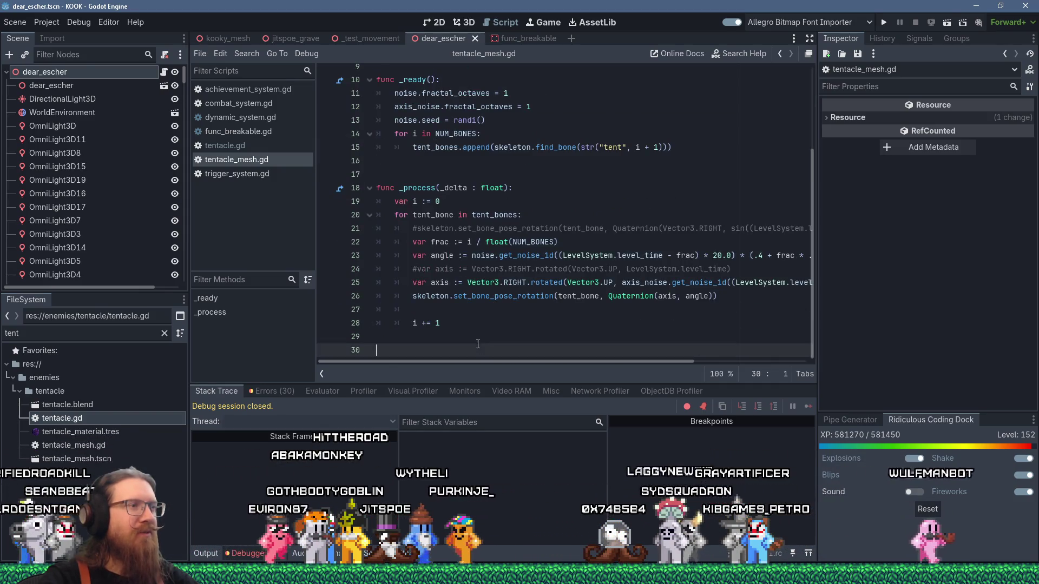
left_click(489, 174)
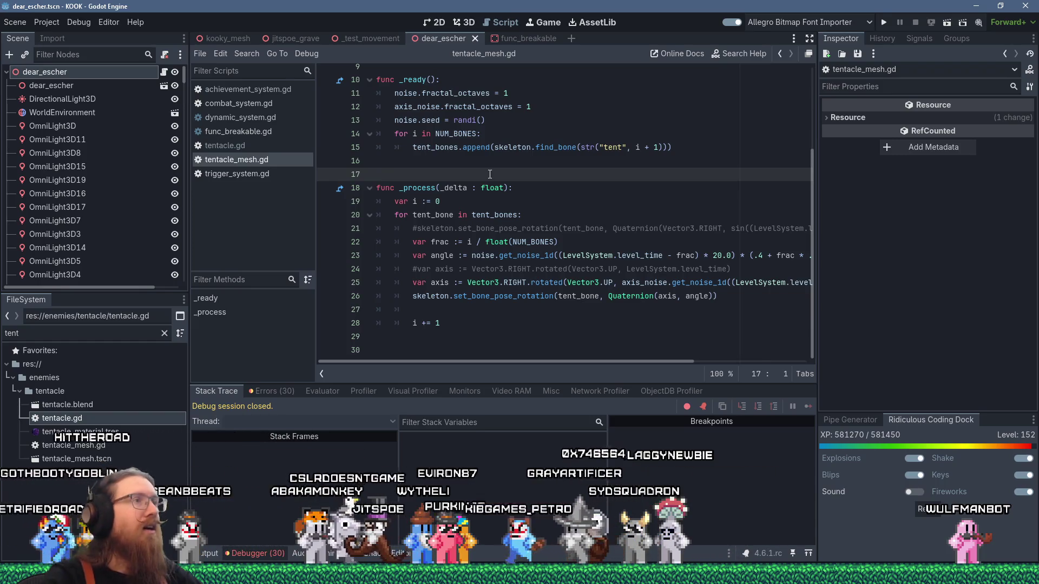
scroll(492, 172, "up", 3)
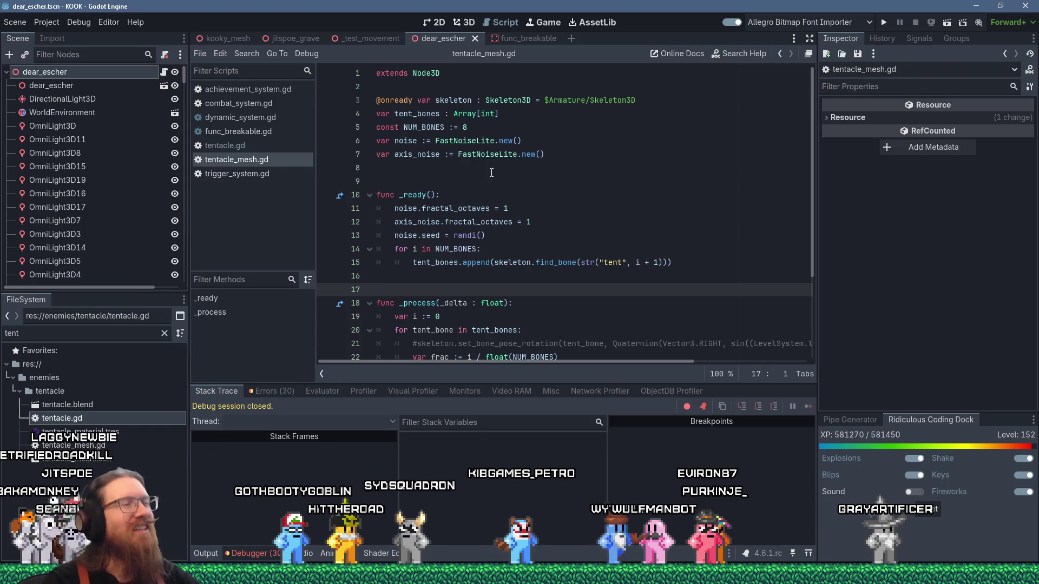
Return the cursor to empty line 8, then step down to blank line 17 after _ready
left_click(431, 169)
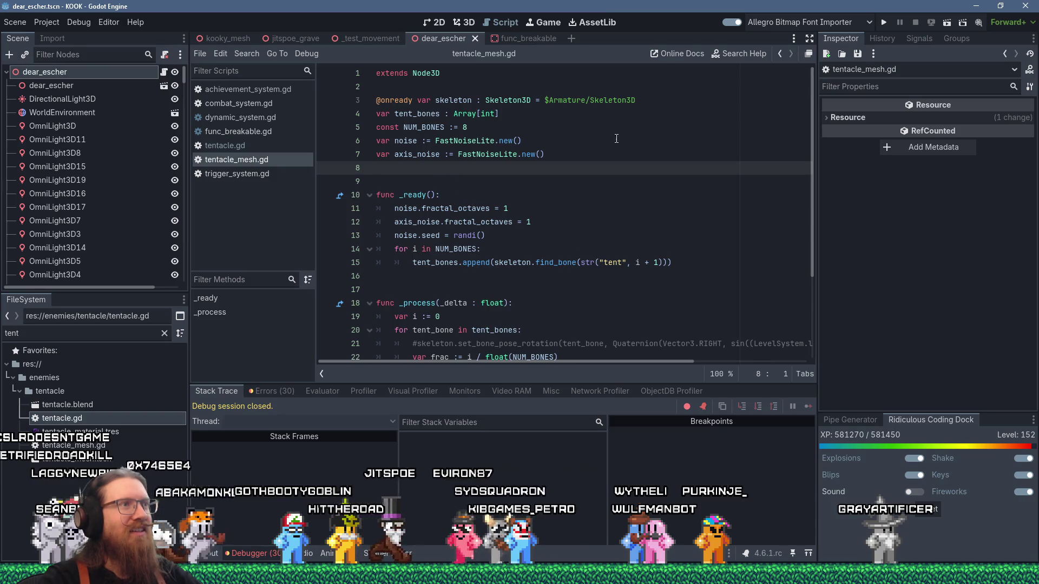
left_click(425, 276)
key("Down")
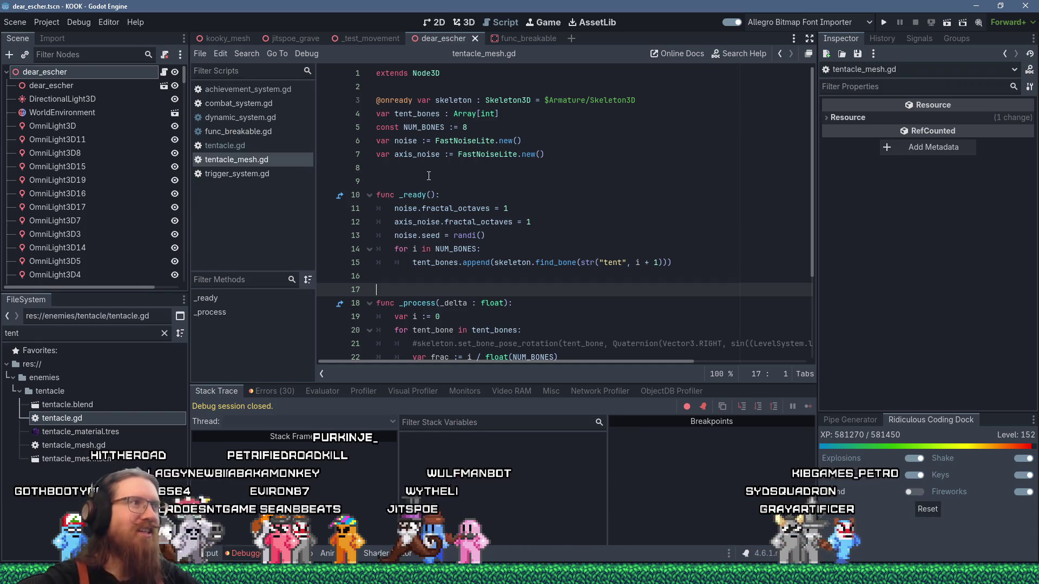
mouse_move(454, 212)
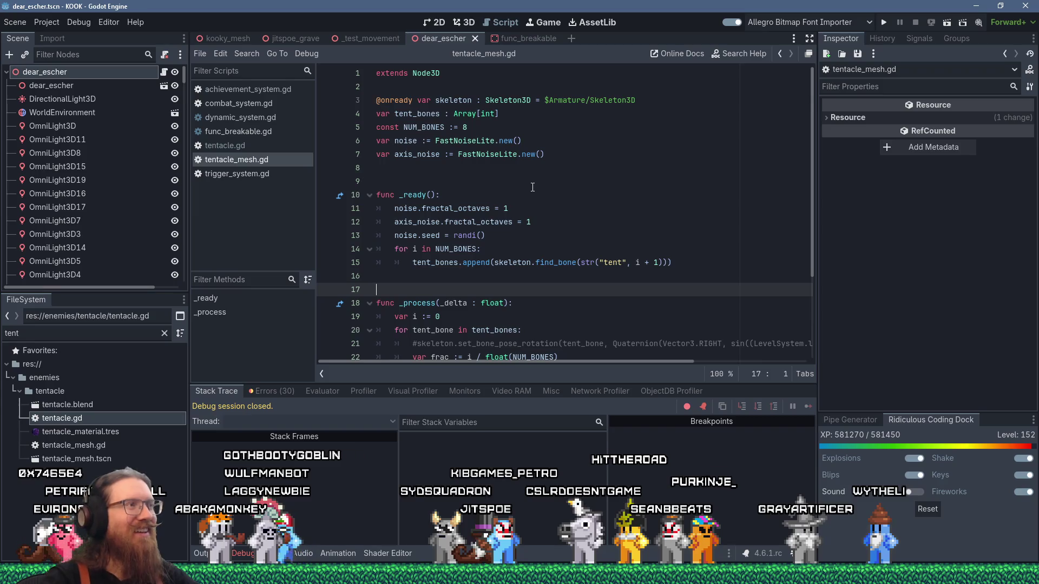
scroll(533, 187, "down", 3)
scroll(532, 187, "up", 3)
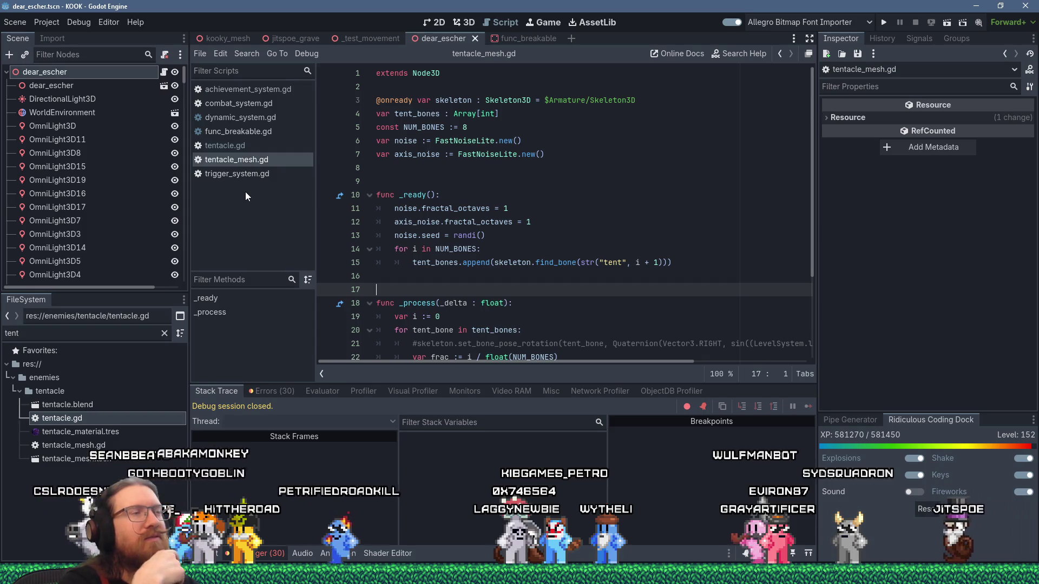
Open tentacle_mesh.tscn in the 3D view and select Skeleton3D to see its tent0–tent8 bones
double_click(103, 458)
left_click(457, 20)
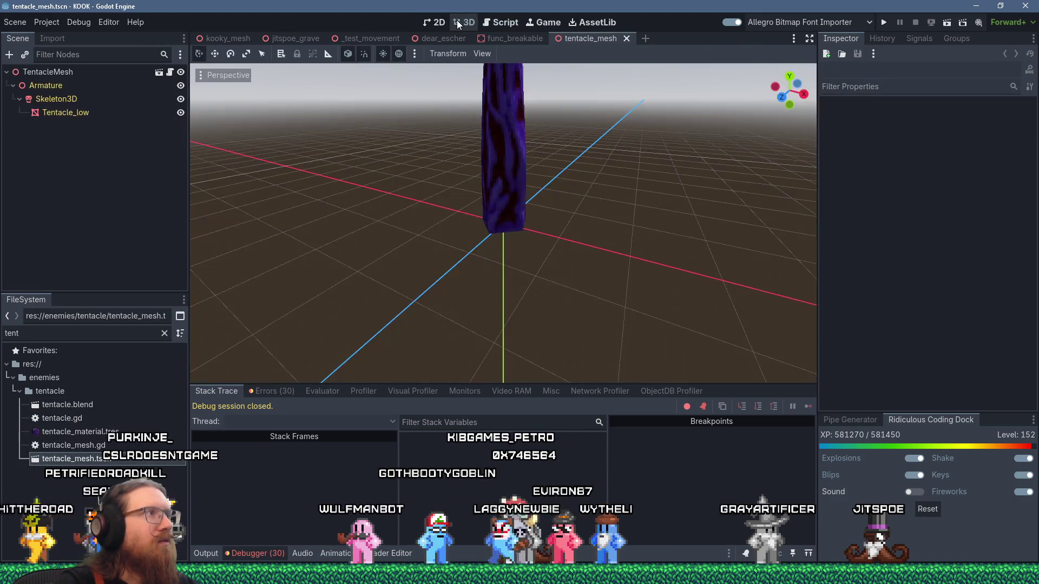
scroll(429, 271, "down", 5)
scroll(372, 204, "up", 5)
mouse_move(367, 276)
left_mouse_down()
mouse_move(275, 265)
mouse_move(368, 245)
mouse_move(374, 293)
left_mouse_up()
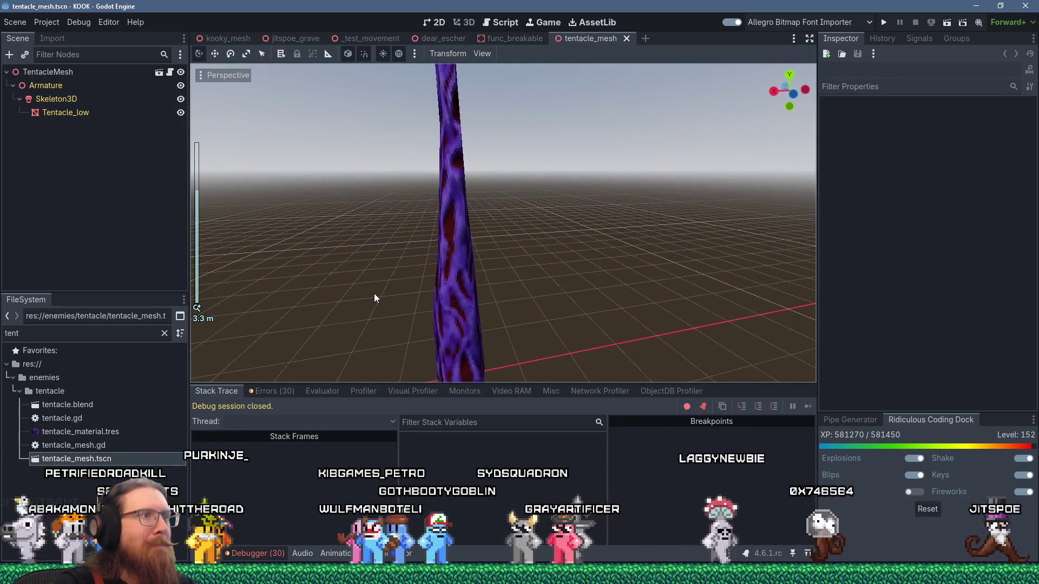
scroll(375, 293, "down", 4)
scroll(374, 294, "down", 4)
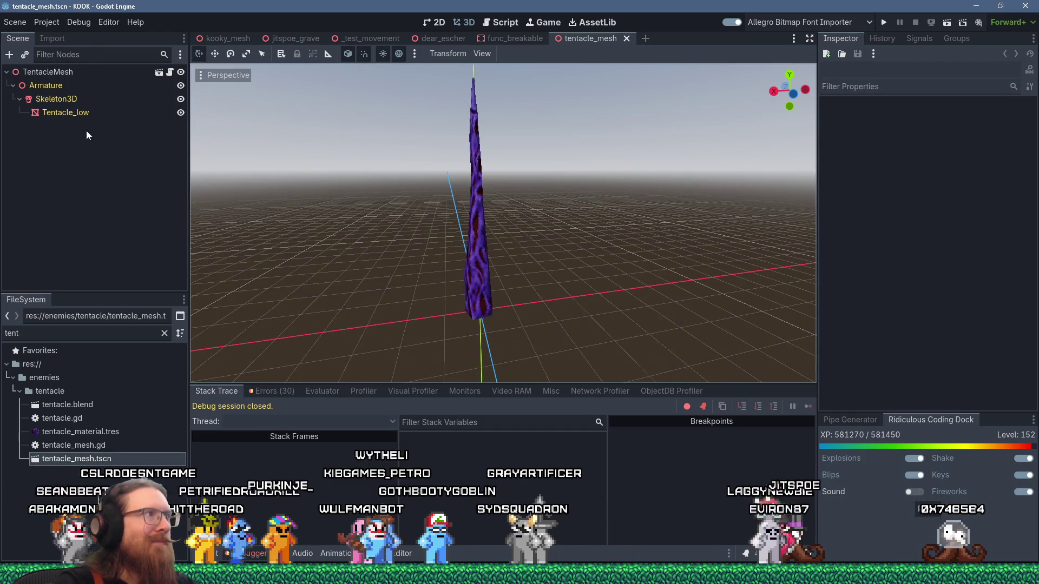
left_click(72, 99)
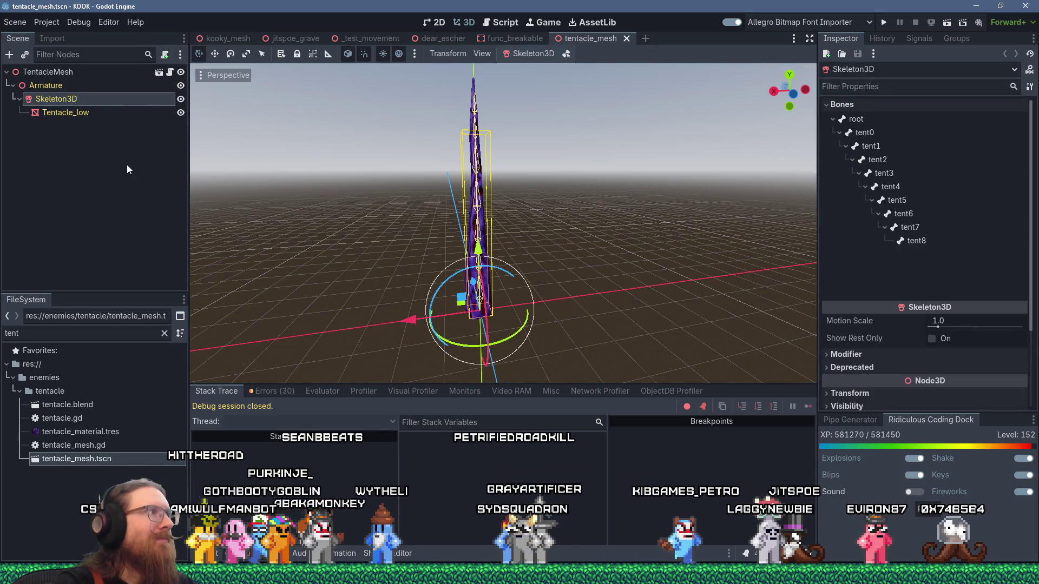
Search 'phys' among new child nodes for Skeleton3D and read the PhysicalBone3D description
left_click(9, 56)
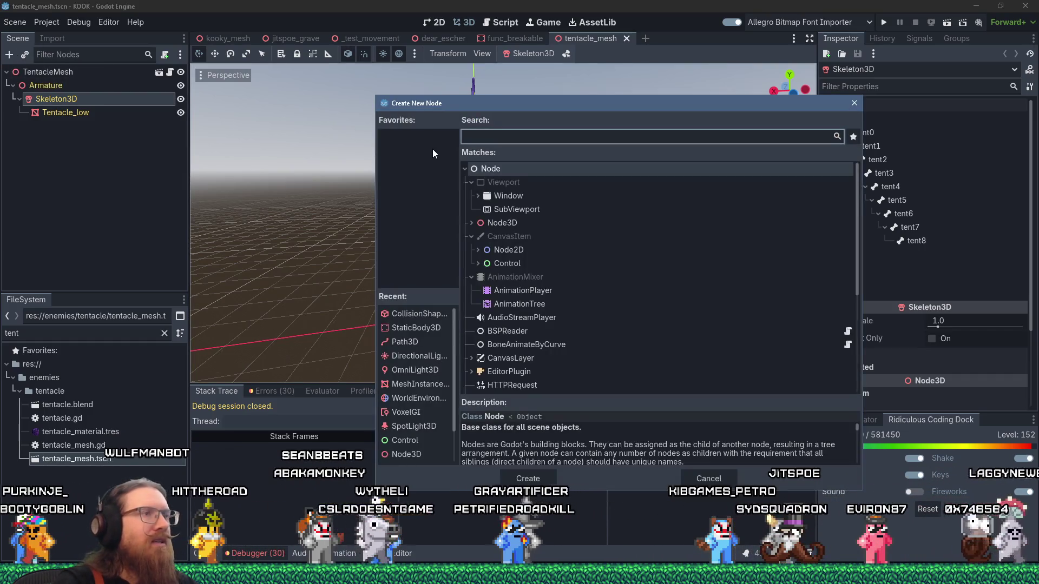
type("phisc")
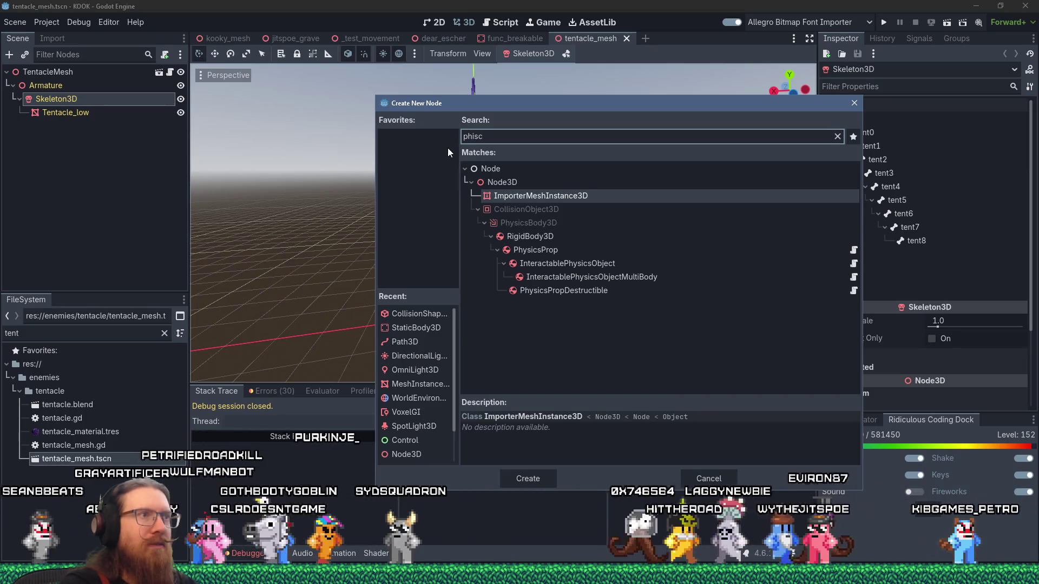
key("BackSpace")
key("BackSpace")
key("BackSpace")
type("ys")
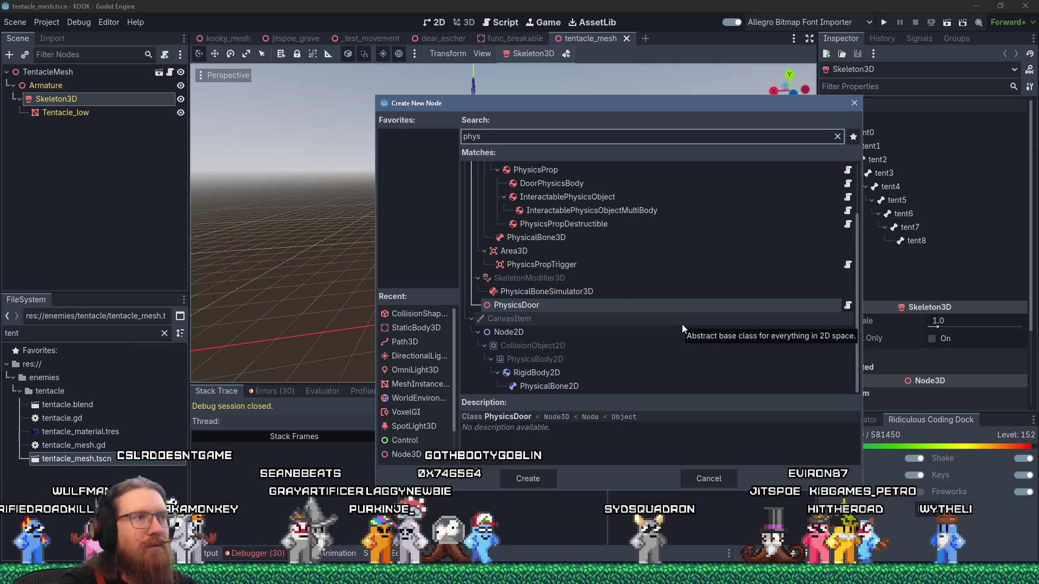
scroll(682, 328, "up", 3)
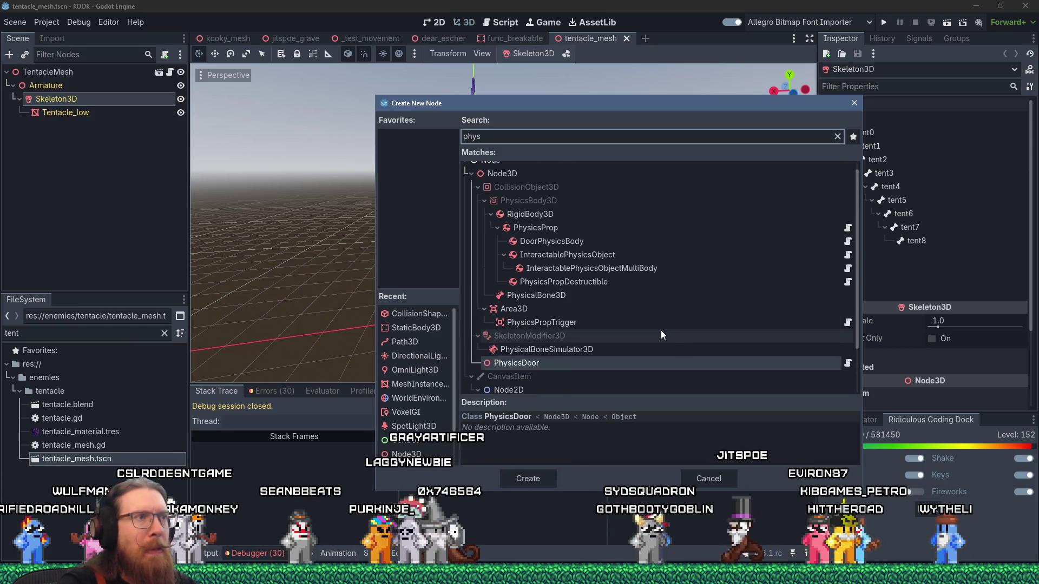
left_click(560, 297)
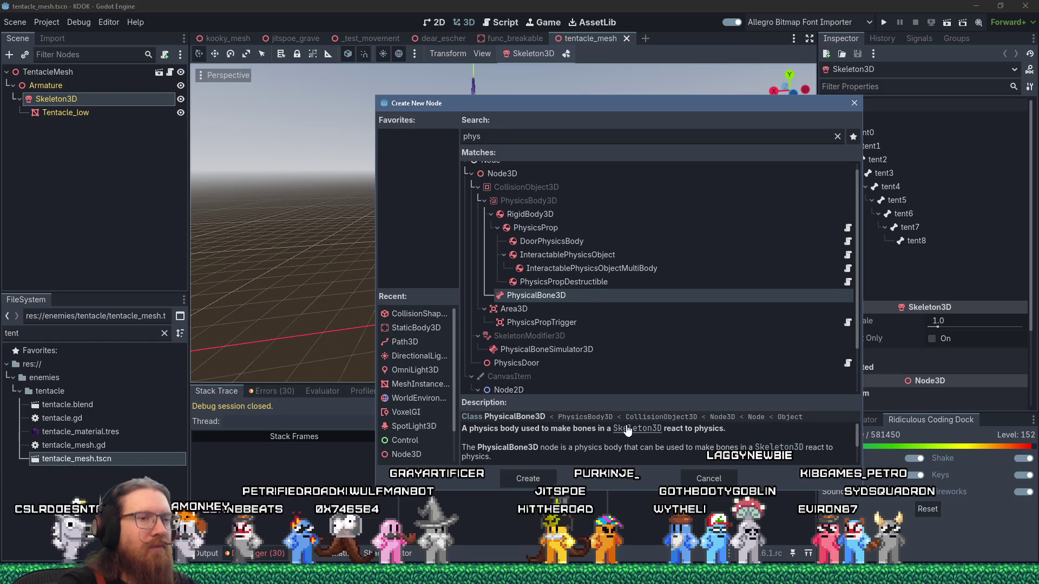
scroll(627, 430, "down", 1)
scroll(626, 427, "down", 2)
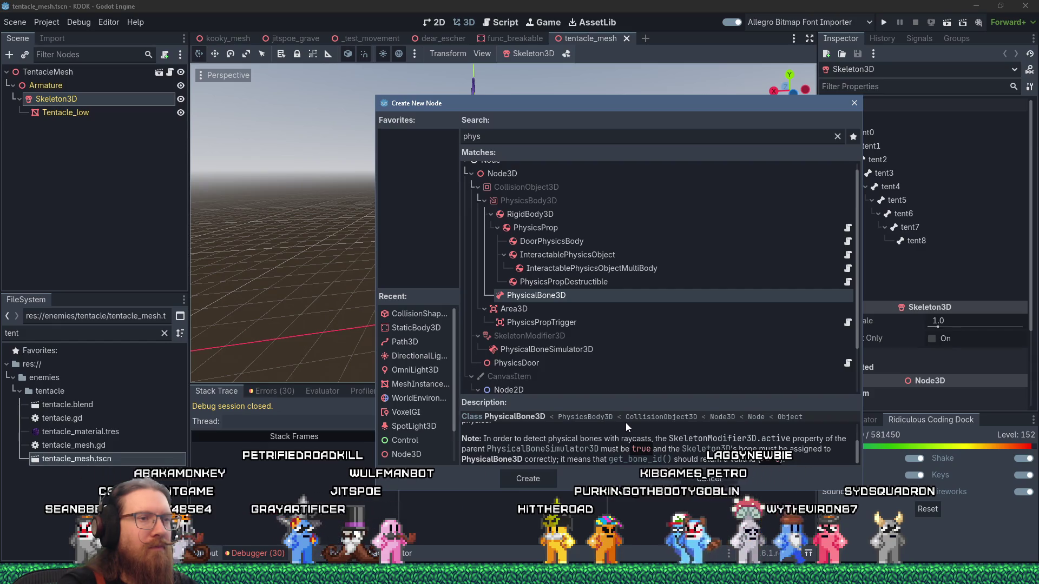
scroll(626, 423, "up", 2)
scroll(625, 422, "up", 2)
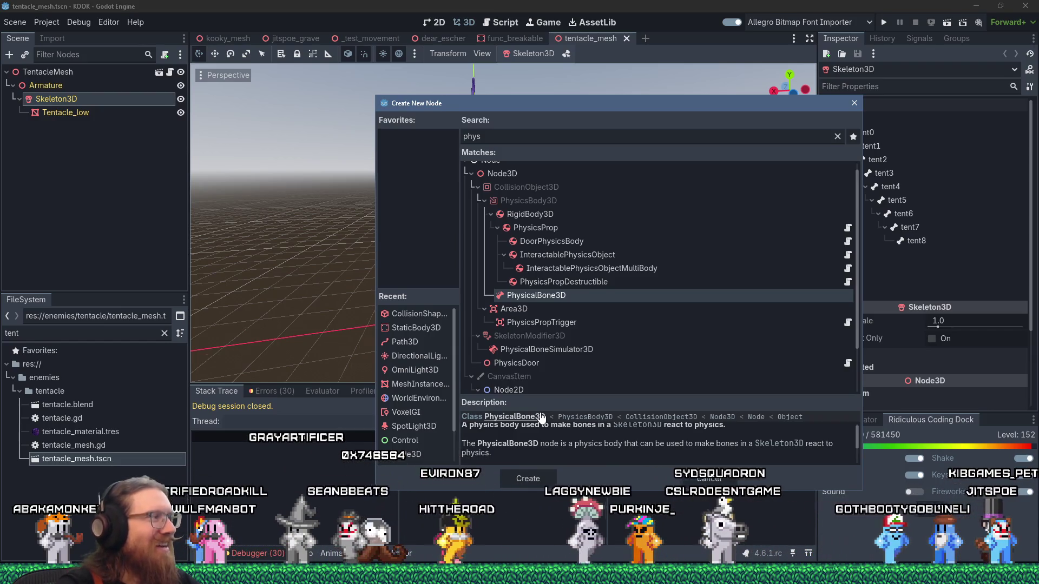
left_click_drag(582, 103, 499, 35)
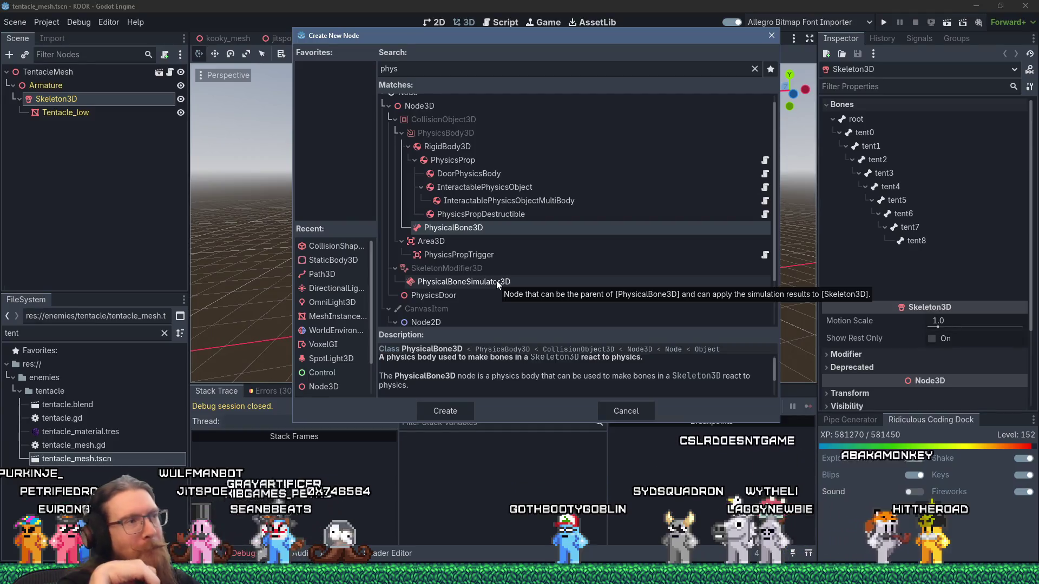
Add a PhysicalBone3D under Skeleton3D and orbit to view the tentacle base
double_click(477, 228)
left_click_drag(307, 315, 517, 313)
scroll(502, 326, "up", 5)
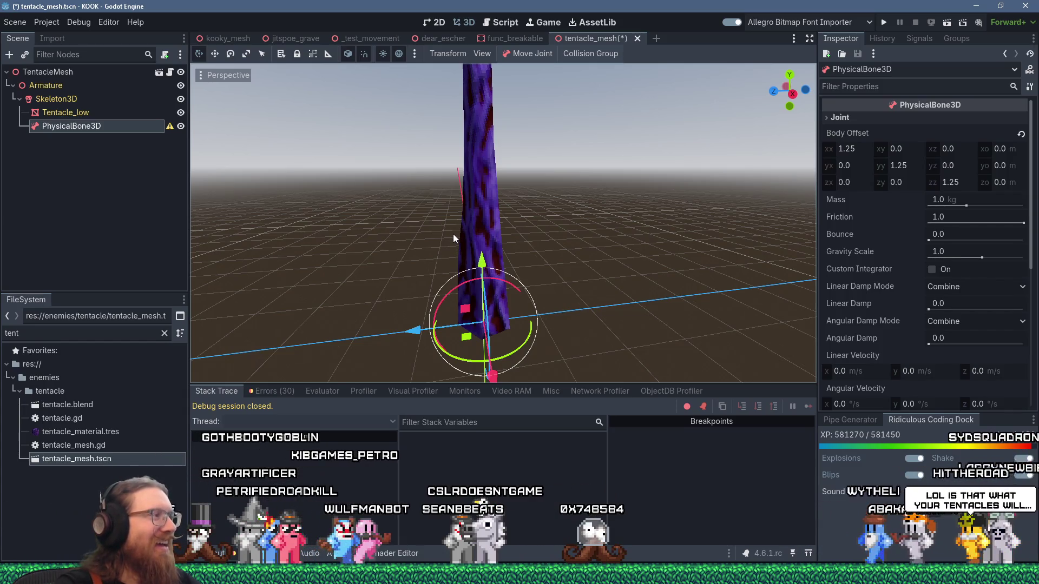
left_click_drag(490, 220, 324, 201)
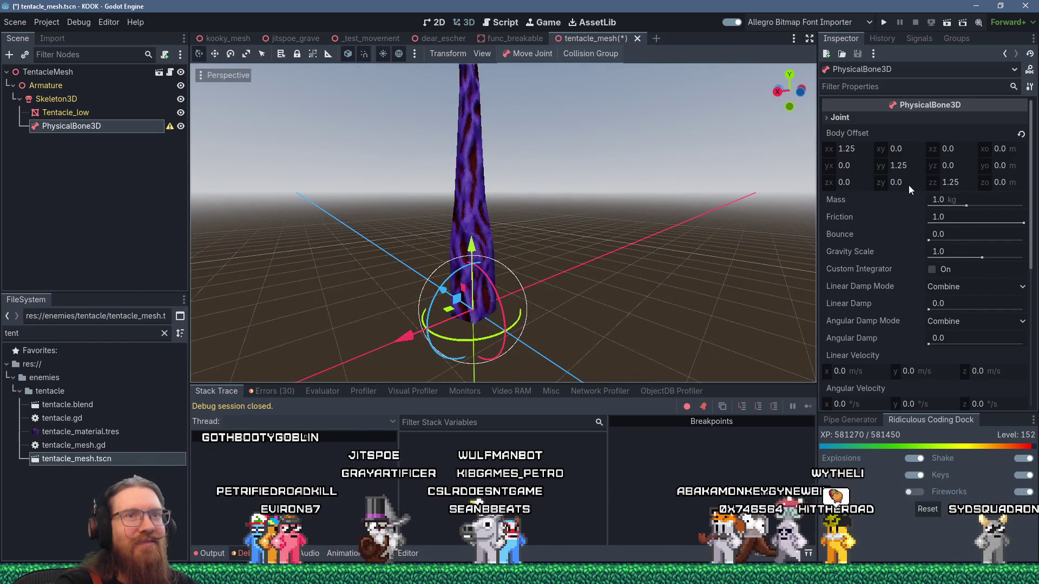
scroll(913, 184, "down", 3)
scroll(913, 184, "up", 3)
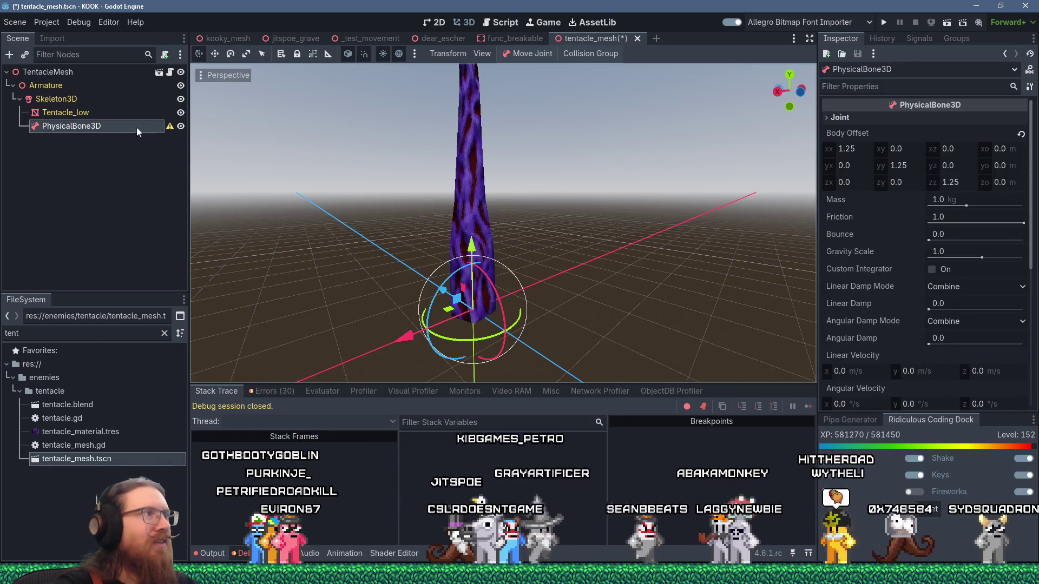
Add a CollisionShape3D under the physical bone with a new CapsuleShape3D, then reselect PhysicalBone3D
mouse_move(171, 127)
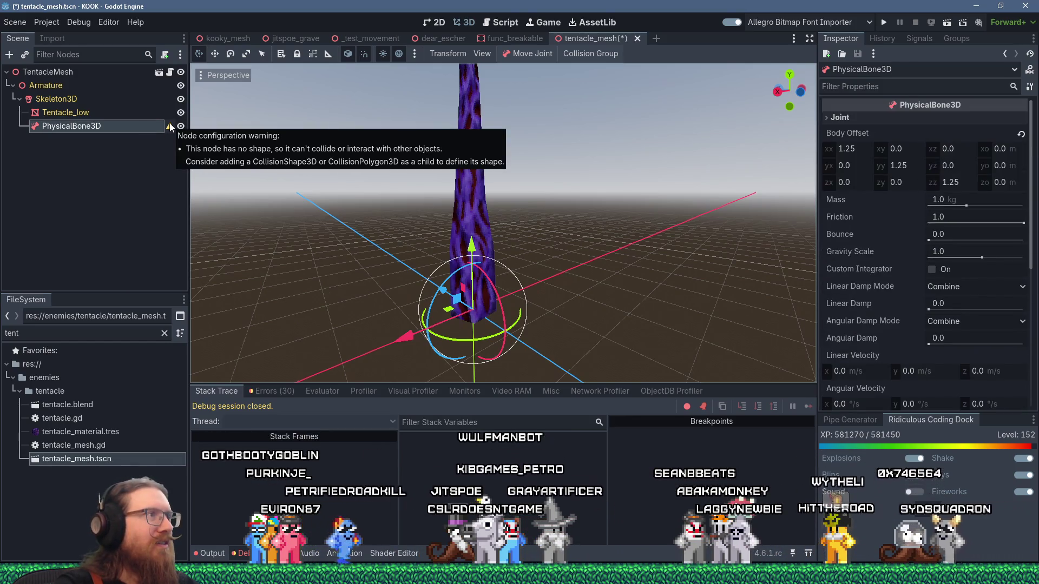
left_click(13, 56)
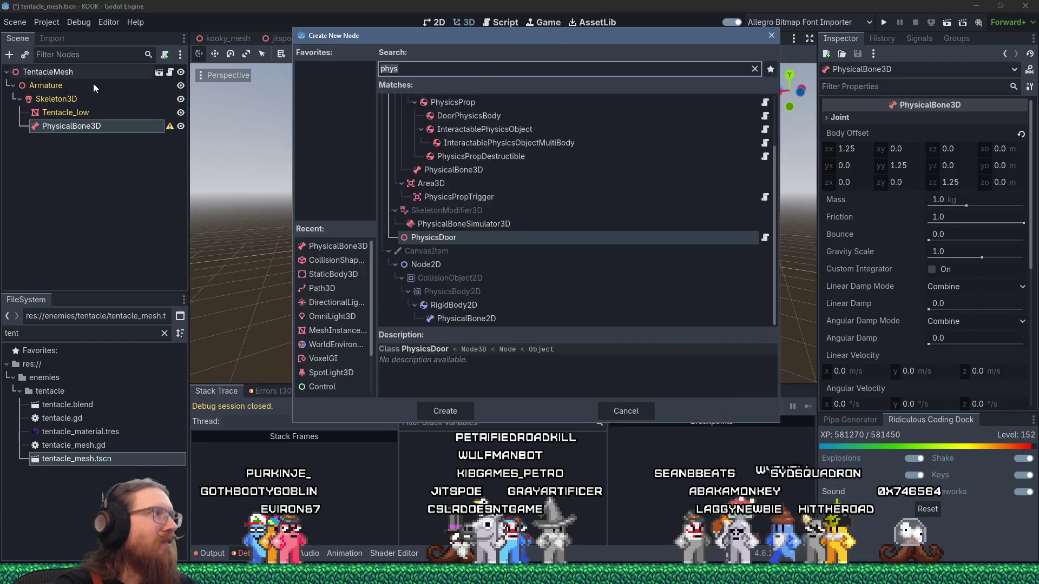
type("collisio")
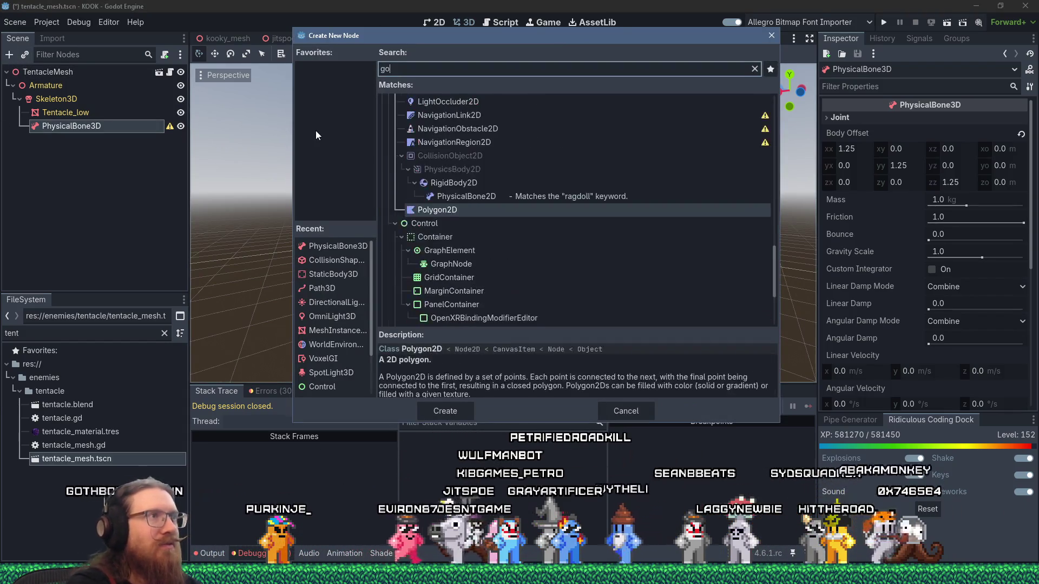
type("nshape")
key("Return")
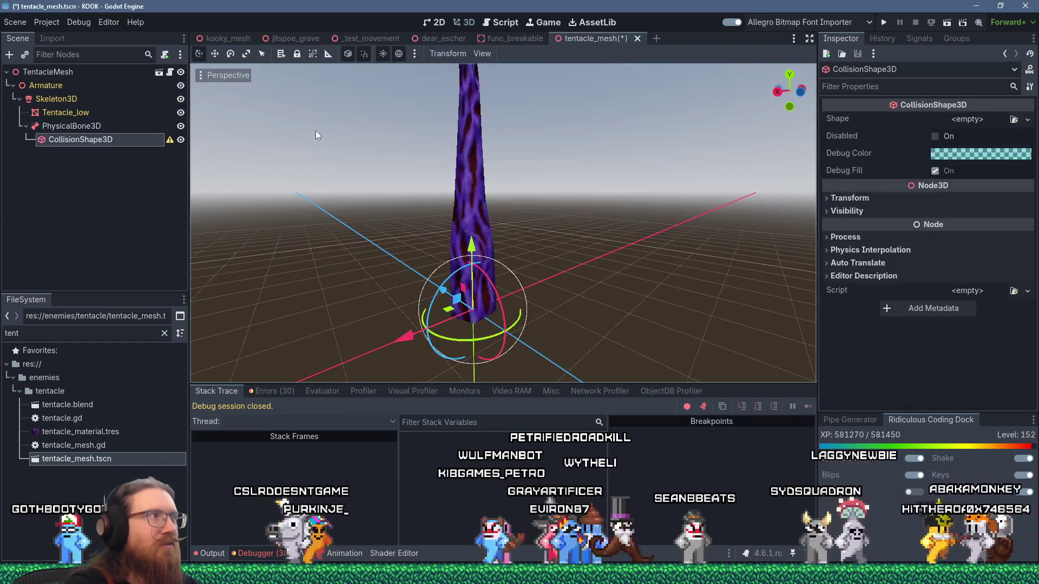
left_click(976, 121)
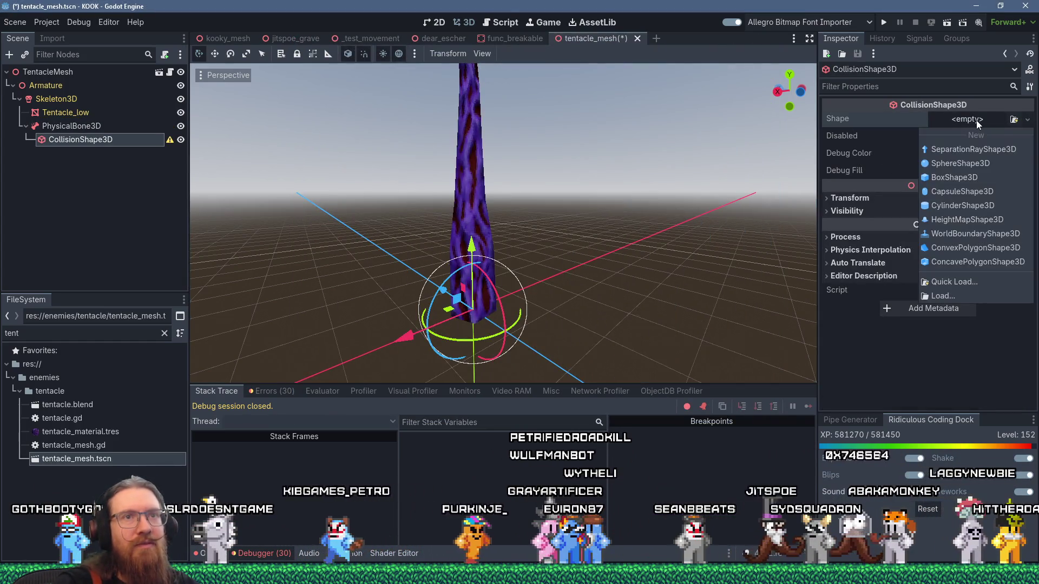
left_click(968, 192)
mouse_move(572, 290)
left_mouse_down()
mouse_move(593, 264)
mouse_move(678, 232)
mouse_move(692, 149)
mouse_move(346, 200)
left_mouse_up()
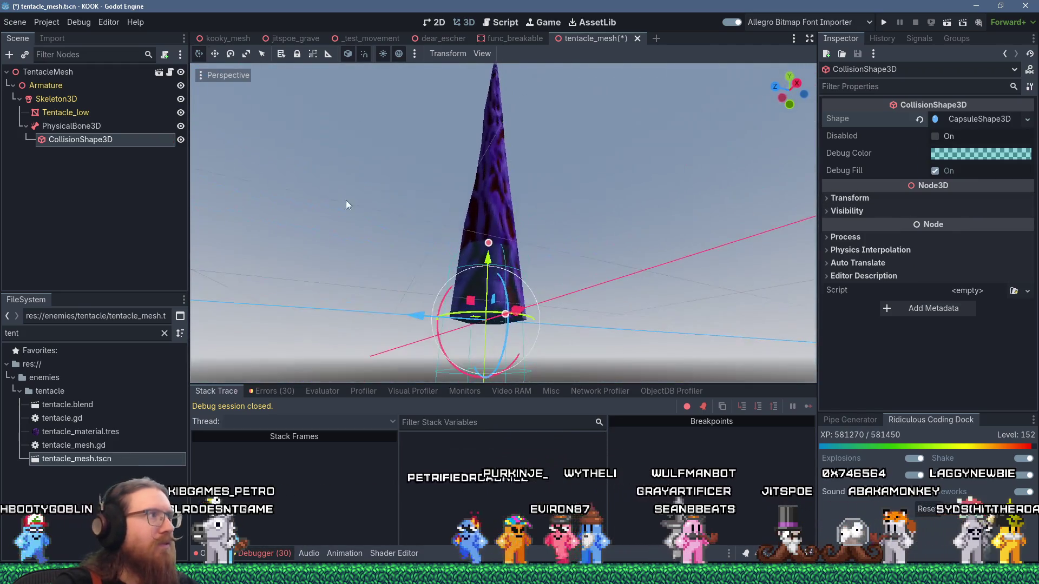
left_click(91, 126)
scroll(905, 167, "down", 5)
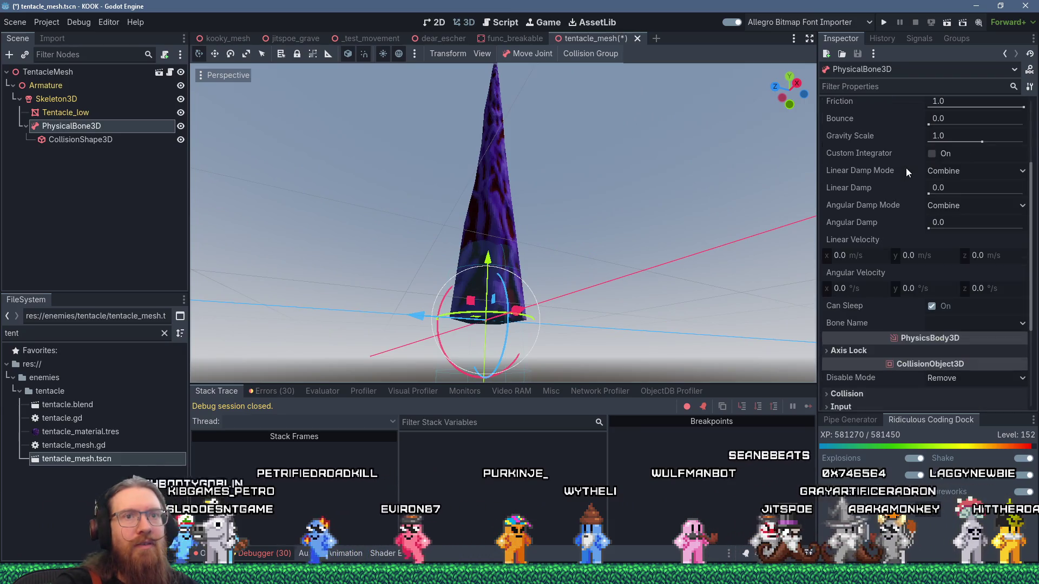
Inspect the PhysicalBone3D's Transform, Visibility and Process sections in the Inspector
scroll(906, 168, "up", 5)
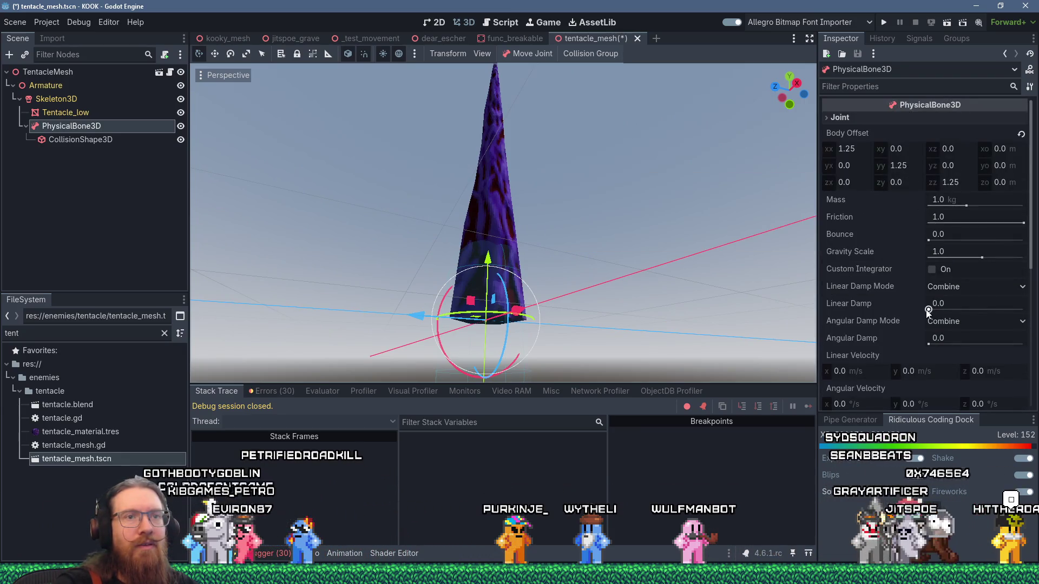
scroll(932, 316, "down", 8)
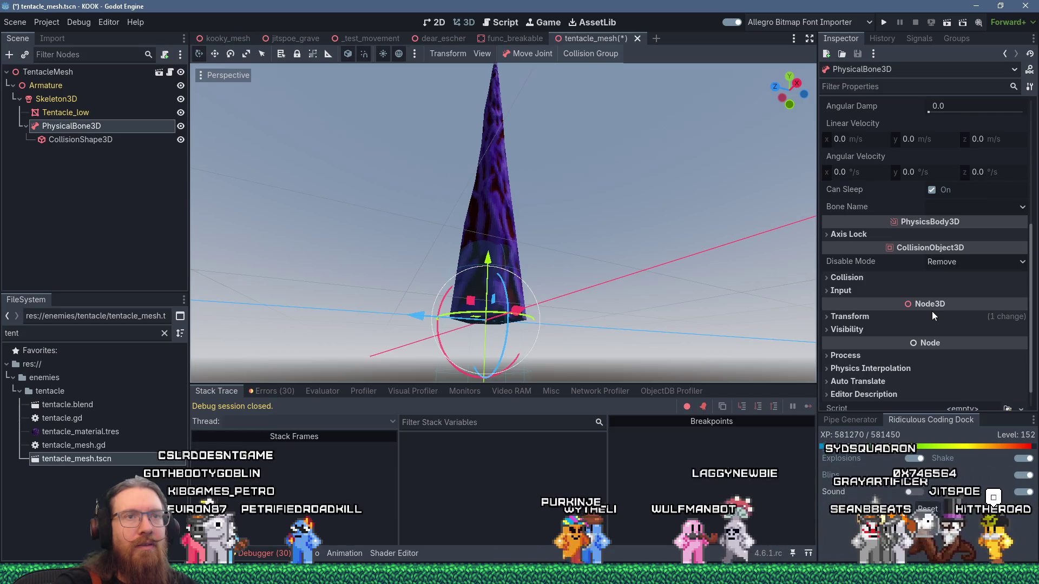
scroll(931, 313, "down", 1)
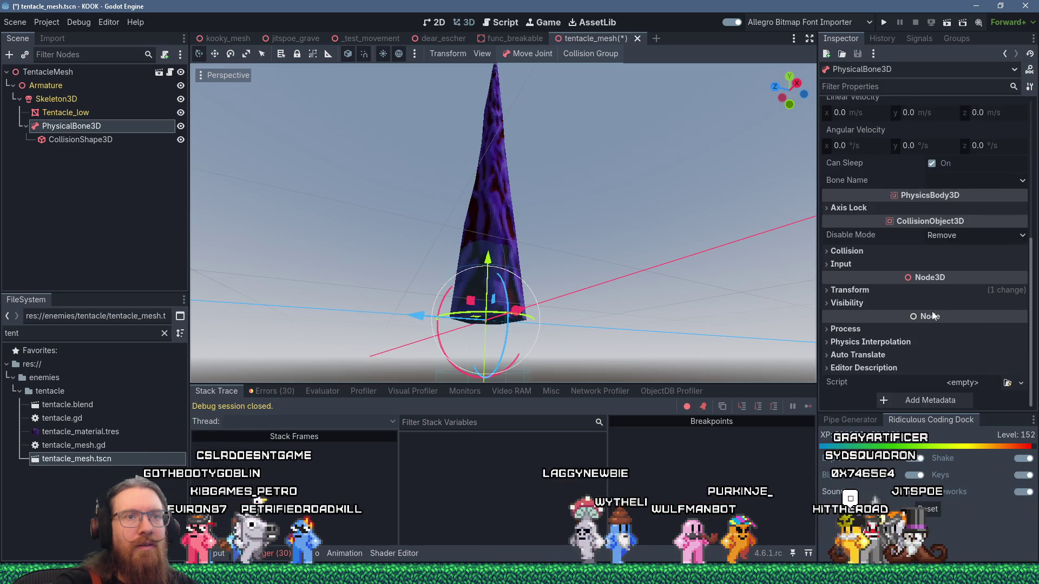
left_click(899, 292)
left_click(900, 291)
left_click(894, 303)
left_click(895, 303)
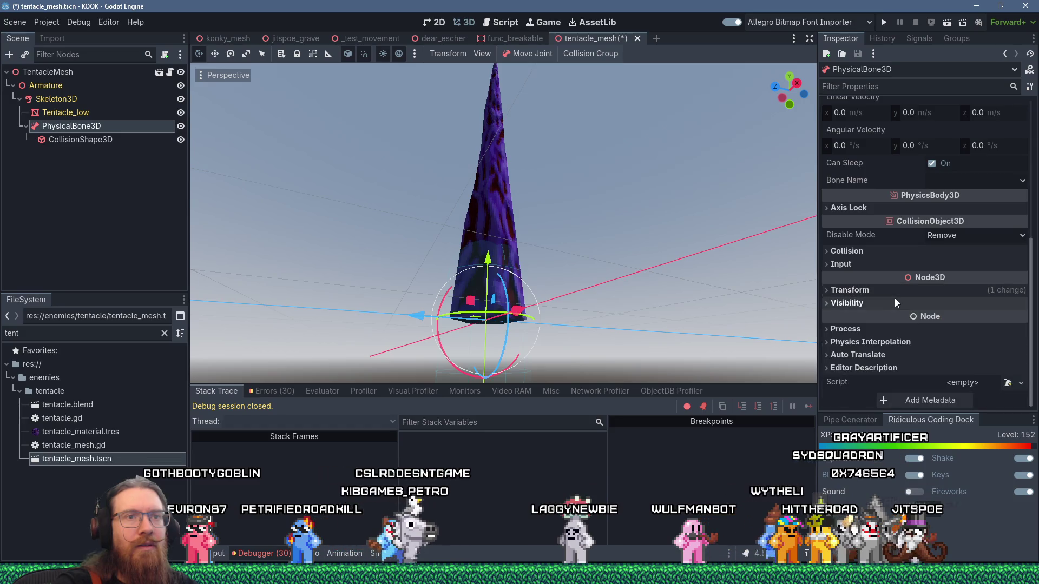
left_click(886, 330)
left_click(885, 330)
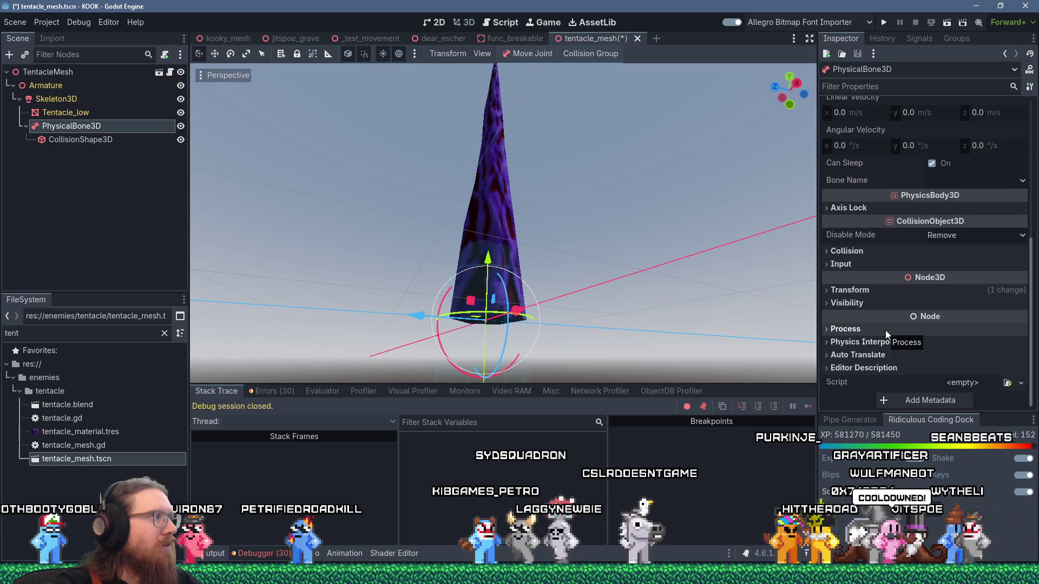
scroll(885, 330, "up", 5)
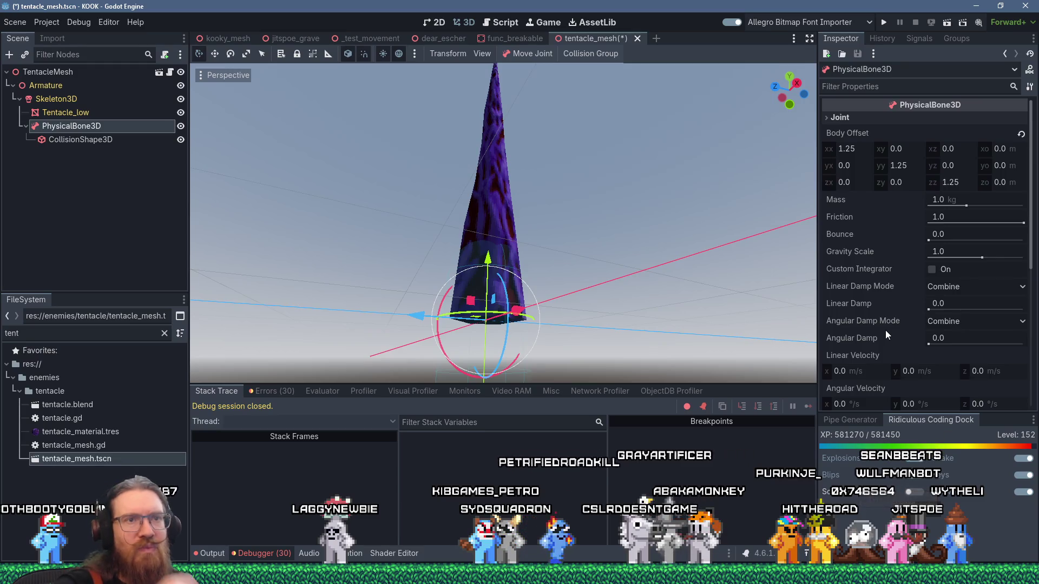
Review linear damp (Combine), physics interpolation (Inherit), transform and collision layer settings, leaving them unchanged
left_click(966, 282)
left_click(966, 282)
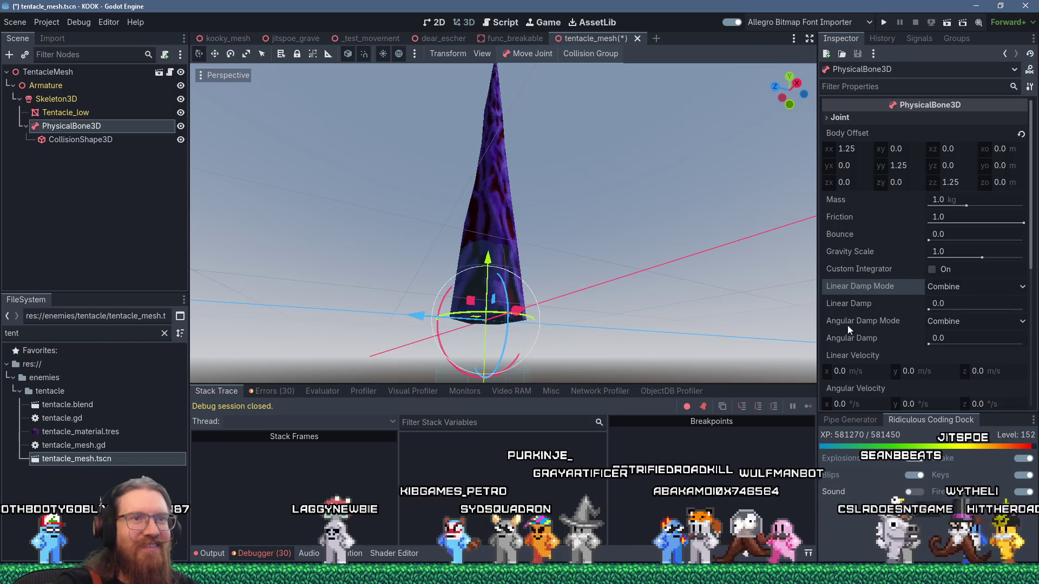
mouse_move(902, 334)
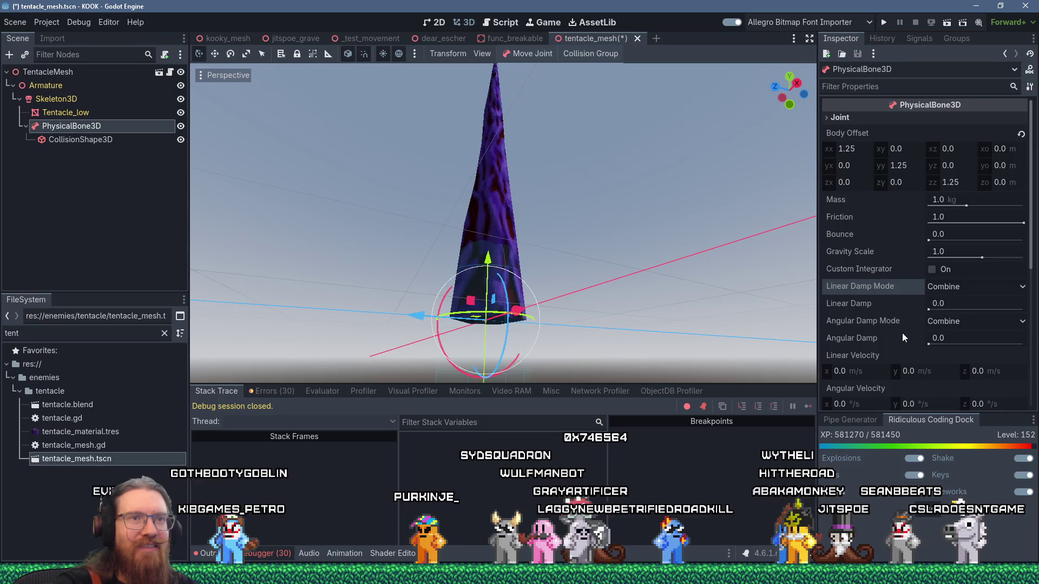
scroll(902, 337, "down", 10)
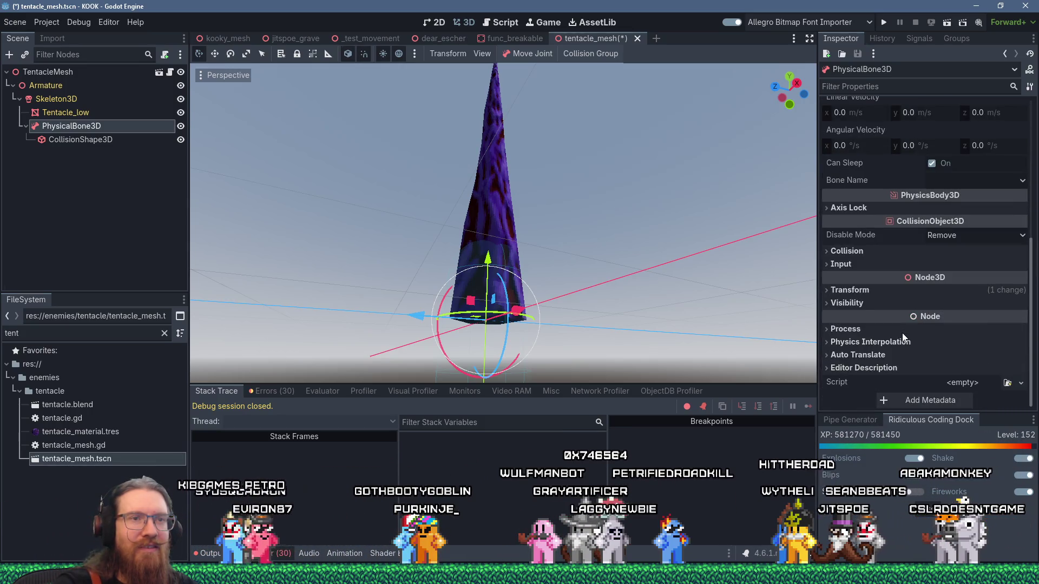
left_click(933, 340)
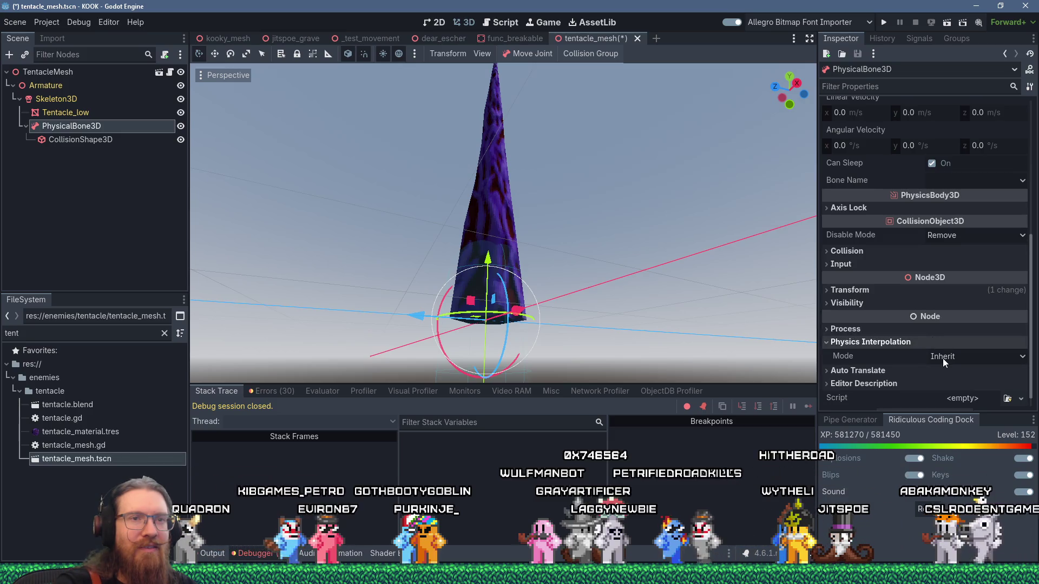
left_click(944, 359)
left_click(945, 358)
scroll(889, 335, "down", 1)
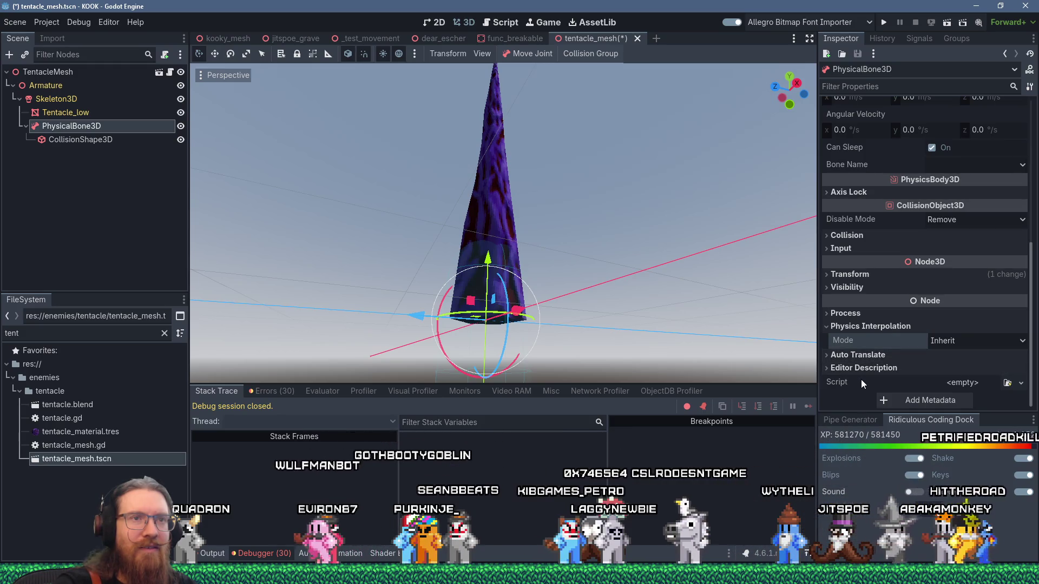
left_click(855, 328)
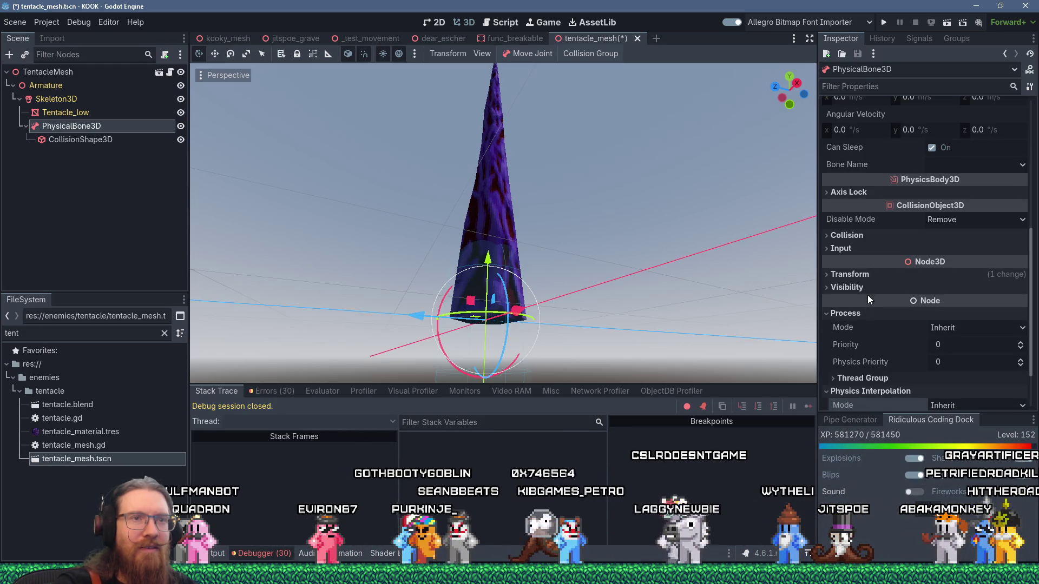
left_click(869, 274)
left_click(868, 275)
left_click(871, 234)
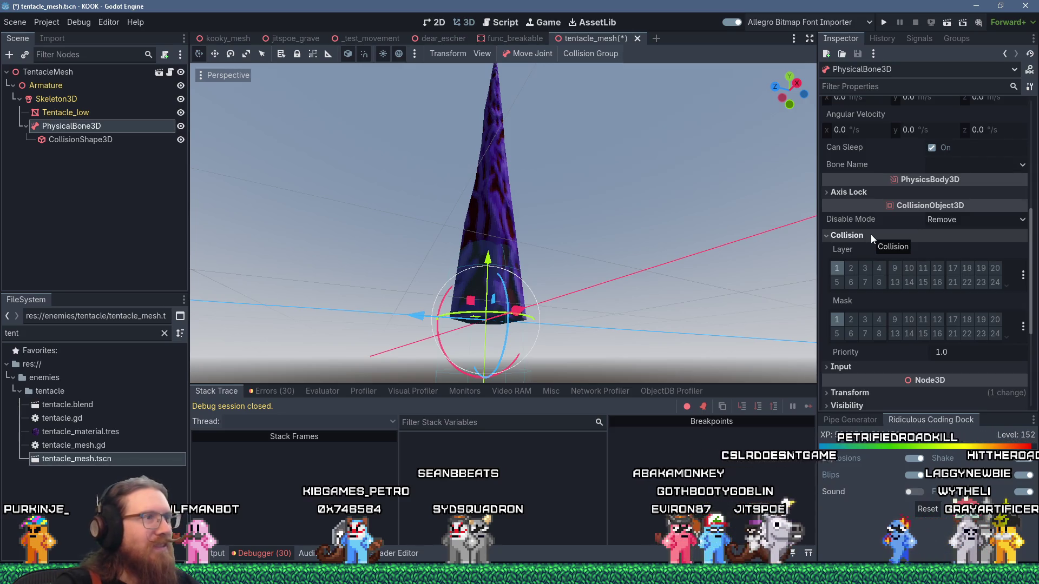
scroll(891, 251, "up", 5)
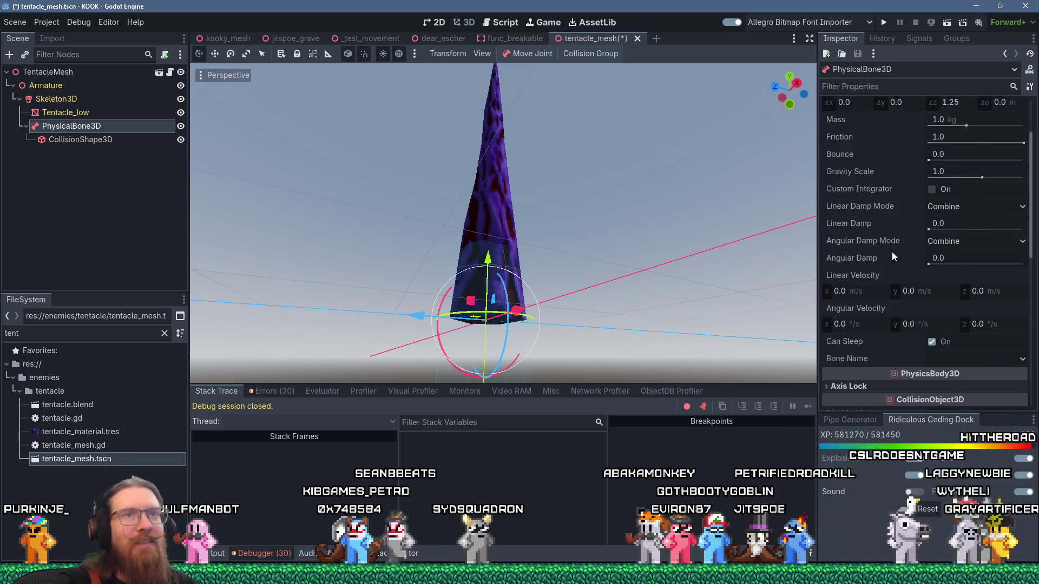
Set the joint type to 6DOFJoint and bind the physical bone to skeleton bone tent0
left_click(849, 115)
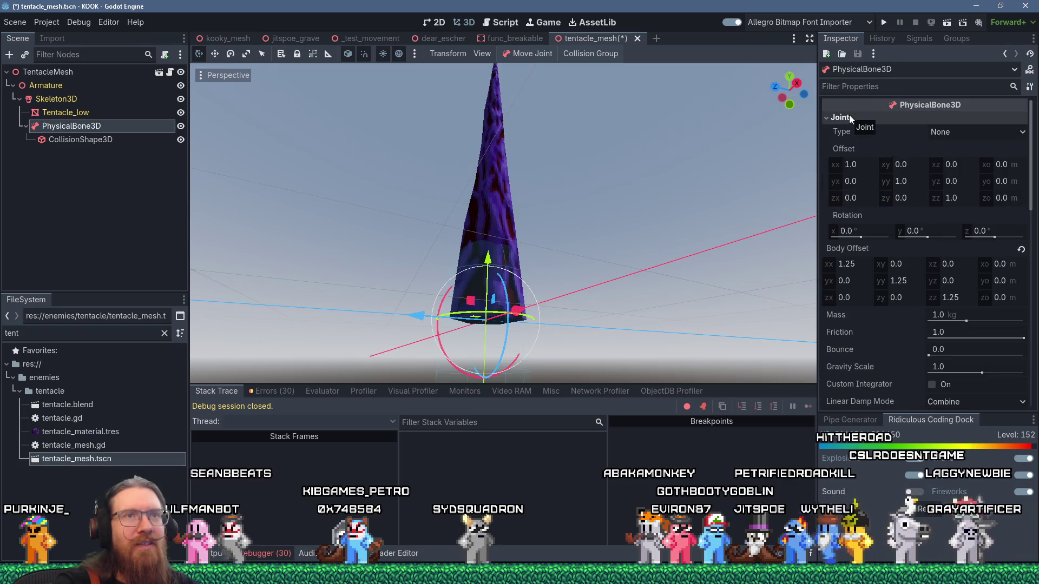
left_click(970, 133)
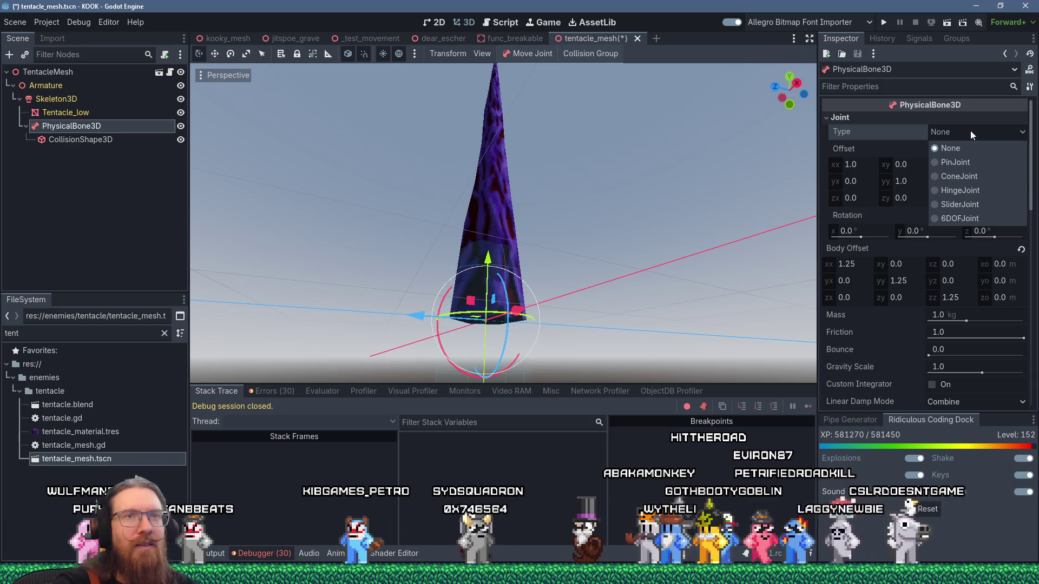
left_click(969, 219)
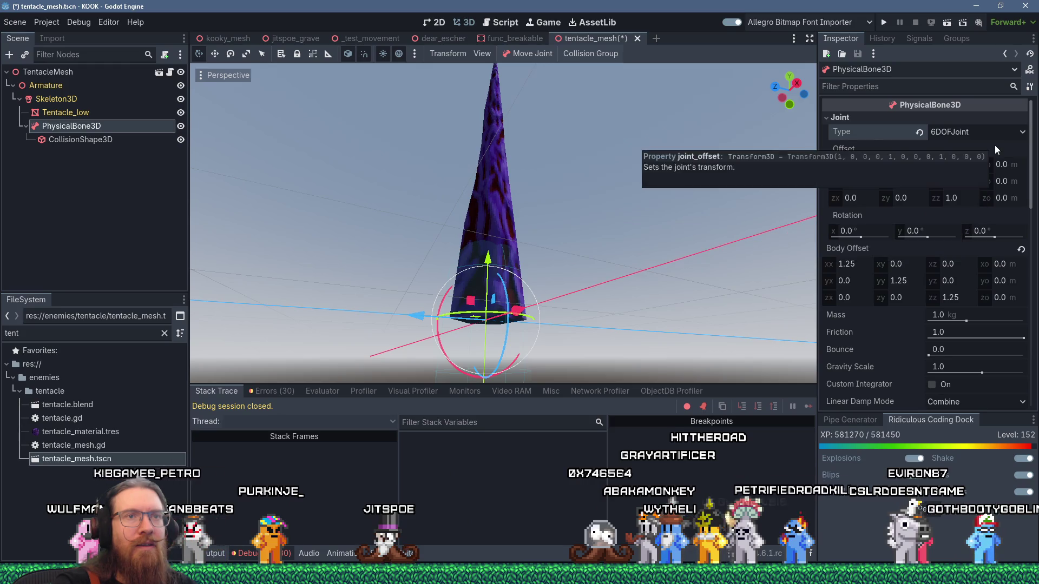
scroll(937, 351, "down", 3)
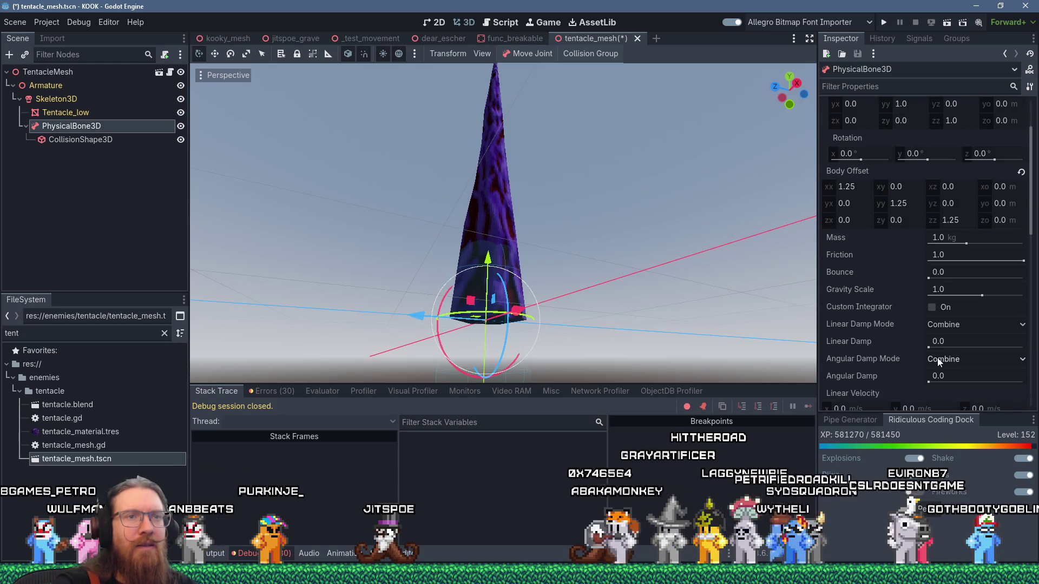
scroll(937, 358, "down", 10)
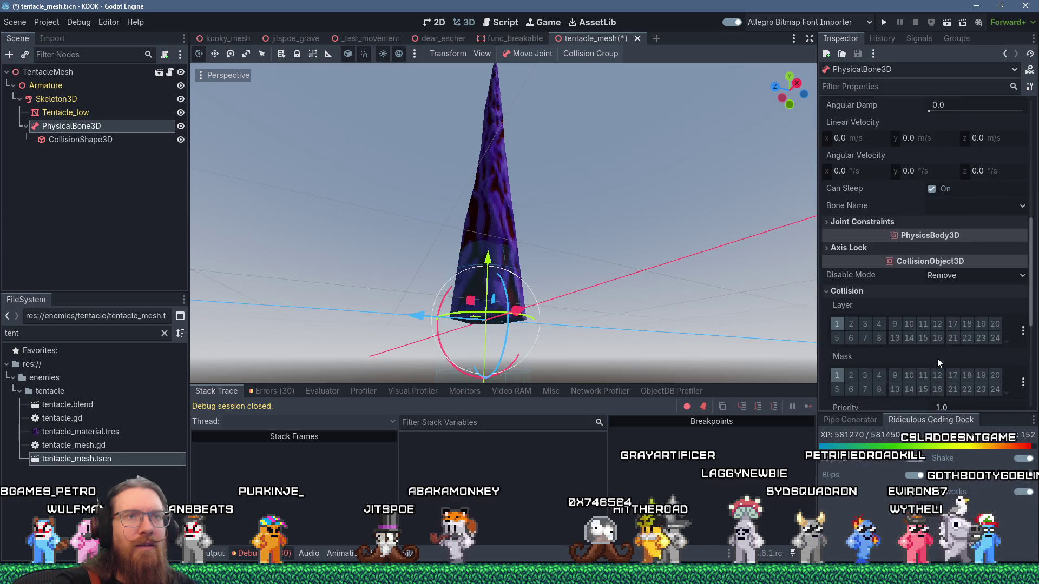
left_click(949, 207)
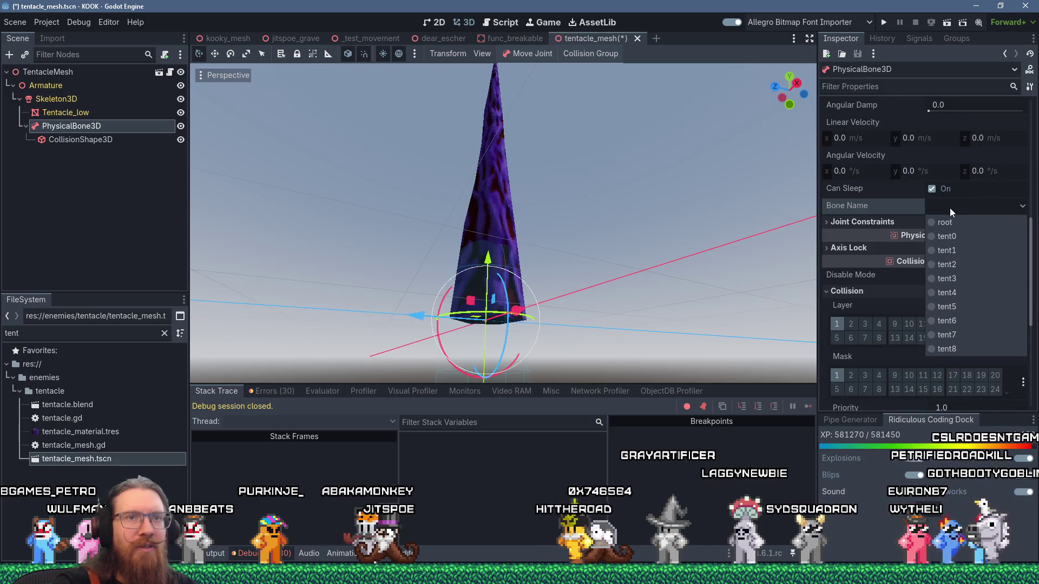
left_click(959, 237)
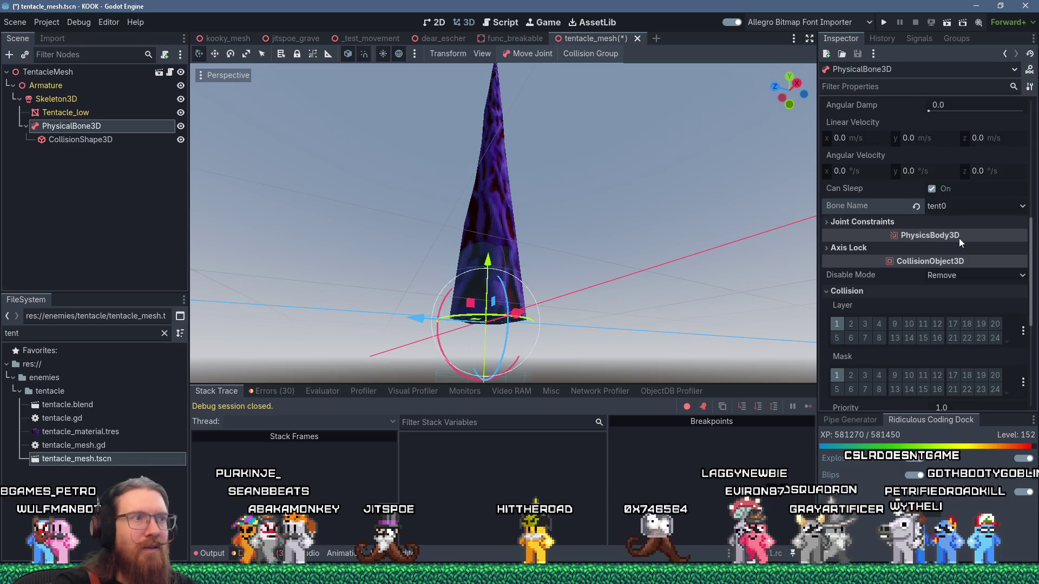
mouse_move(541, 258)
left_mouse_down()
mouse_move(421, 274)
mouse_move(364, 308)
mouse_move(567, 288)
mouse_move(668, 251)
mouse_move(395, 276)
mouse_move(529, 301)
left_mouse_up()
scroll(531, 297, "up", 4)
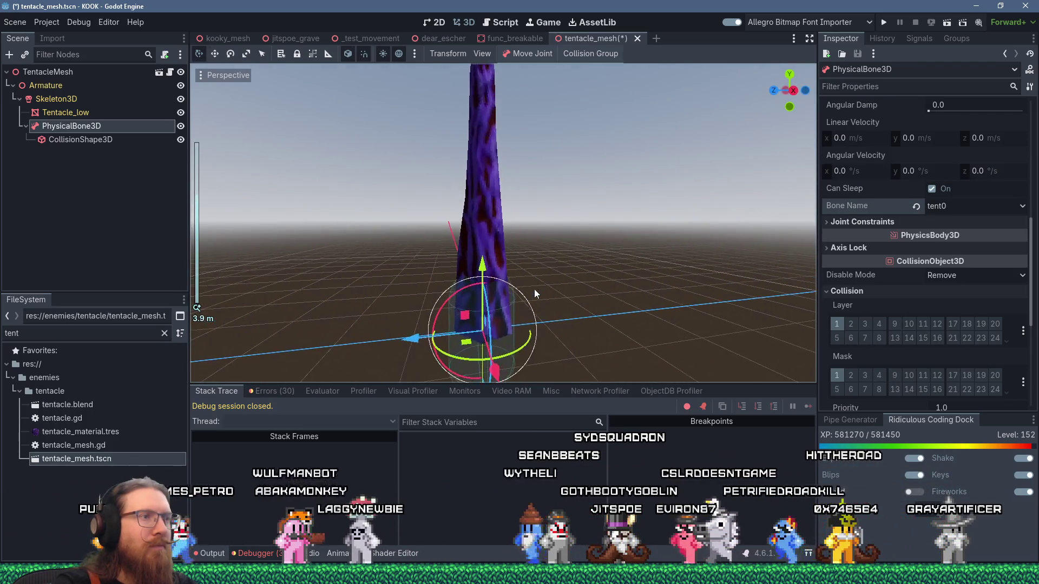
mouse_move(489, 269)
left_mouse_down()
mouse_move(512, 249)
mouse_move(558, 93)
mouse_move(515, 246)
mouse_move(475, 283)
left_mouse_up()
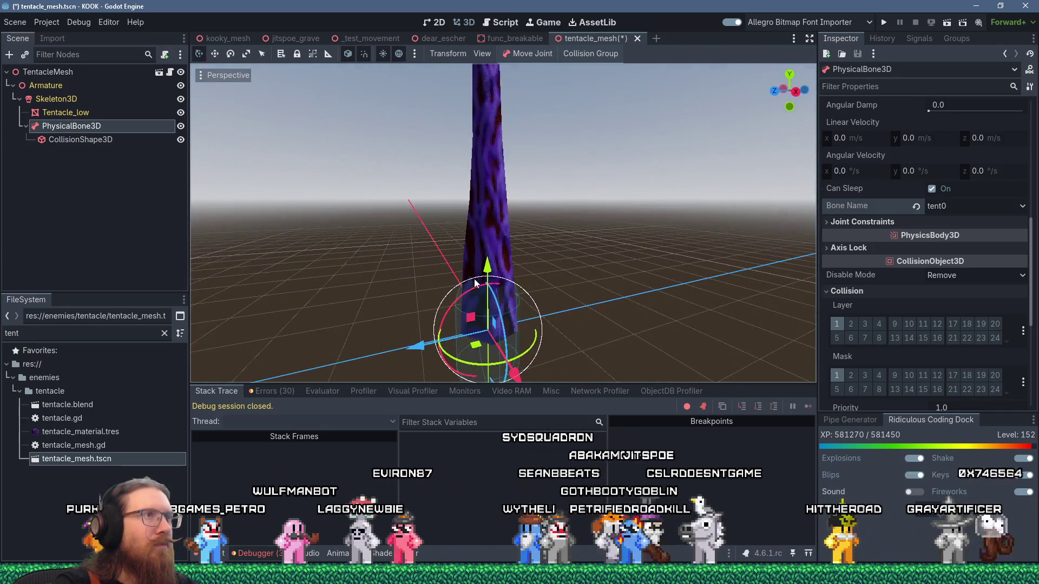
Hide the Tentacle_low mesh via its eye icon and orbit to a low frontal view of the bones
left_click(482, 54)
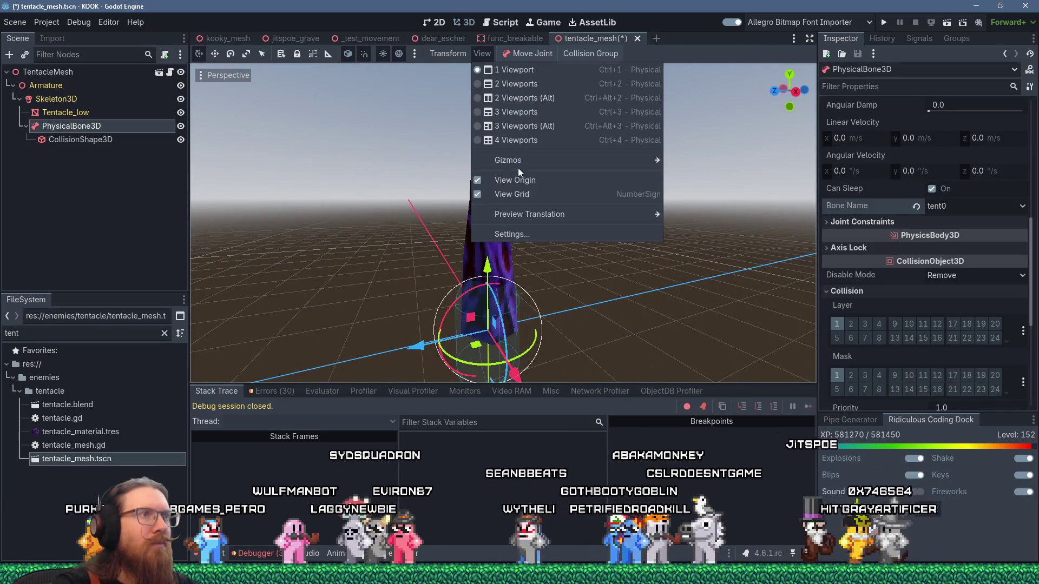
mouse_move(524, 159)
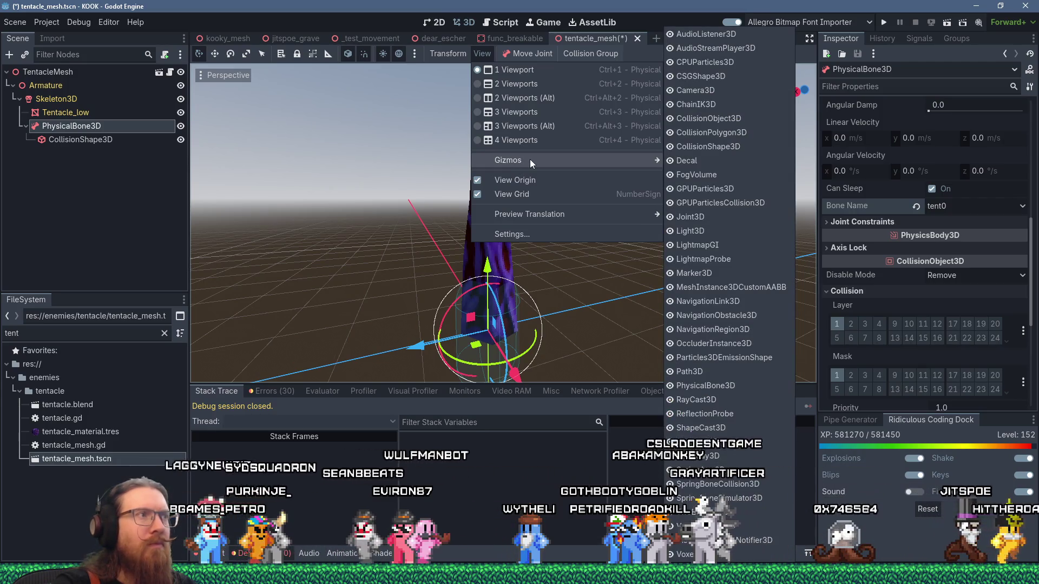
left_click(63, 103)
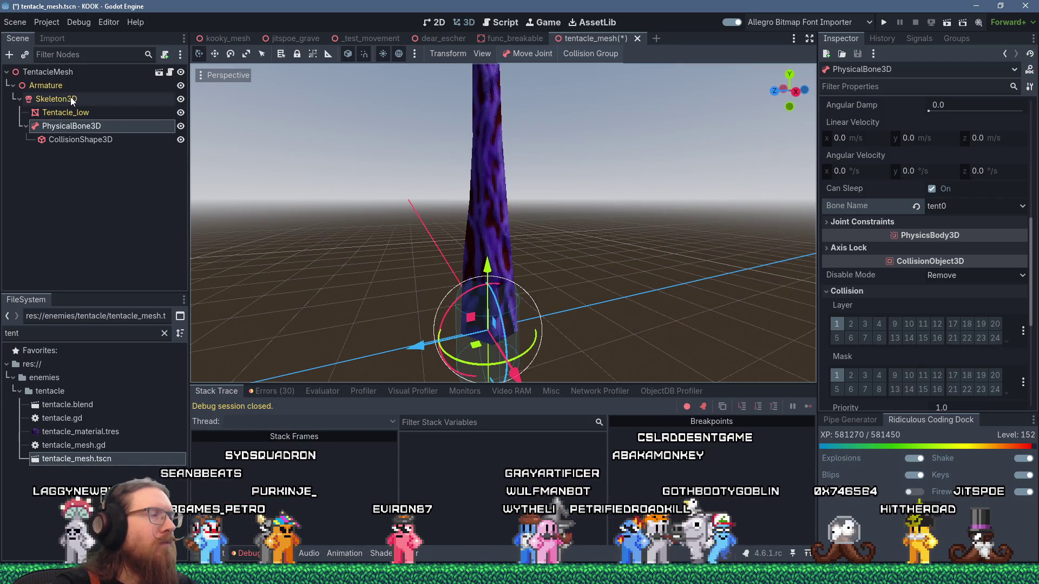
left_click(181, 113)
mouse_move(518, 243)
left_mouse_down()
mouse_move(557, 264)
mouse_move(527, 313)
mouse_move(467, 310)
mouse_move(472, 190)
left_mouse_up()
scroll(527, 313, "down", 3)
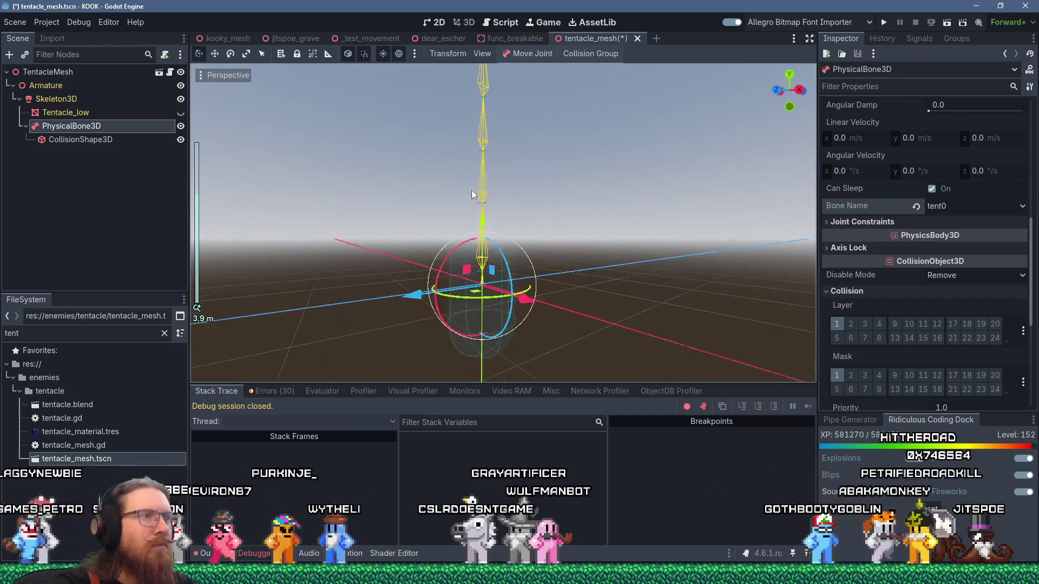
scroll(473, 229, "up", 10)
Focus the CollisionShape3D and resize its capsule to about 0.36 radius and 1.375 height
left_click(491, 255)
key("f")
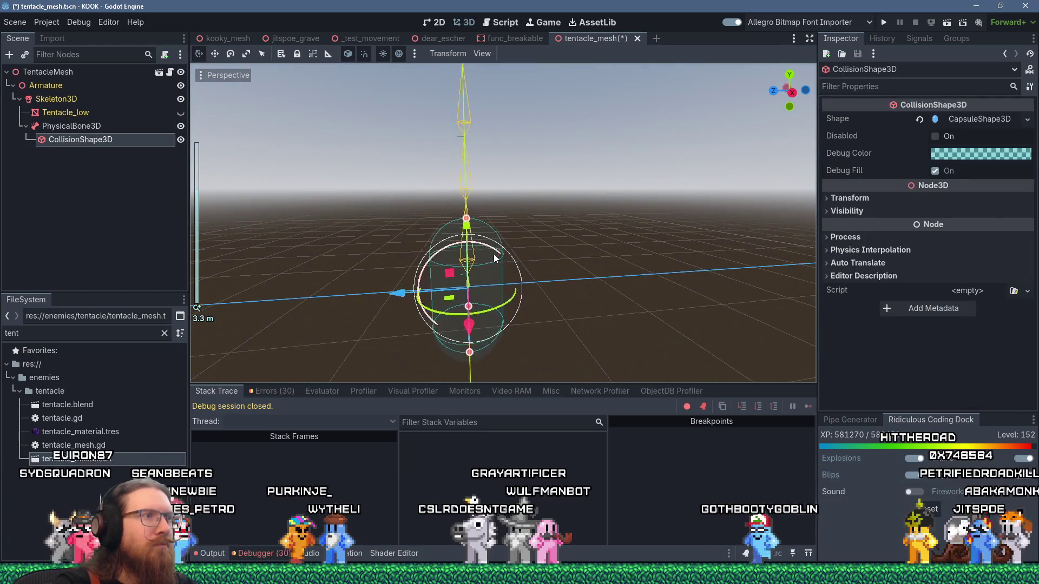
mouse_move(476, 217)
left_mouse_down()
mouse_move(475, 265)
mouse_move(472, 151)
mouse_move(469, 181)
left_mouse_up()
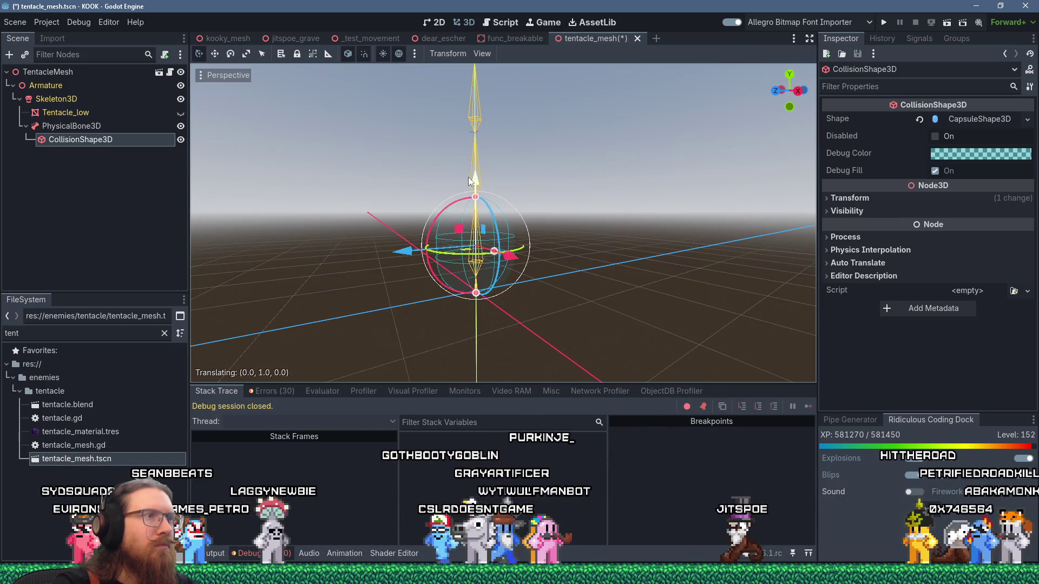
key("KP_1")
scroll(607, 271, "up", 2)
mouse_move(573, 259)
left_mouse_down()
mouse_move(568, 265)
mouse_move(533, 222)
mouse_move(468, 217)
left_mouse_up()
key("KP_1")
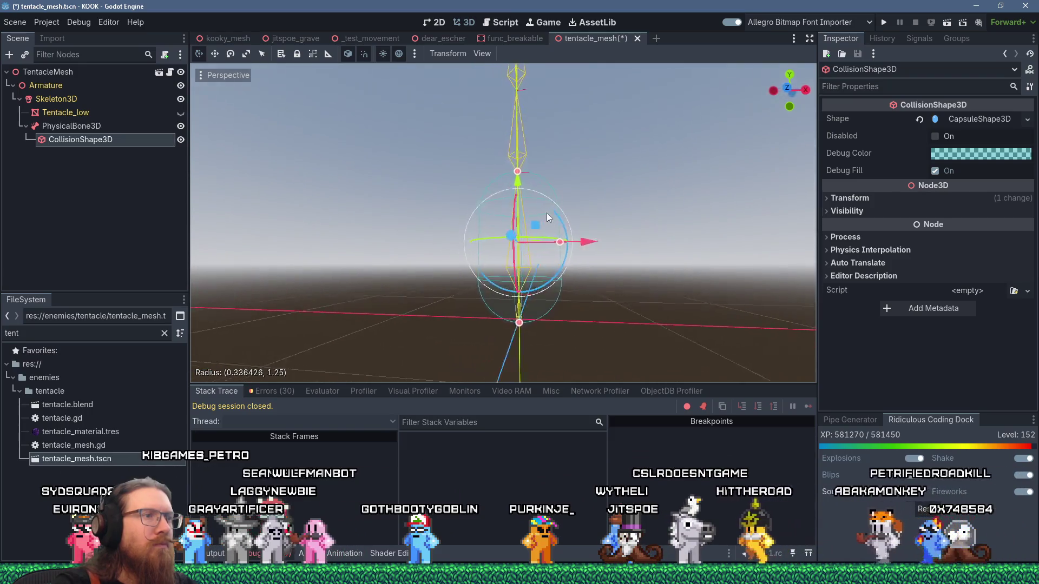
left_click_drag(563, 225, 520, 223)
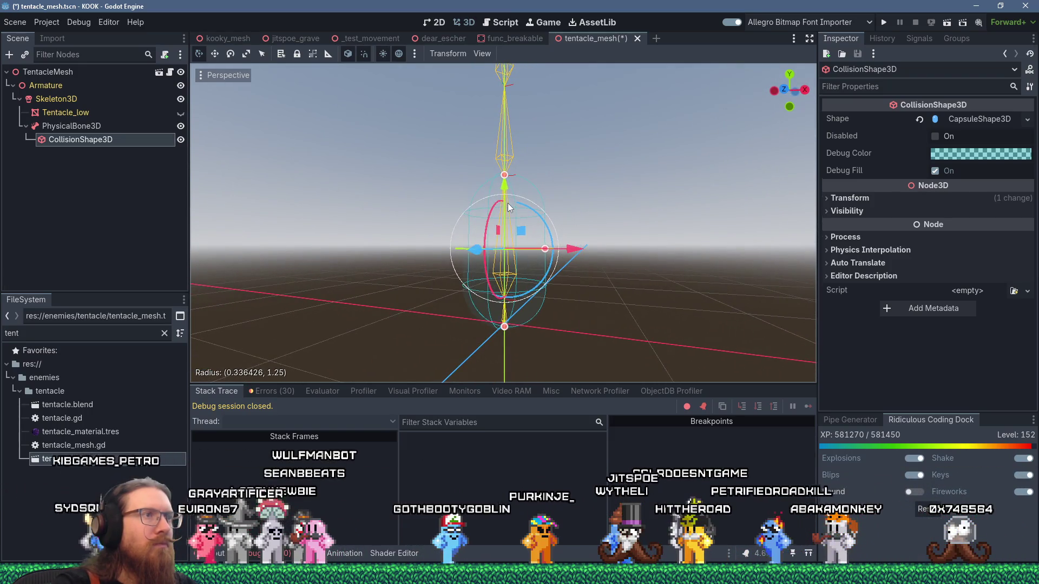
mouse_move(505, 180)
left_mouse_down()
mouse_move(505, 168)
mouse_move(537, 219)
mouse_move(613, 255)
mouse_move(661, 236)
mouse_move(459, 222)
mouse_move(469, 205)
mouse_move(633, 210)
mouse_move(712, 186)
mouse_move(560, 206)
mouse_move(626, 177)
mouse_move(595, 302)
mouse_move(545, 227)
mouse_move(556, 252)
left_mouse_up()
Orbit around the resized capsule from several angles to check its fit, then select PhysicalBone3D
scroll(544, 227, "down", 1)
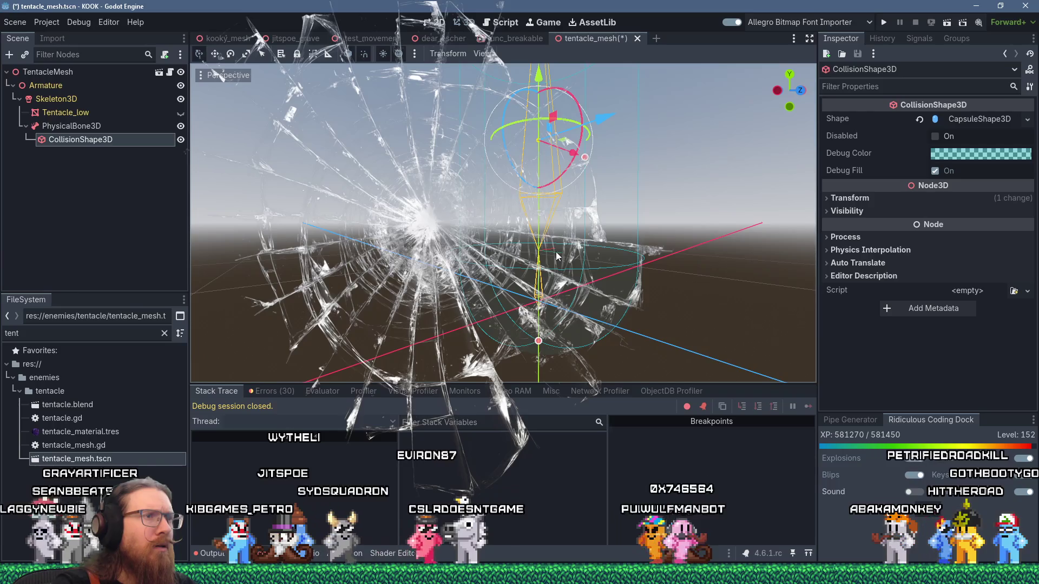
scroll(551, 254, "up", 5)
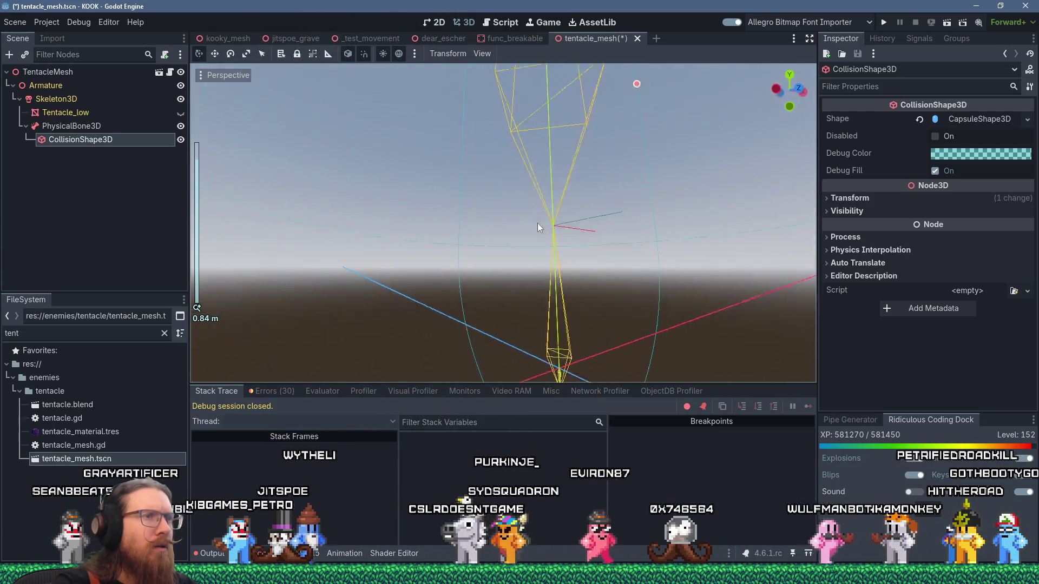
left_click_drag(538, 223, 527, 187)
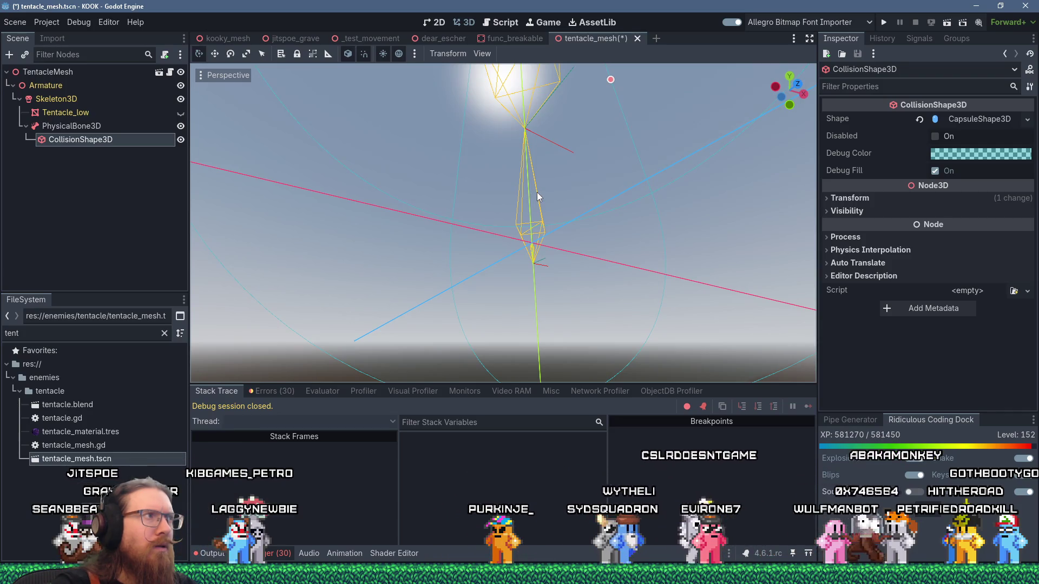
mouse_move(537, 193)
left_mouse_down()
mouse_move(476, 290)
mouse_move(417, 308)
left_mouse_up()
scroll(445, 270, "down", 3)
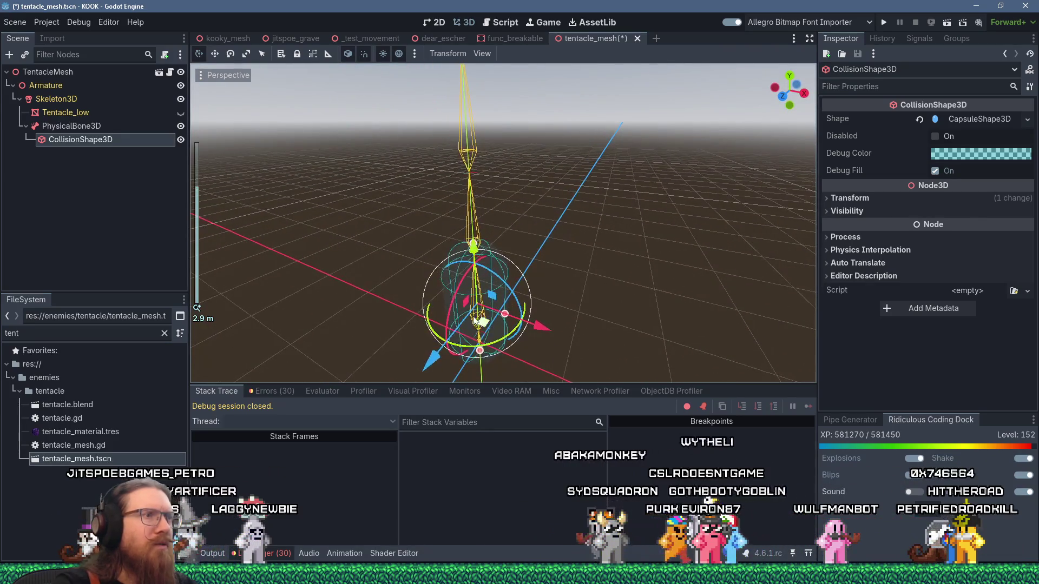
mouse_move(475, 320)
left_mouse_down()
mouse_move(502, 211)
mouse_move(590, 215)
left_mouse_up()
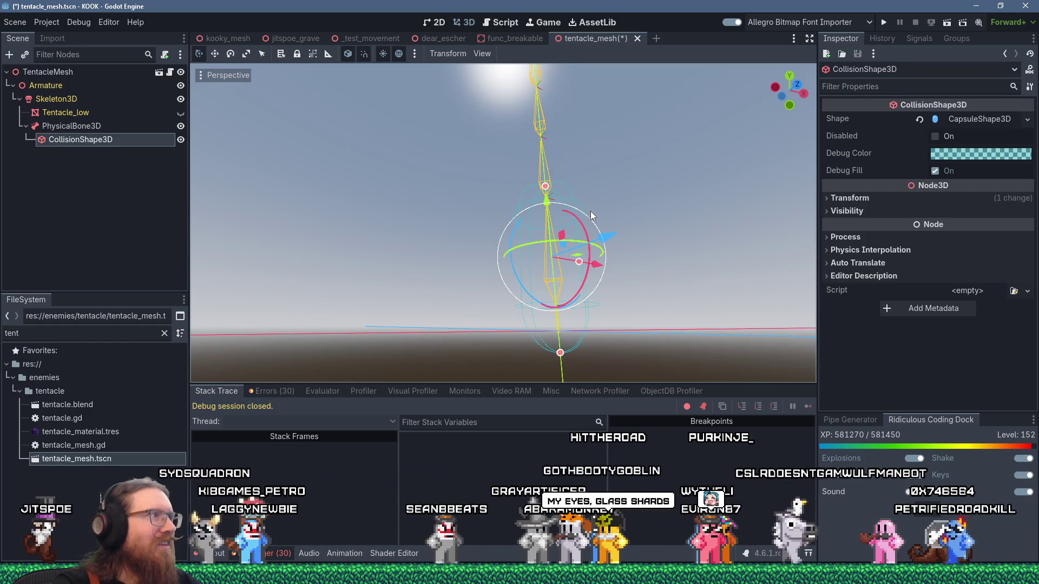
mouse_move(590, 211)
left_mouse_down()
mouse_move(495, 298)
mouse_move(405, 337)
mouse_move(541, 238)
mouse_move(557, 292)
left_mouse_up()
scroll(534, 190, "up", 3)
left_click_drag(533, 189, 577, 152)
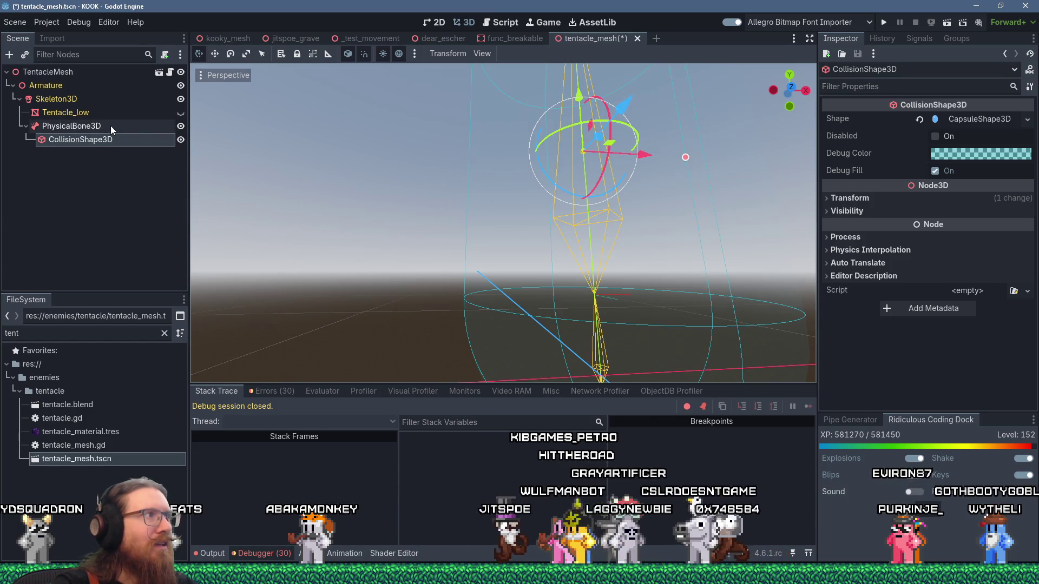
left_click(83, 128)
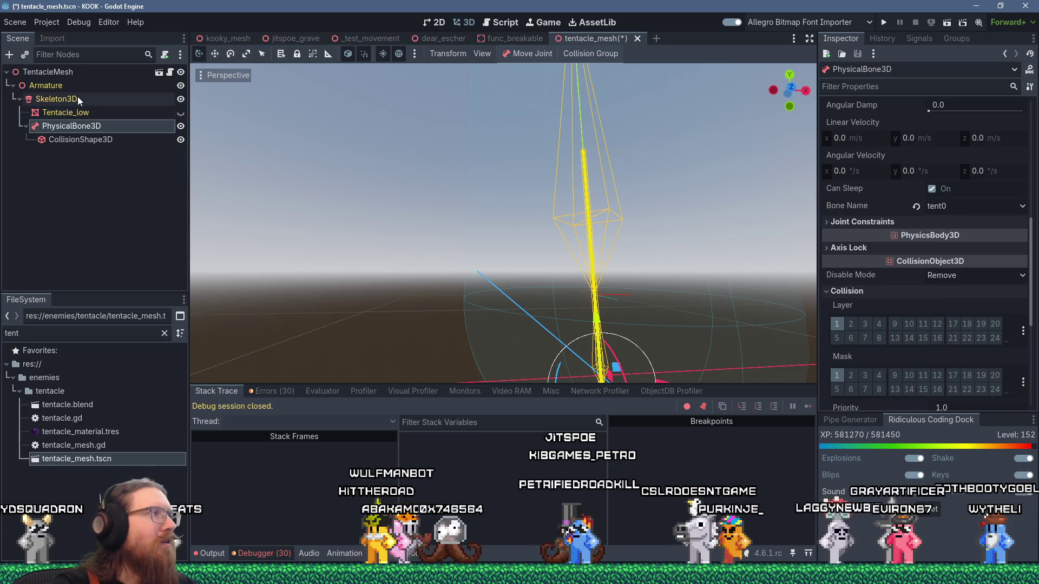
Show the Skeleton3D's bone list, then bring up the Windows Start menu
left_click(79, 101)
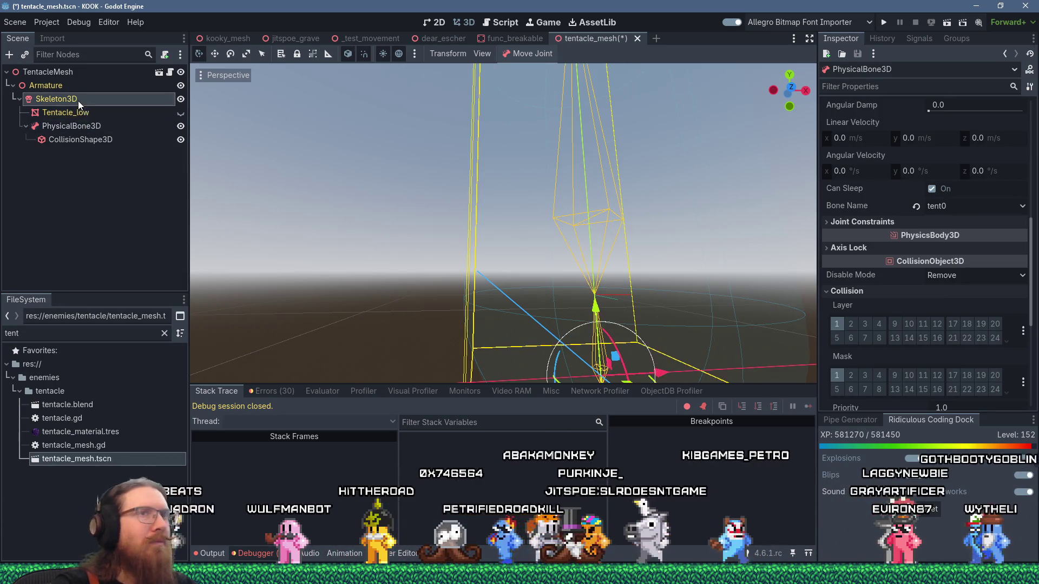
scroll(631, 248, "down", 4)
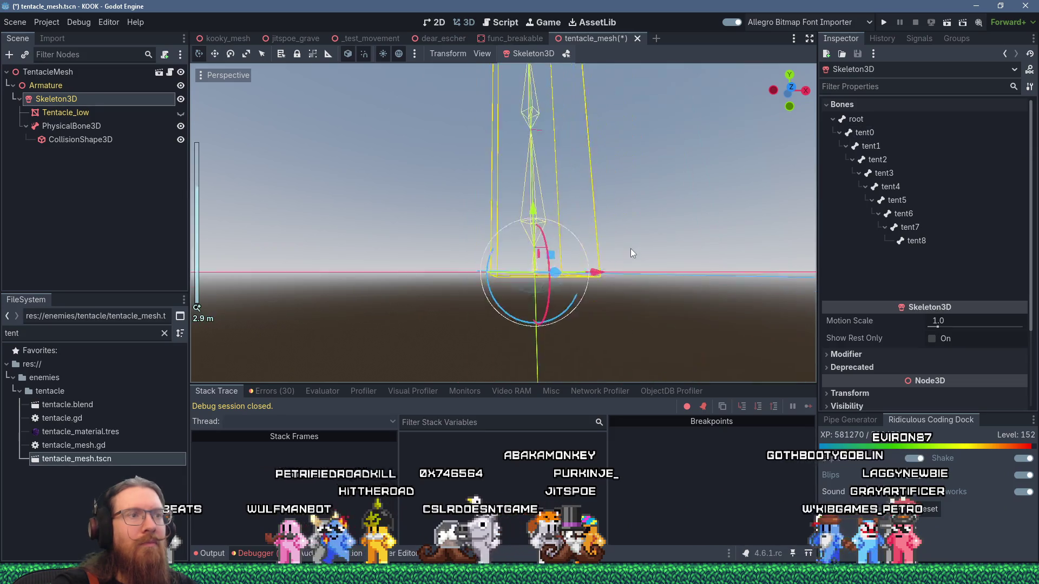
key("super+r")
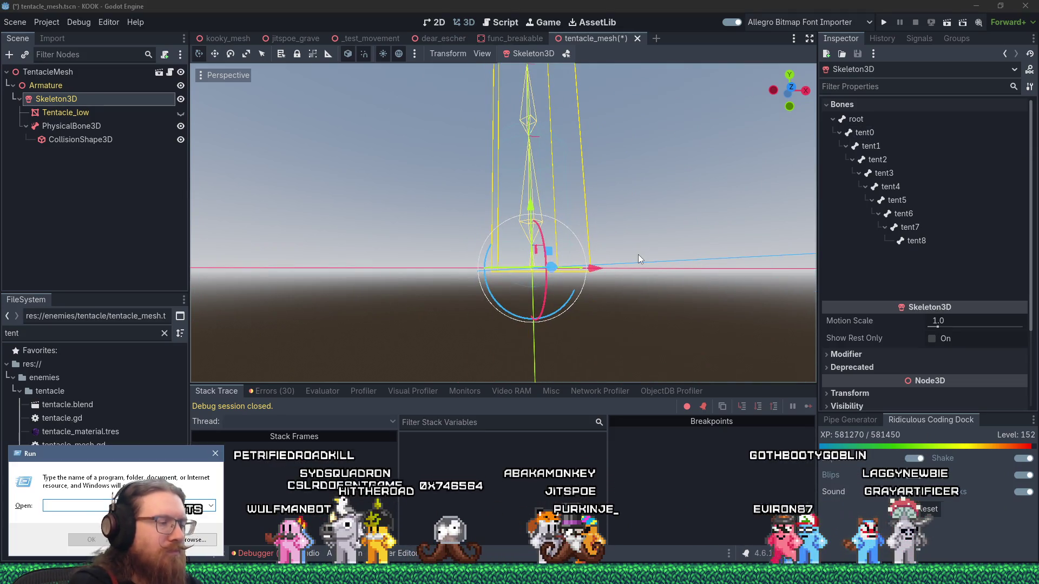
key("Escape")
key("super")
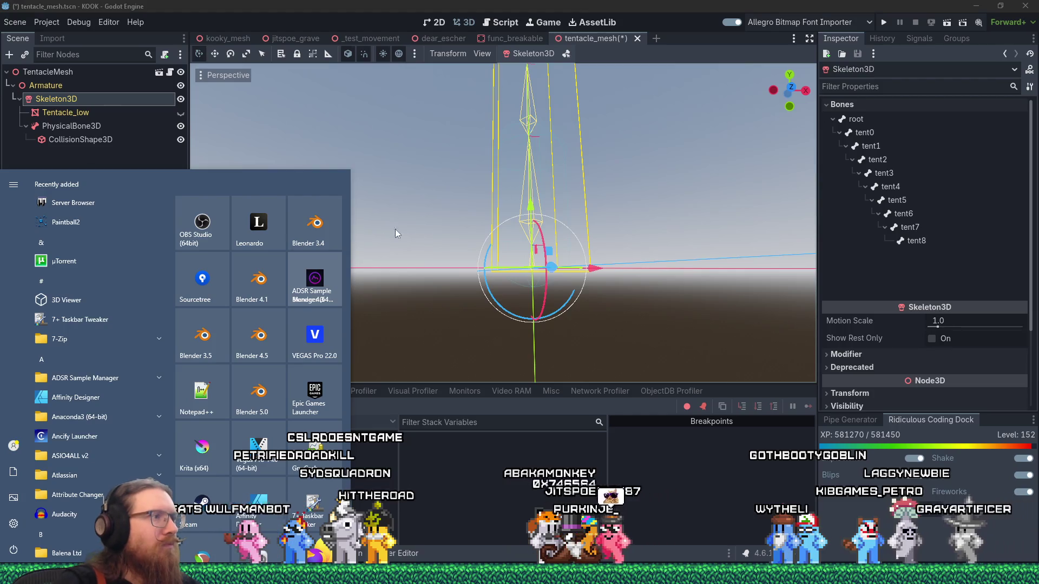
Launch Blender 5.0 and bring up the File > Open browser
left_click(272, 387)
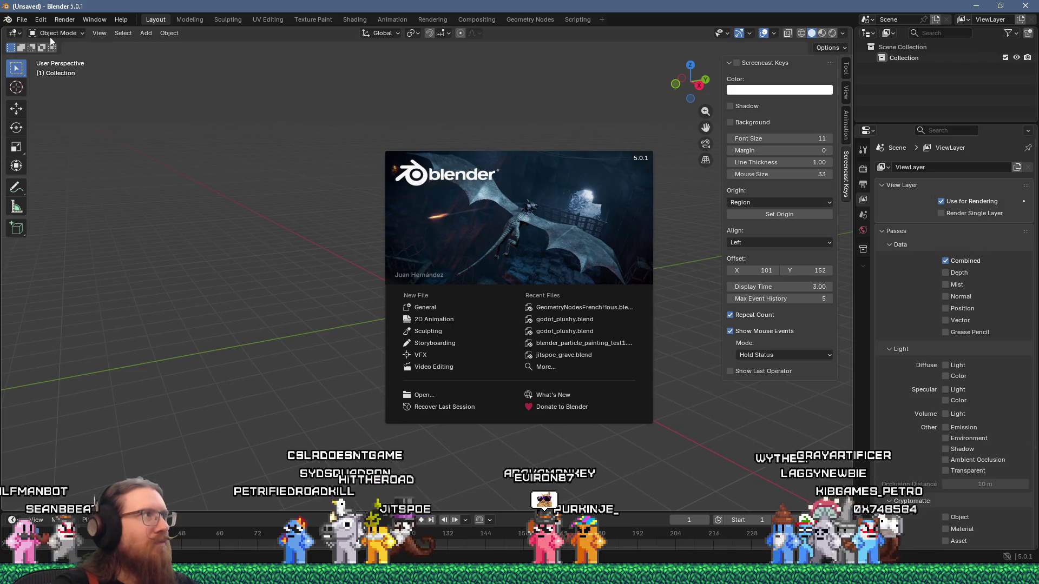
left_click(23, 21)
left_click(24, 21)
left_click(36, 43)
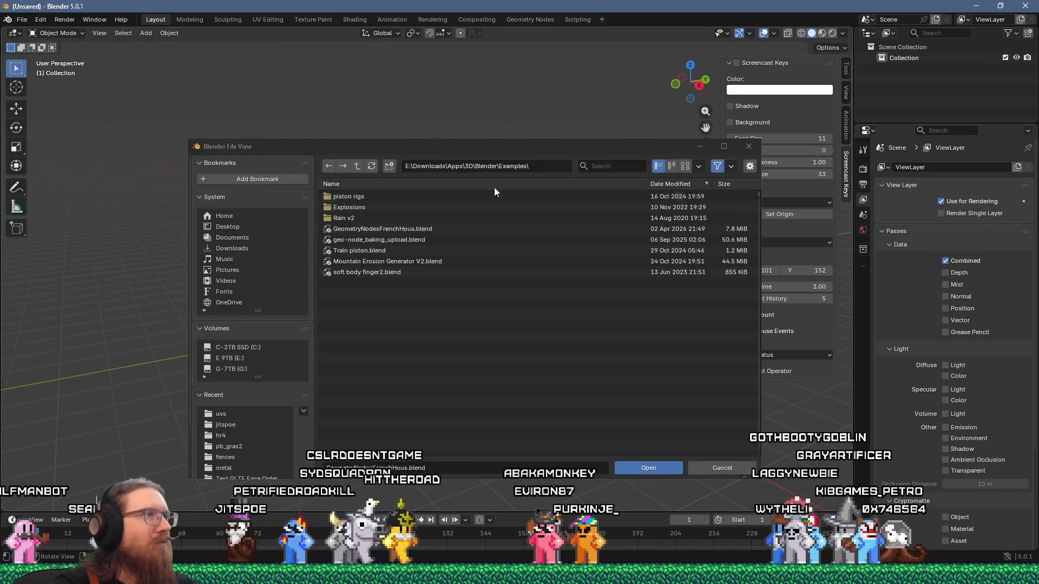
Navigate to kook_godot\enemies\tentacle and load tentacle.blend
left_click(533, 169)
type("ects\\kook\\")
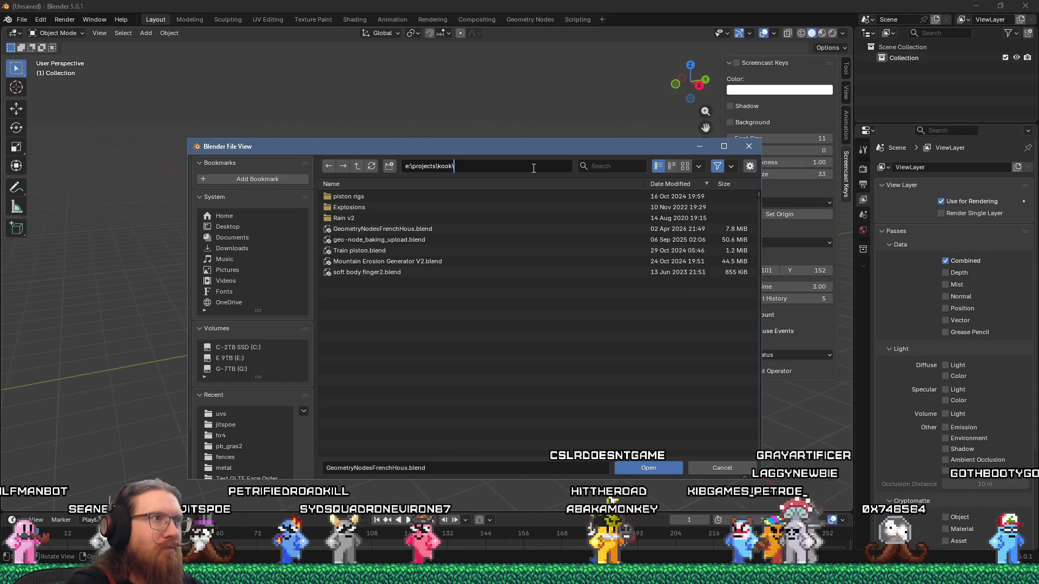
type("kook_godot")
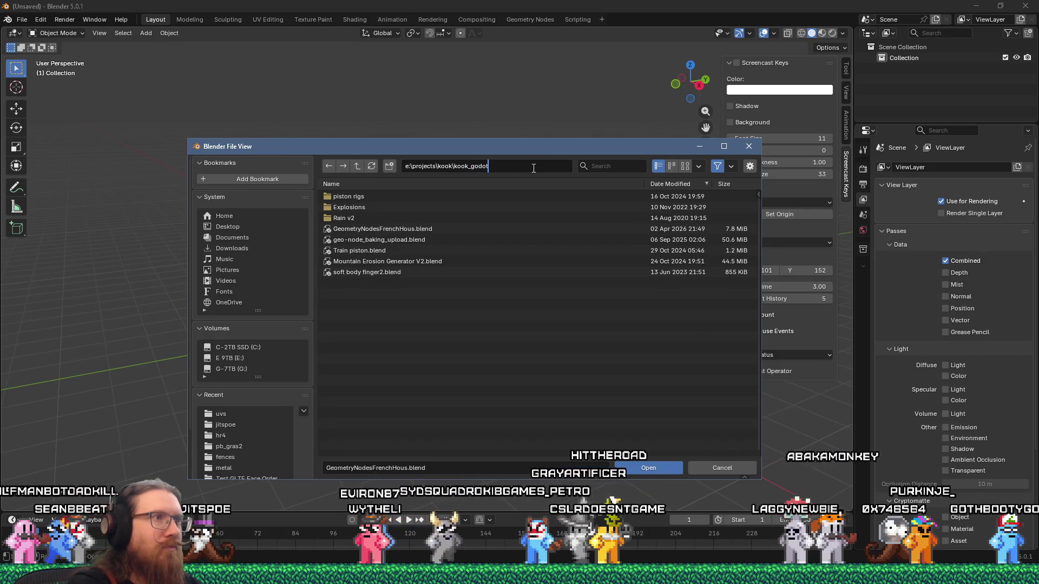
key("Return")
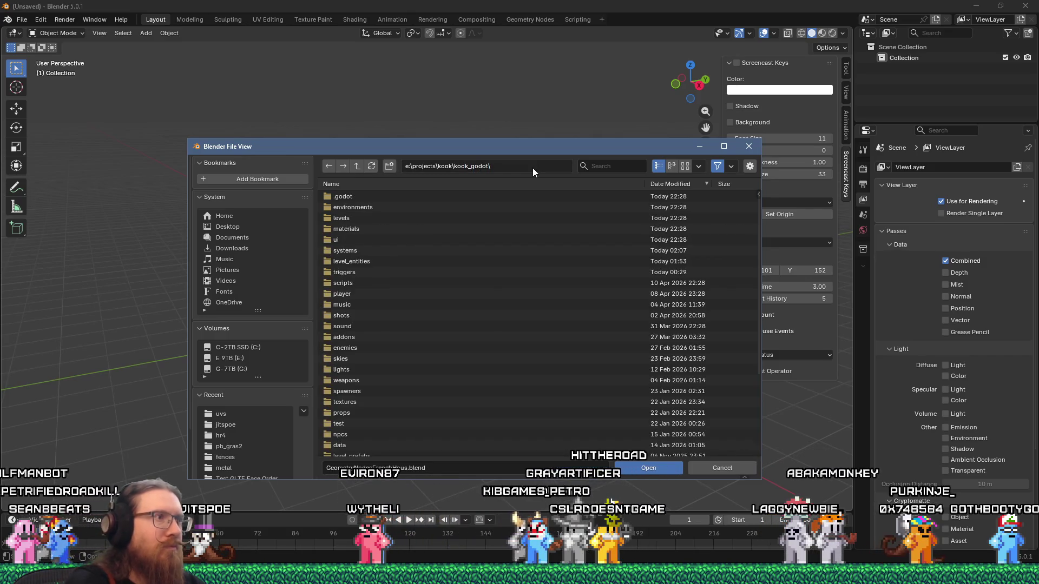
scroll(334, 283, "down", 5)
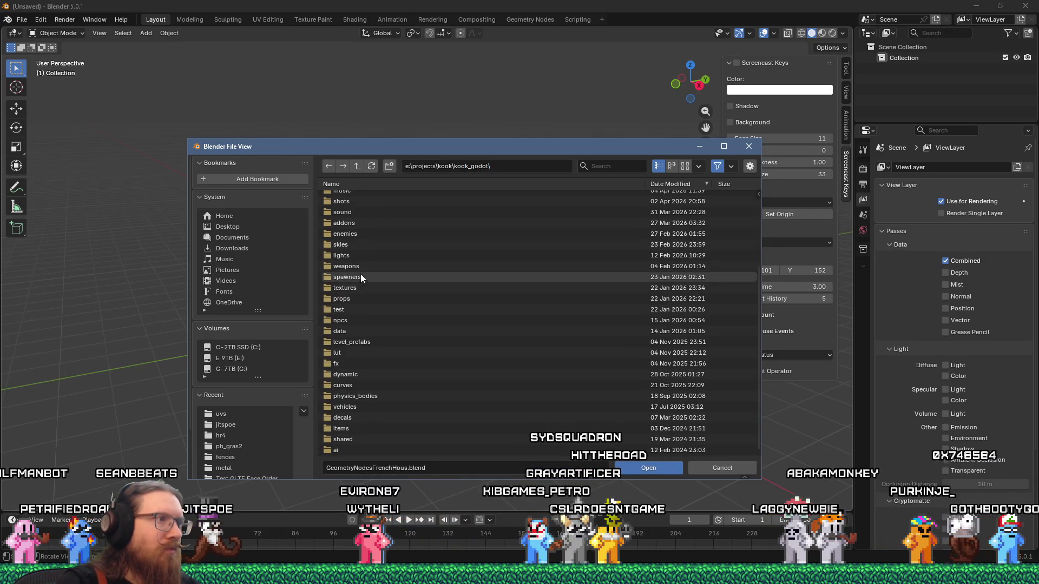
left_click(342, 234)
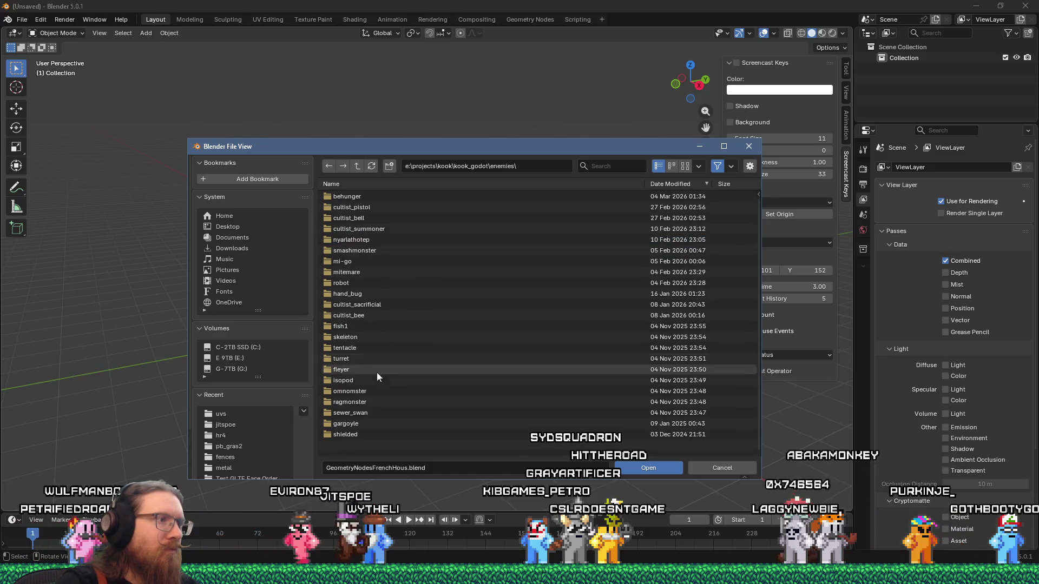
left_click(351, 349)
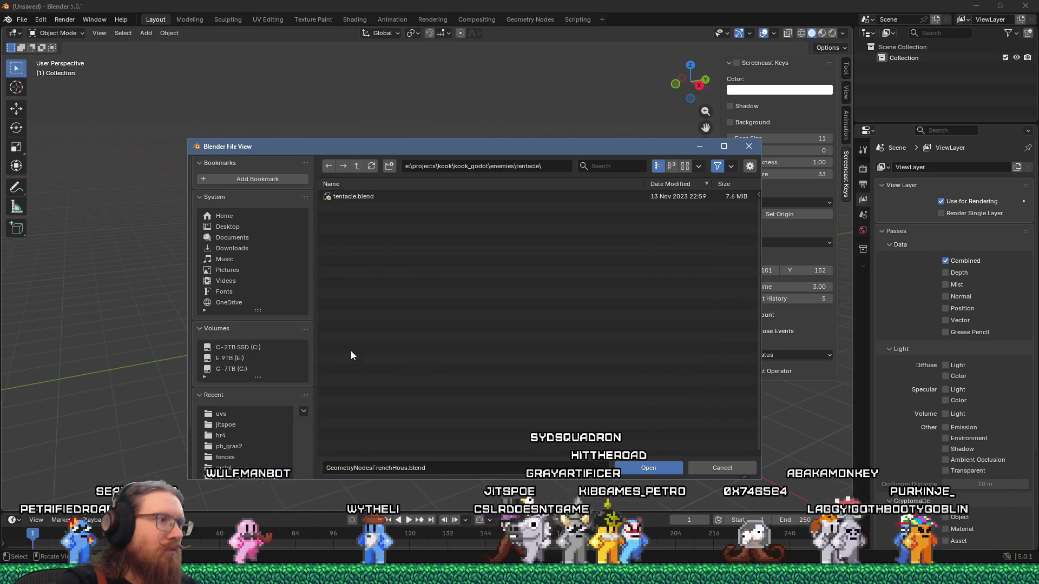
double_click(365, 197)
mouse_move(418, 321)
left_mouse_down()
mouse_move(479, 261)
mouse_move(480, 248)
mouse_move(453, 317)
left_mouse_up()
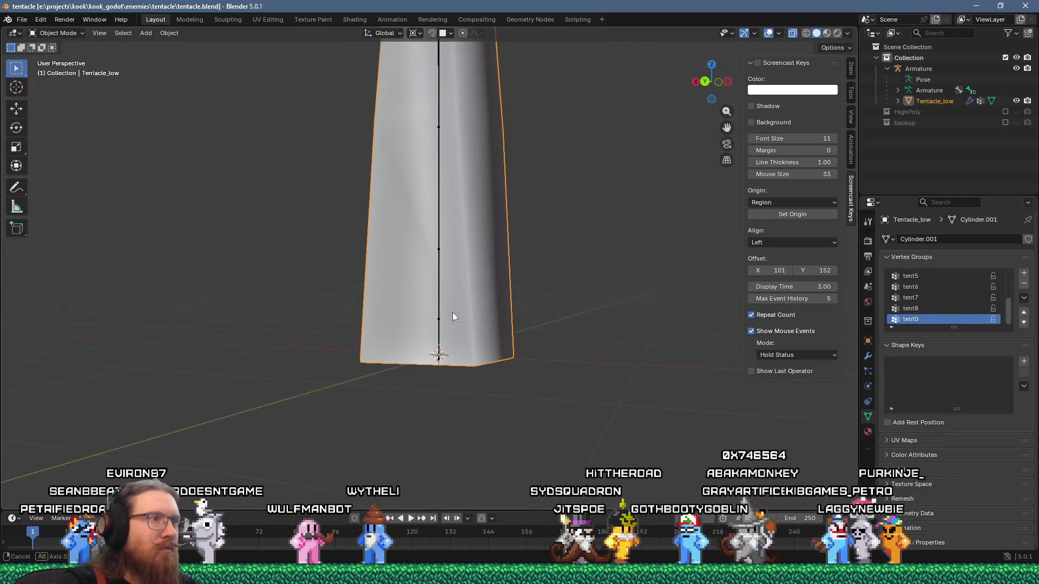
Put the tentacle armature into Edit Mode and check tent0's transform and parent
left_click(437, 337, "shift")
key("Tab")
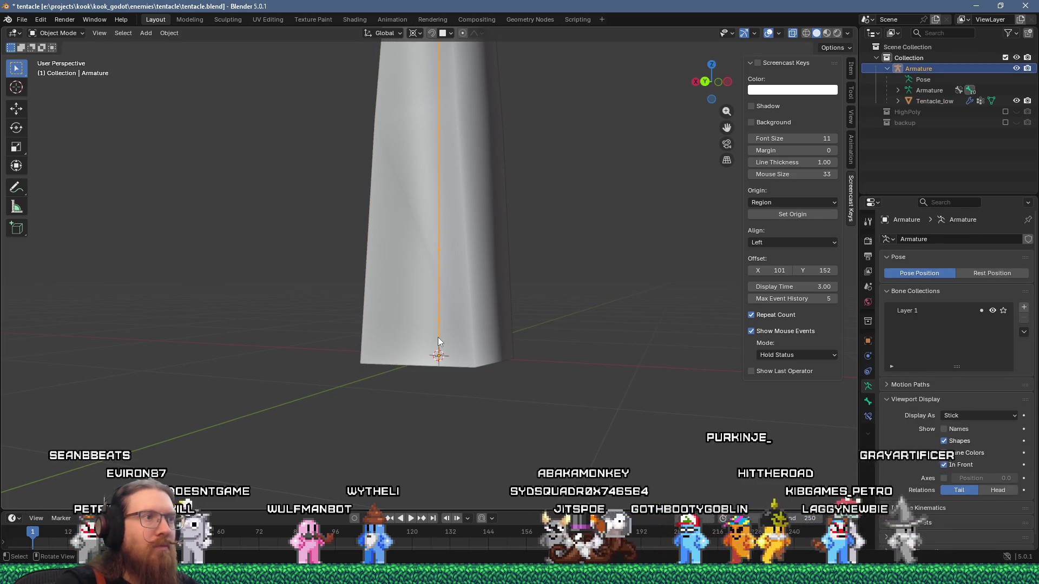
mouse_move(437, 337)
left_mouse_down()
mouse_move(493, 337)
mouse_move(428, 340)
left_mouse_up()
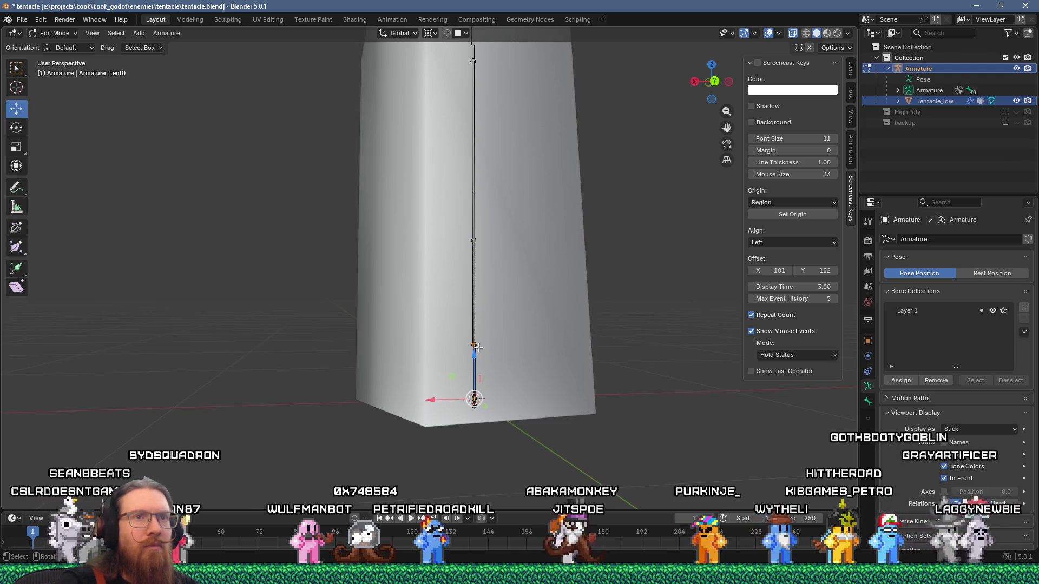
left_click(868, 401)
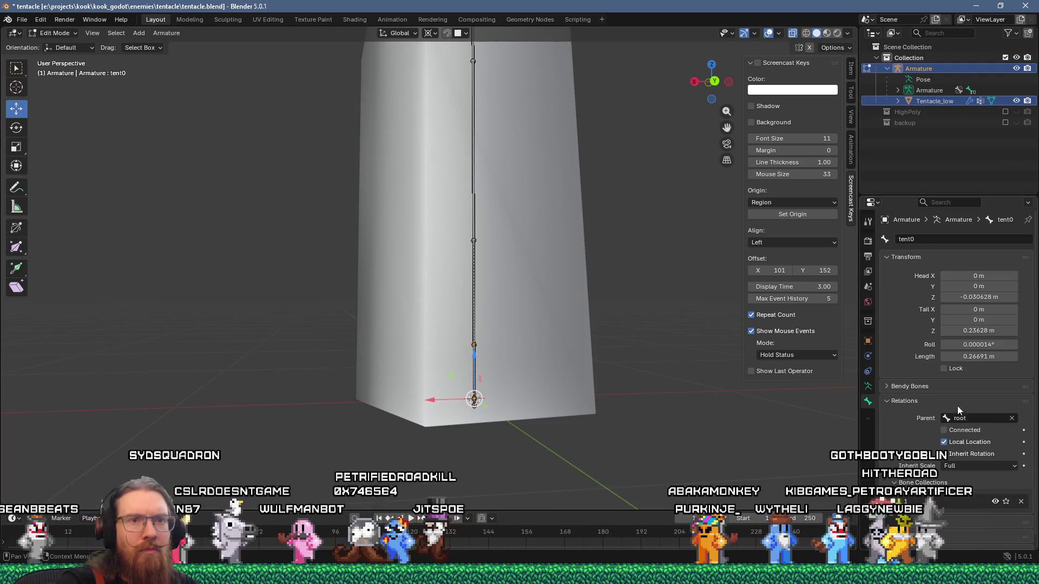
scroll(961, 452, "down", 1)
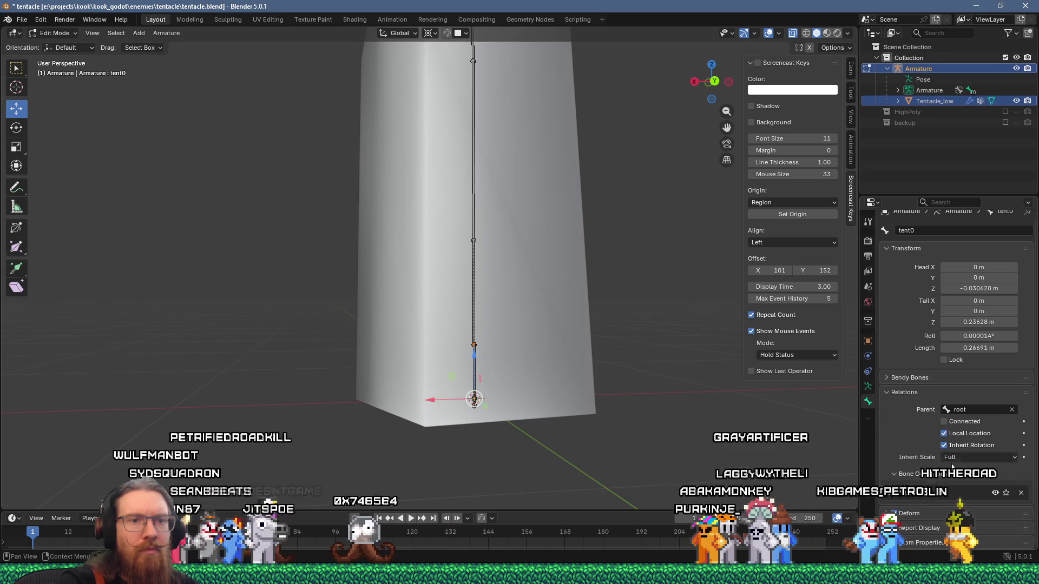
left_click(867, 386)
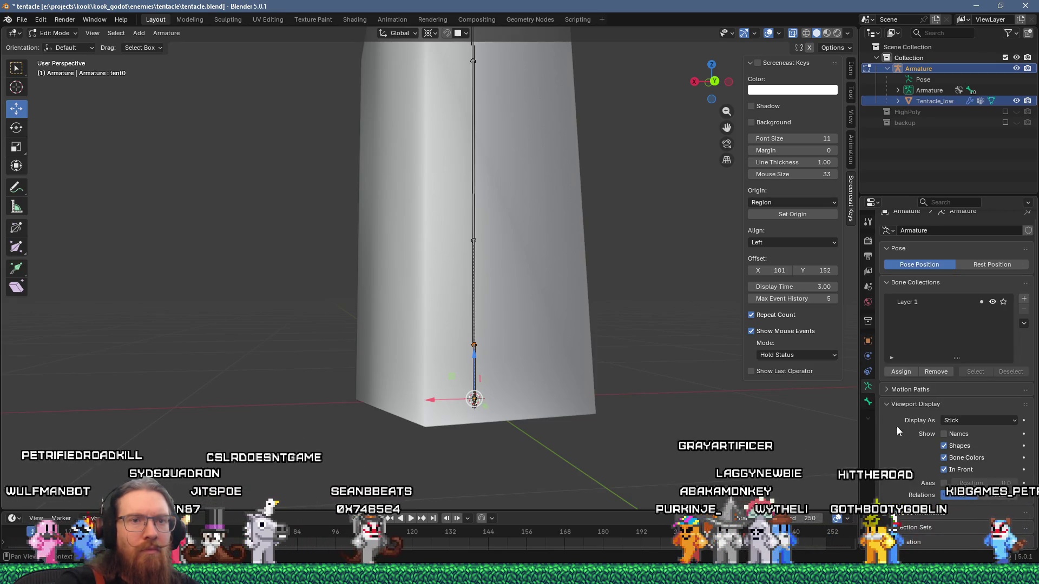
left_click_drag(624, 378, 603, 375)
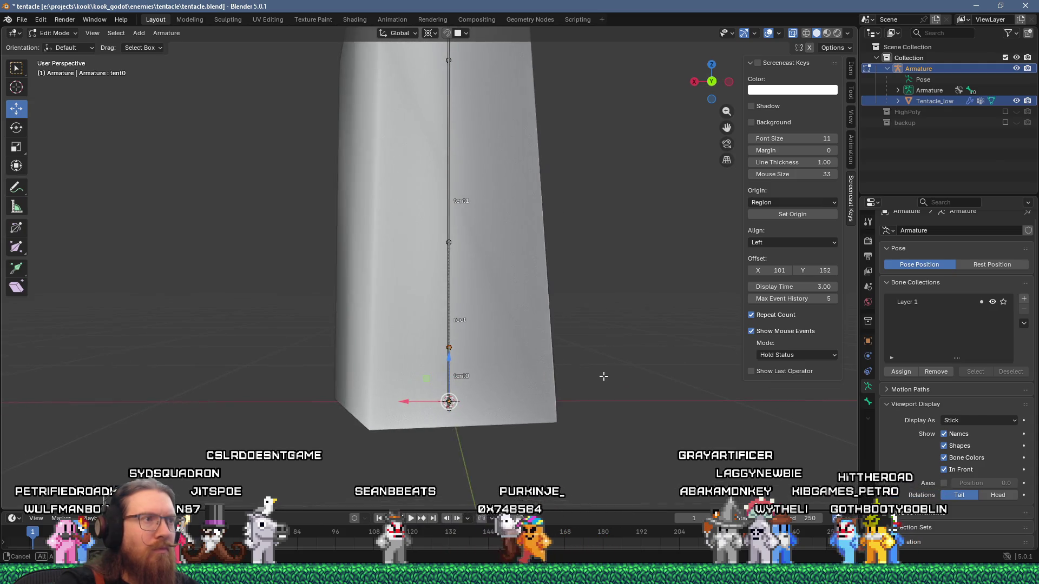
left_click_drag(449, 300, 476, 310)
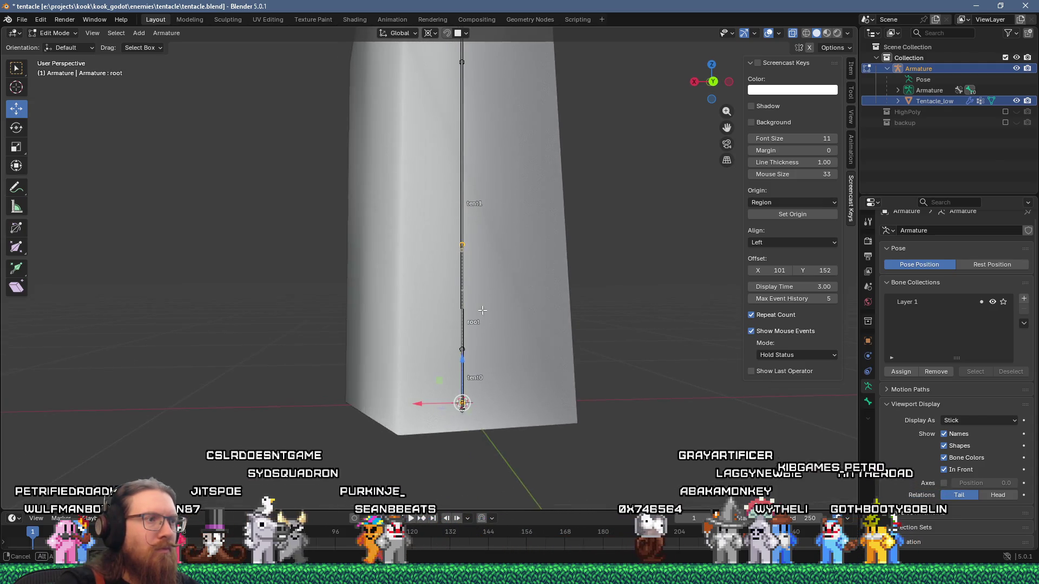
Move the root bone left of the tentacle mesh, leaving tent0 at the base
key("g")
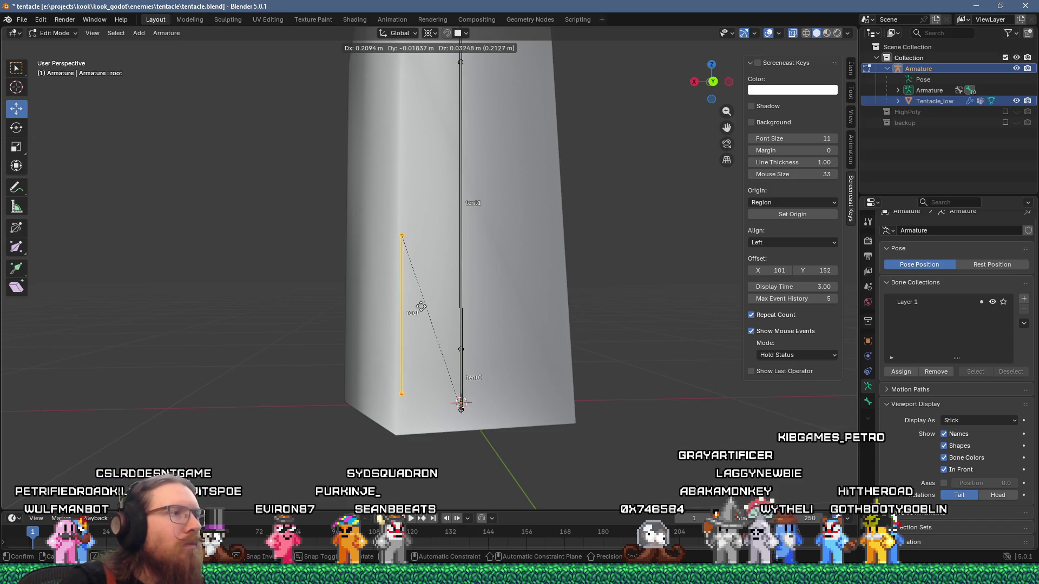
left_click(461, 354)
key("g")
left_click(318, 316)
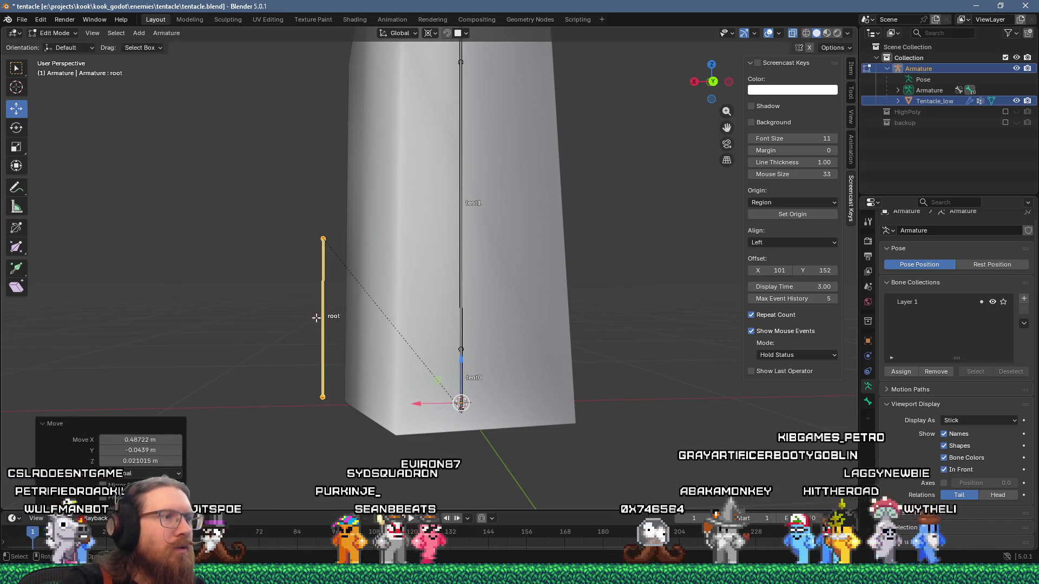
left_click(461, 377)
key("g")
left_click(570, 356)
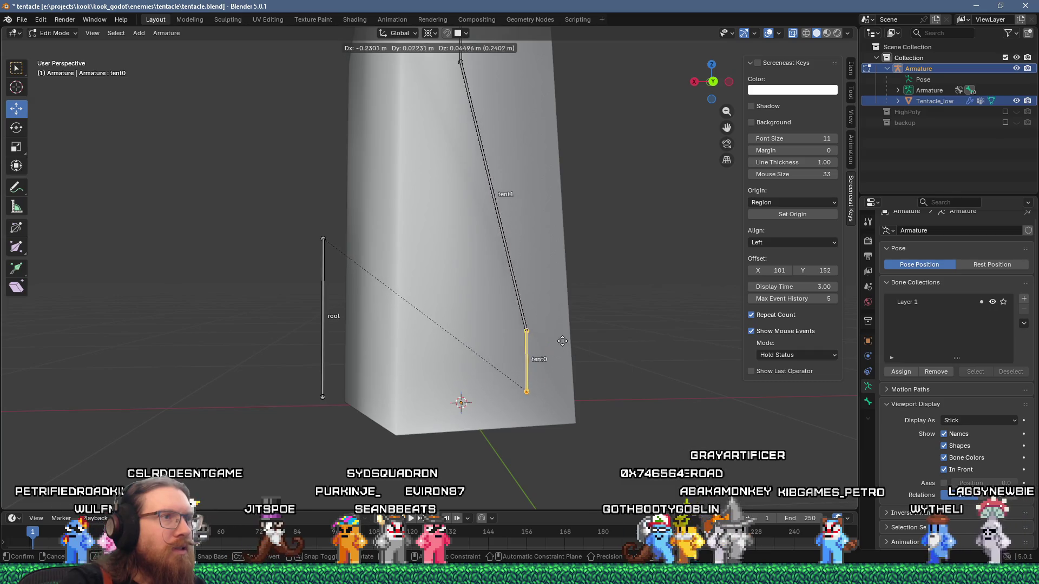
mouse_move(520, 363)
left_mouse_down()
mouse_move(454, 331)
mouse_move(390, 324)
mouse_move(522, 335)
mouse_move(567, 388)
mouse_move(503, 329)
left_mouse_up()
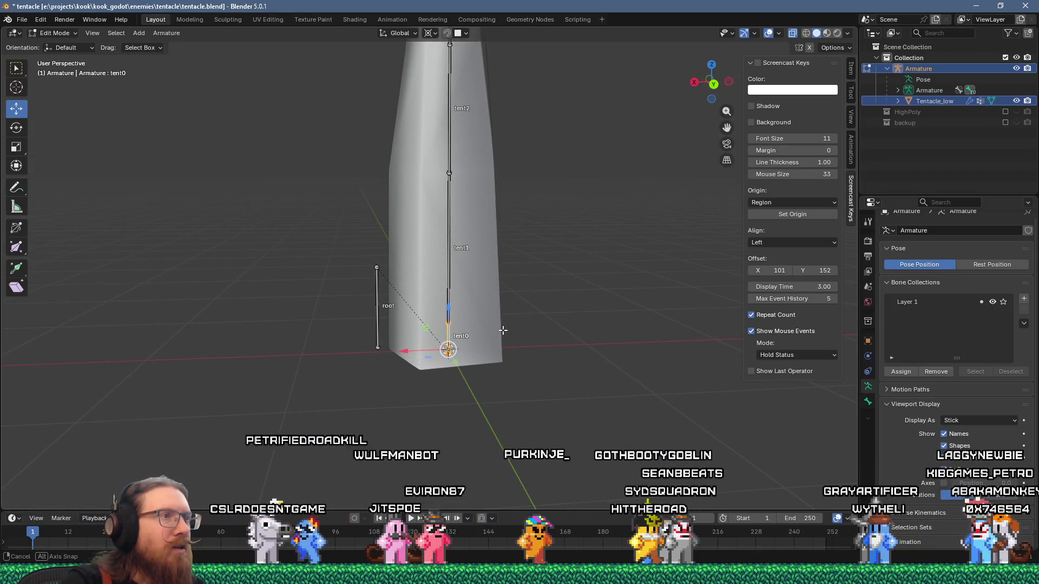
mouse_move(502, 329)
left_mouse_down()
mouse_move(433, 315)
mouse_move(439, 379)
mouse_move(470, 308)
mouse_move(484, 336)
mouse_move(563, 373)
mouse_move(585, 341)
mouse_move(511, 338)
left_mouse_up()
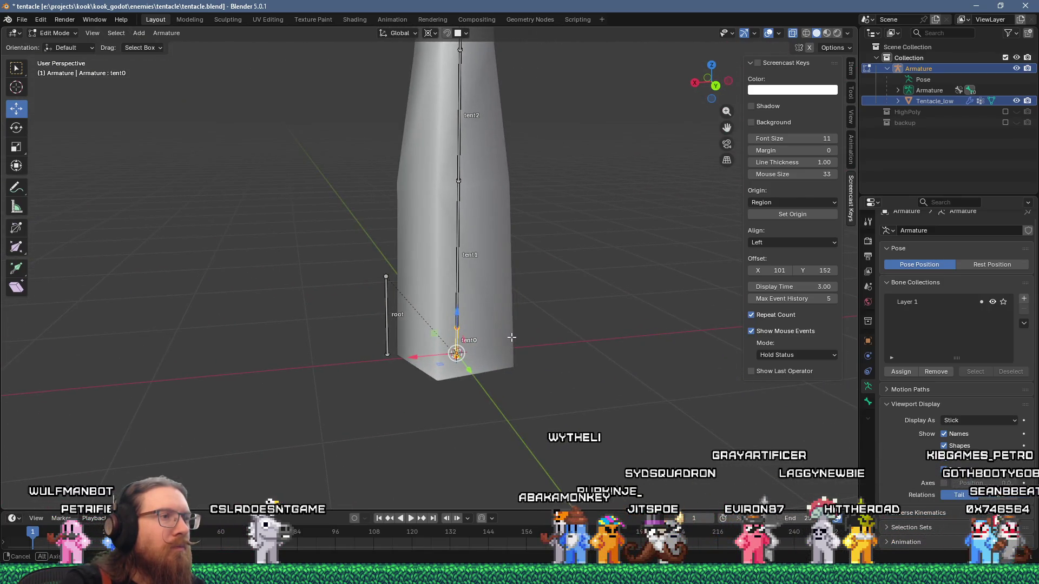
key("super+Tab")
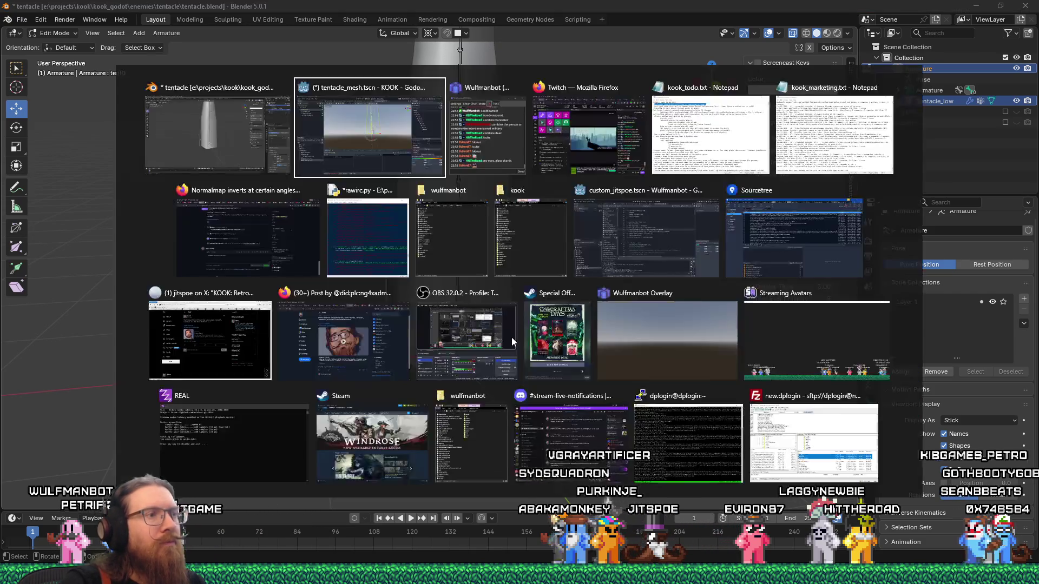
Bind the PhysicalBone3D to bone tent1 instead of tent0
left_click(511, 337)
left_click_drag(529, 319, 564, 283)
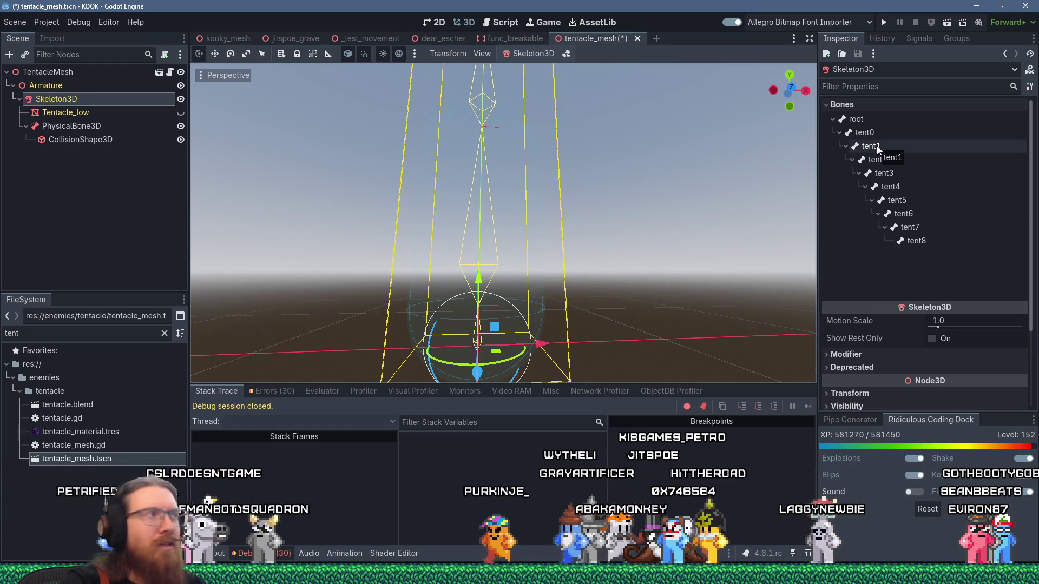
double_click(80, 139)
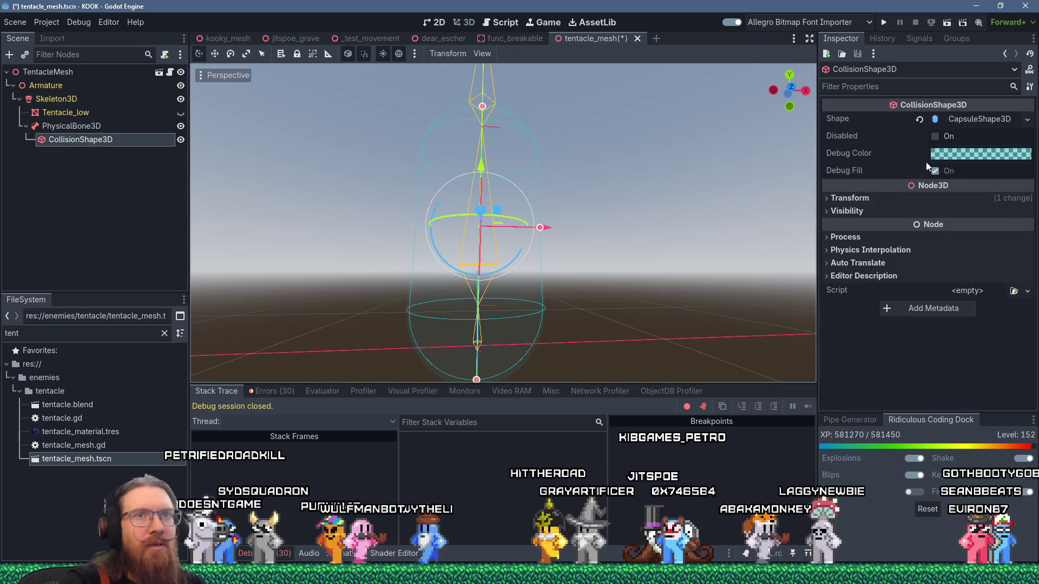
key("Up")
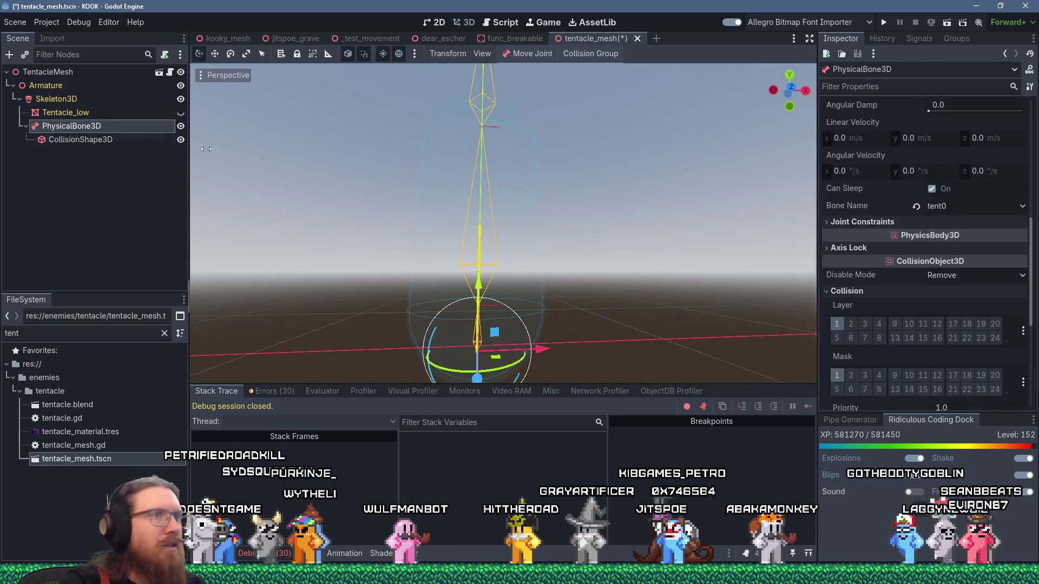
scroll(952, 325, "down", 5)
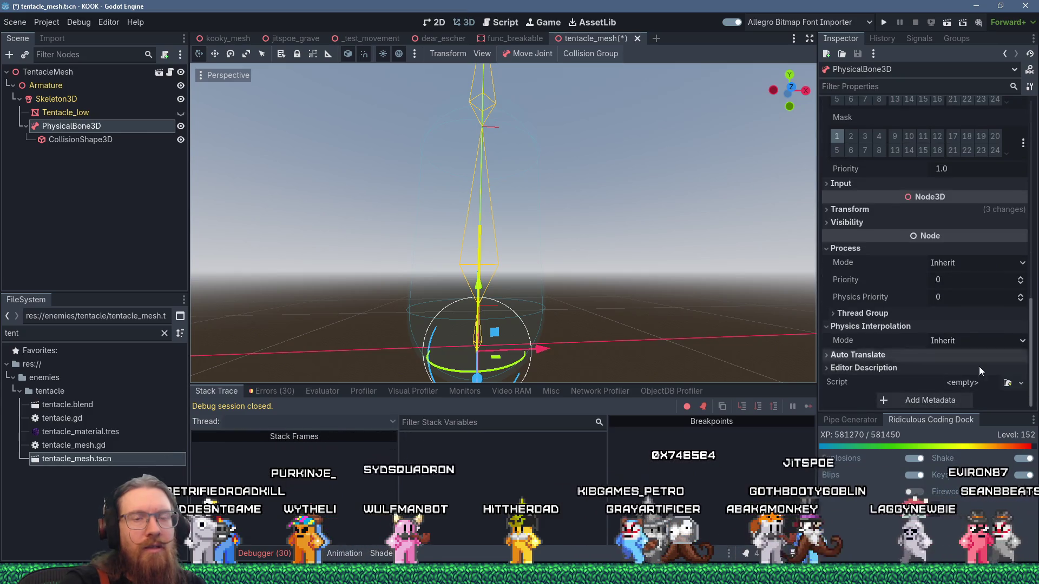
scroll(959, 293, "up", 5)
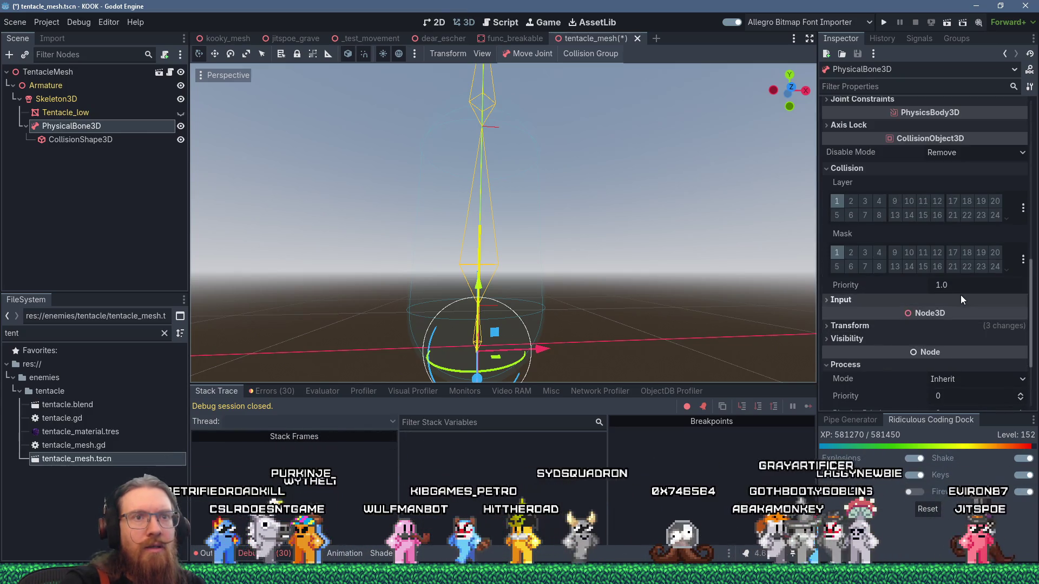
left_click(958, 162)
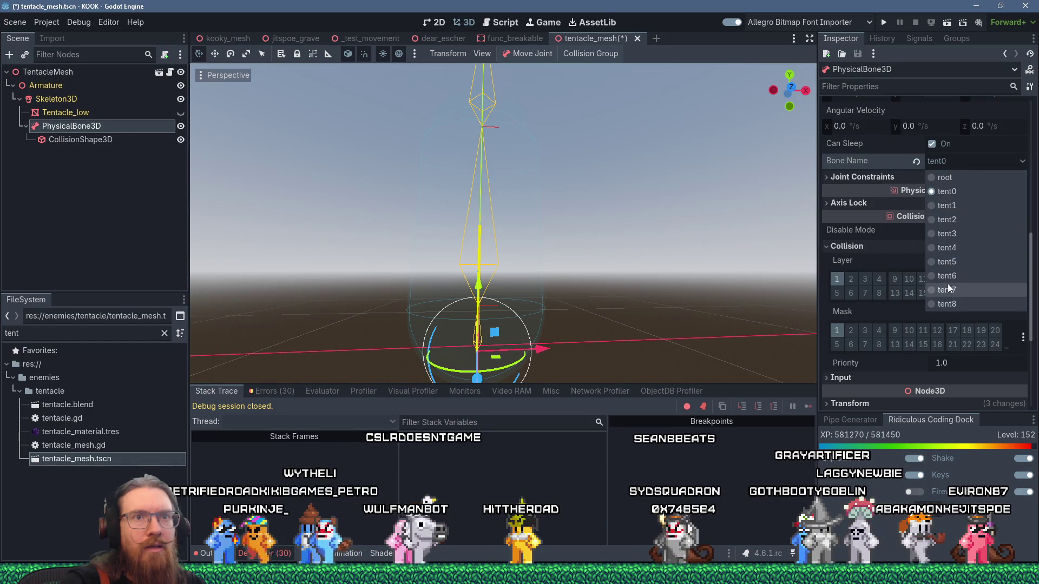
left_click(946, 206)
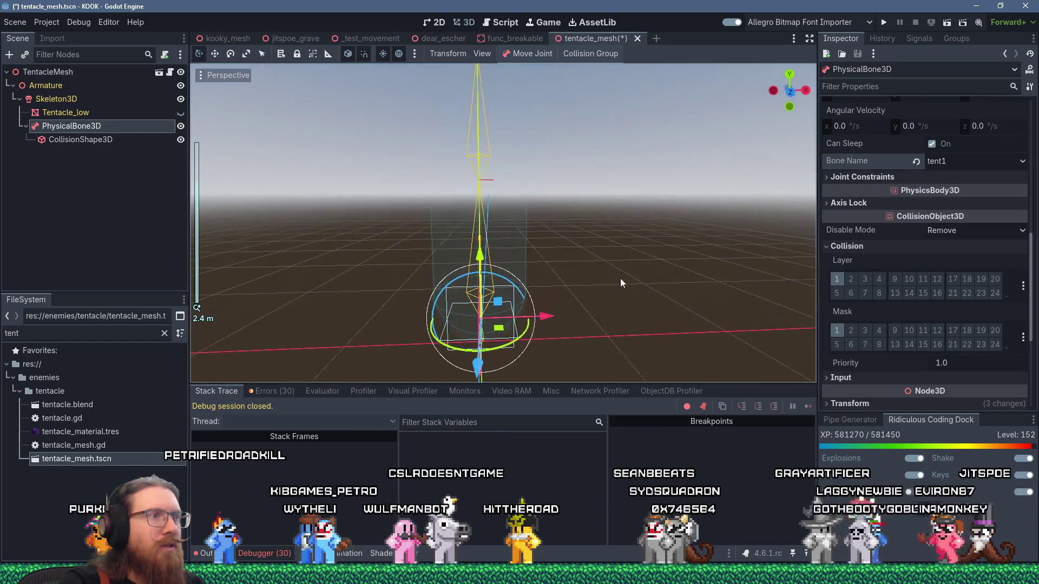
Show the tentacle mesh again and inspect the 0.375 radius, 1.5 height capsule
mouse_move(623, 270)
left_mouse_down()
mouse_move(625, 320)
mouse_move(616, 303)
mouse_move(616, 285)
mouse_move(629, 323)
left_mouse_up()
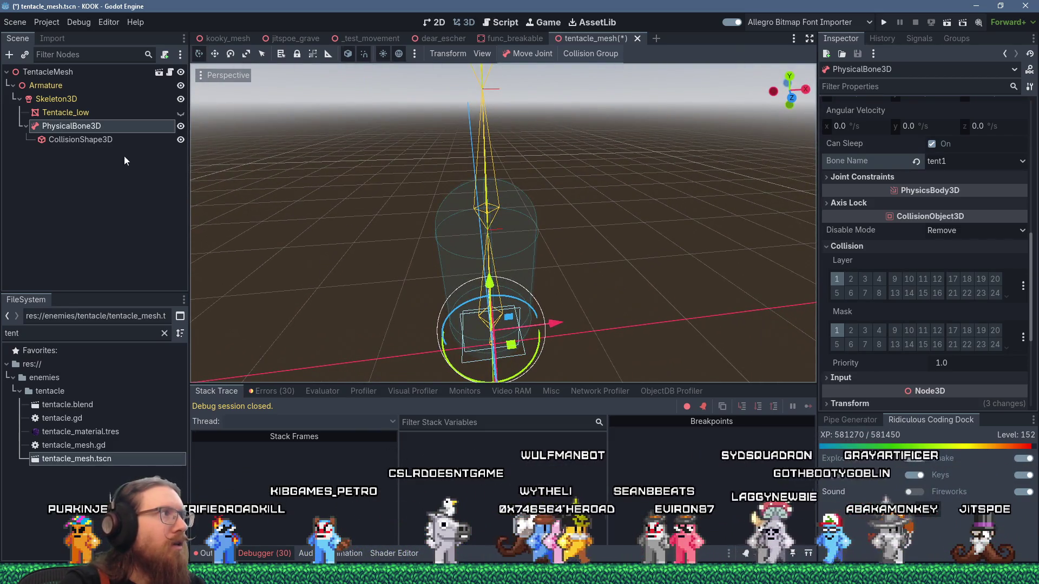
left_click(181, 112)
mouse_move(638, 178)
left_mouse_down()
mouse_move(670, 167)
mouse_move(618, 145)
mouse_move(580, 161)
left_mouse_up()
left_click(493, 122)
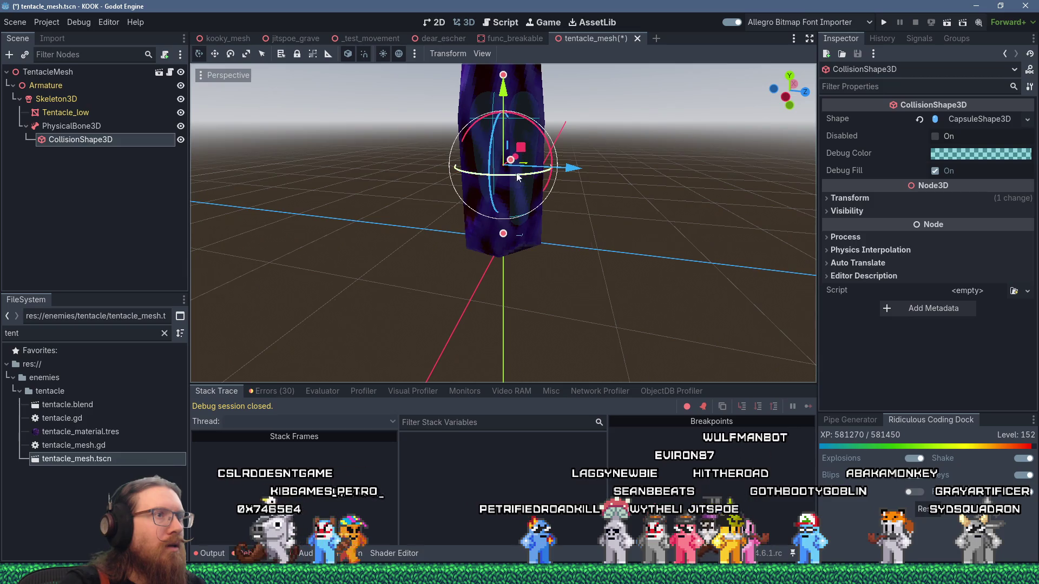
left_click_drag(517, 176, 366, 172)
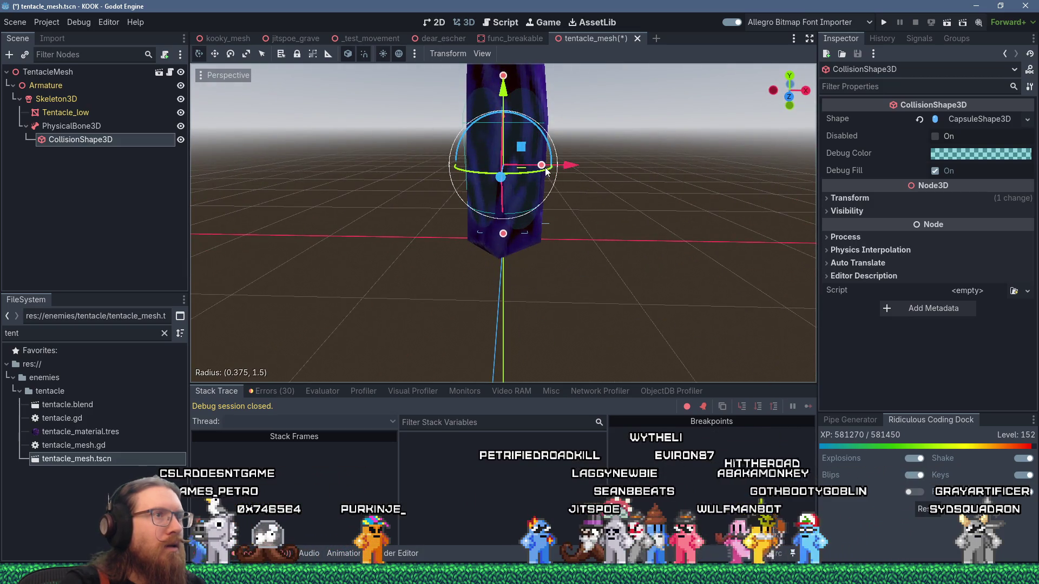
mouse_move(543, 168)
left_mouse_down()
mouse_move(604, 174)
mouse_move(722, 265)
mouse_move(651, 156)
mouse_move(379, 157)
left_mouse_up()
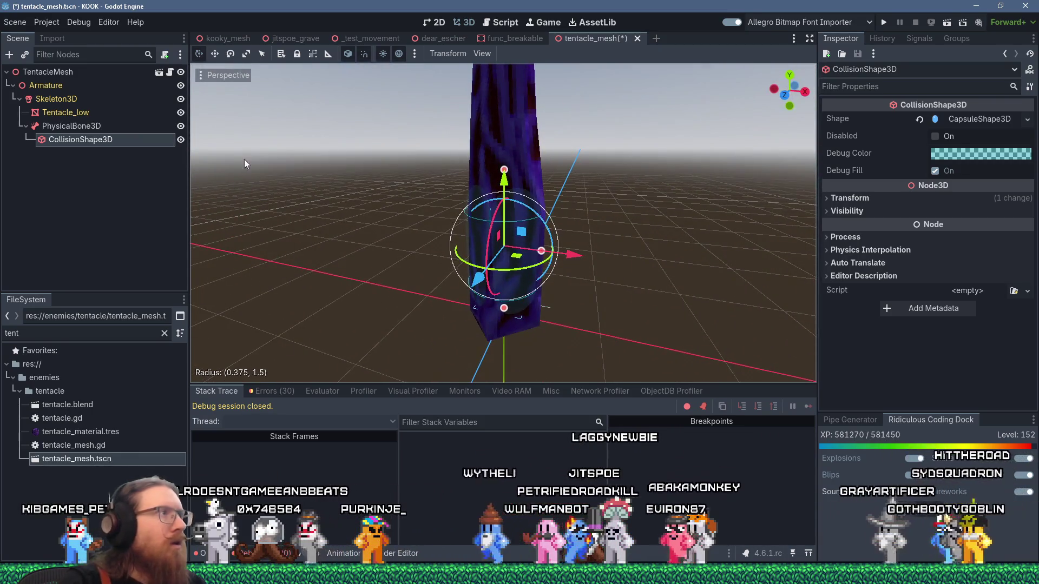
left_click(95, 127)
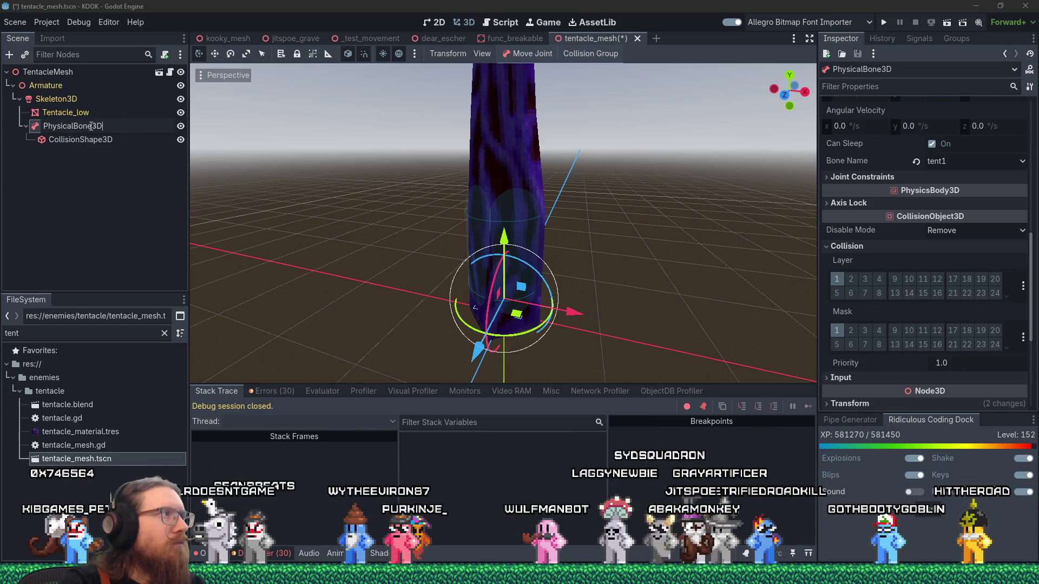
type("1")
Rename the bone PhysicalBone1, duplicate it, and make the copy's capsule shape unique
right_click(113, 127)
left_click(33, 130)
right_click(33, 130)
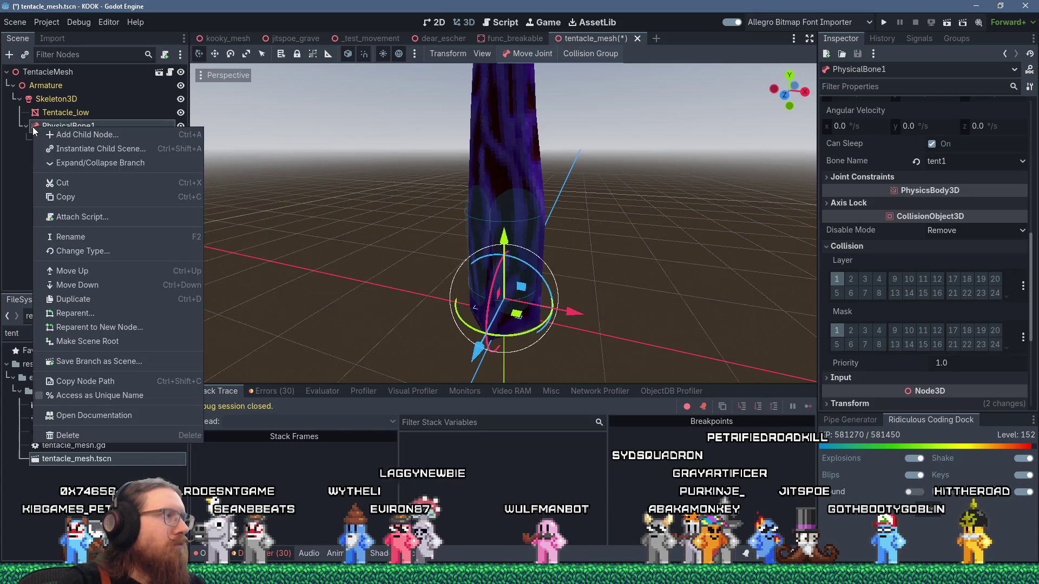
left_click(82, 299)
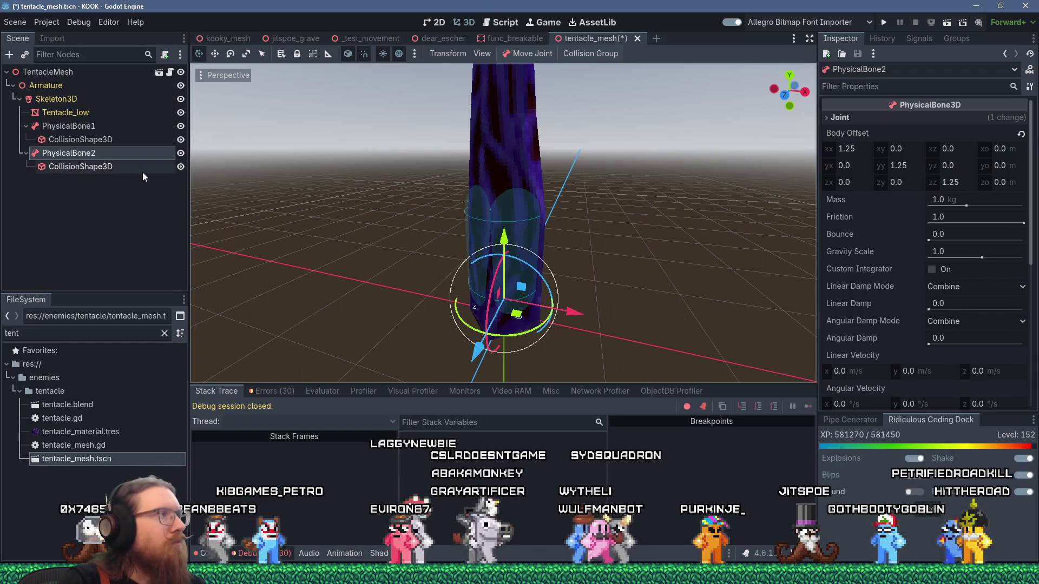
left_click(125, 166)
left_click(991, 122)
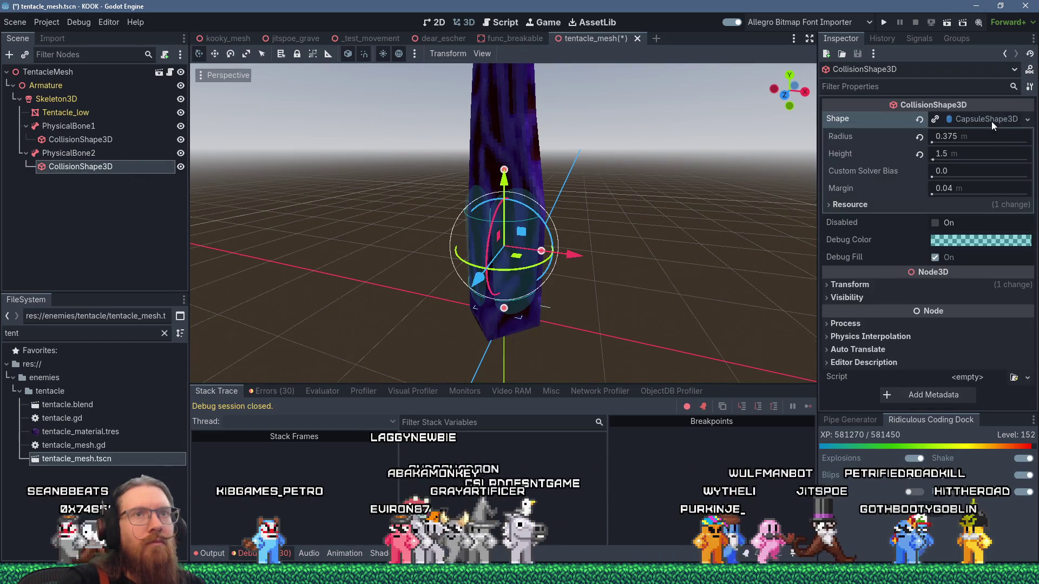
right_click(991, 121)
left_click(989, 346)
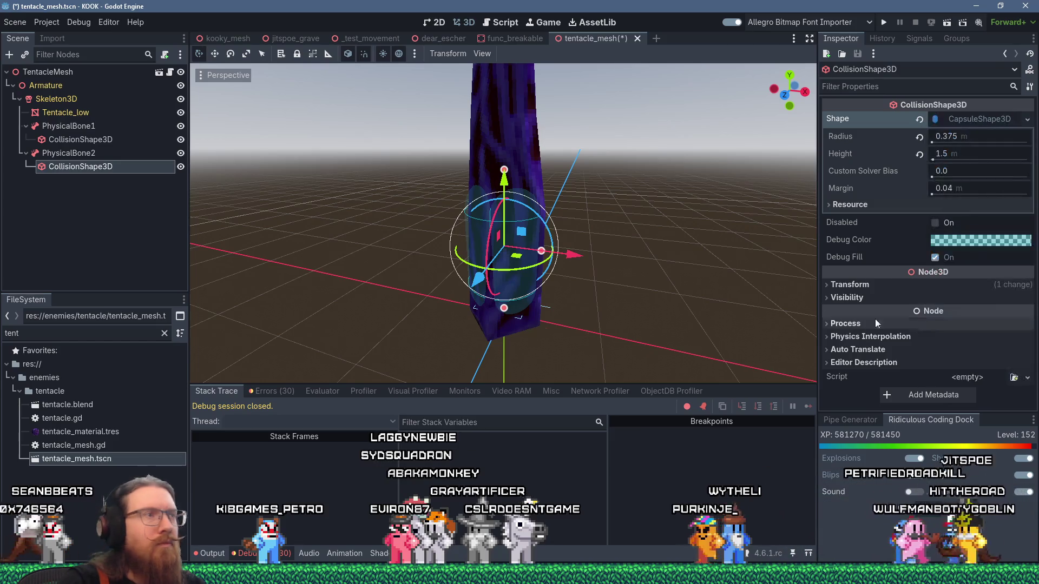
Bind PhysicalBone2 to tent2, shrink its capsule radius to 0.293, and hide the mesh
key("Up")
scroll(949, 247, "down", 4)
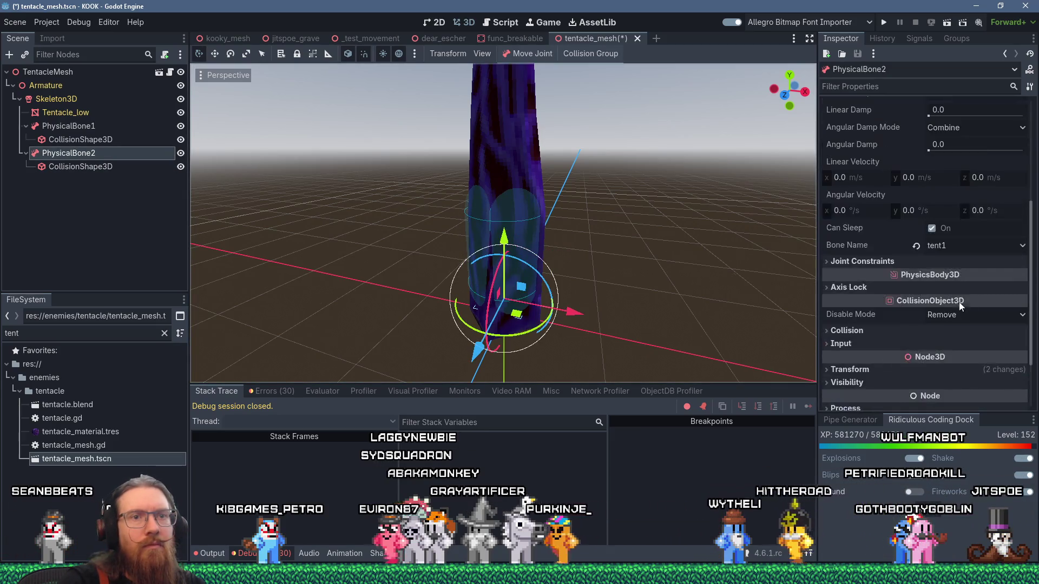
left_click(966, 249)
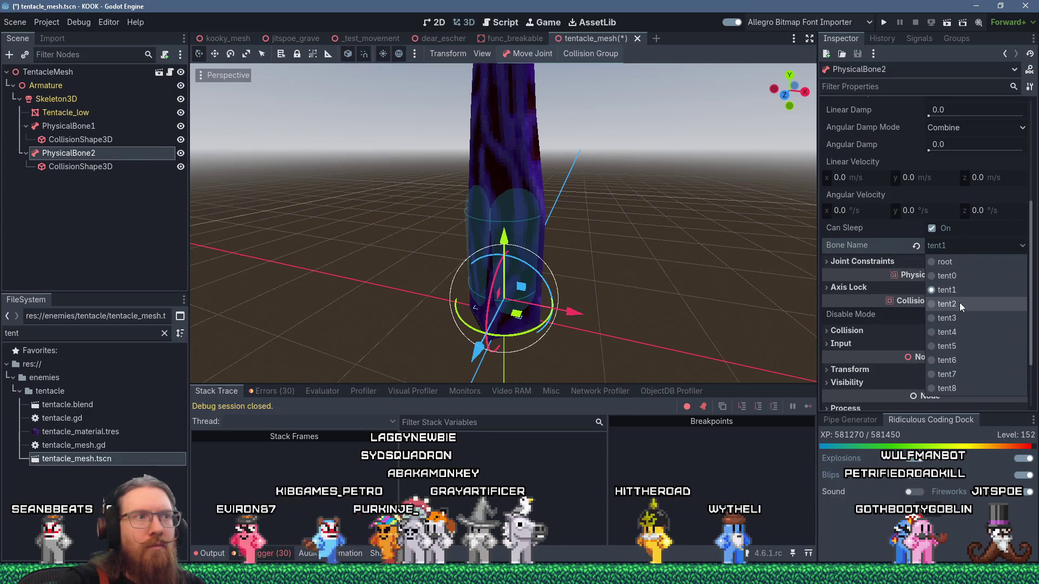
left_click(960, 303)
scroll(657, 230, "up", 2)
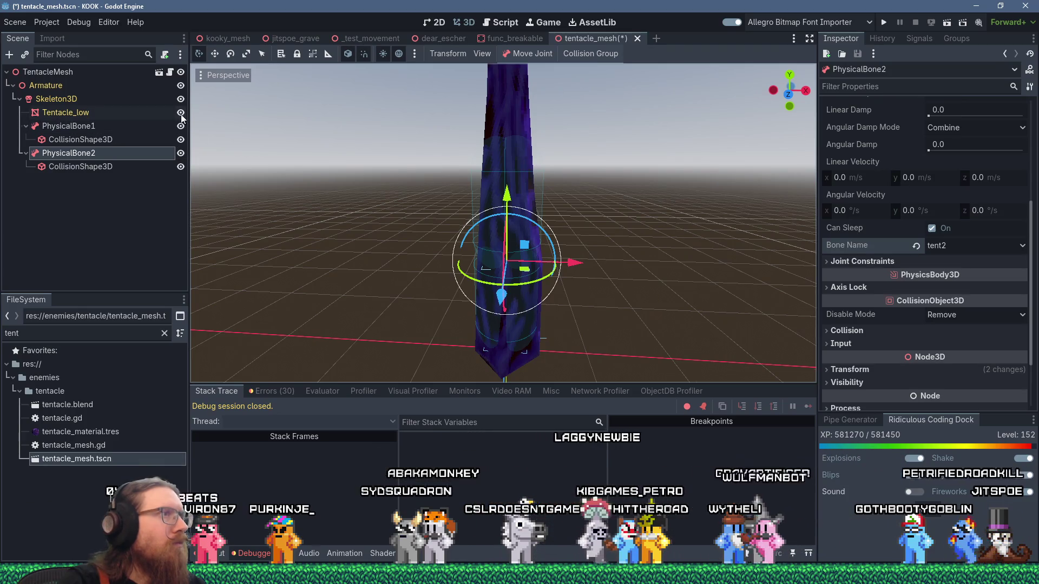
left_click(100, 169)
left_click(954, 120)
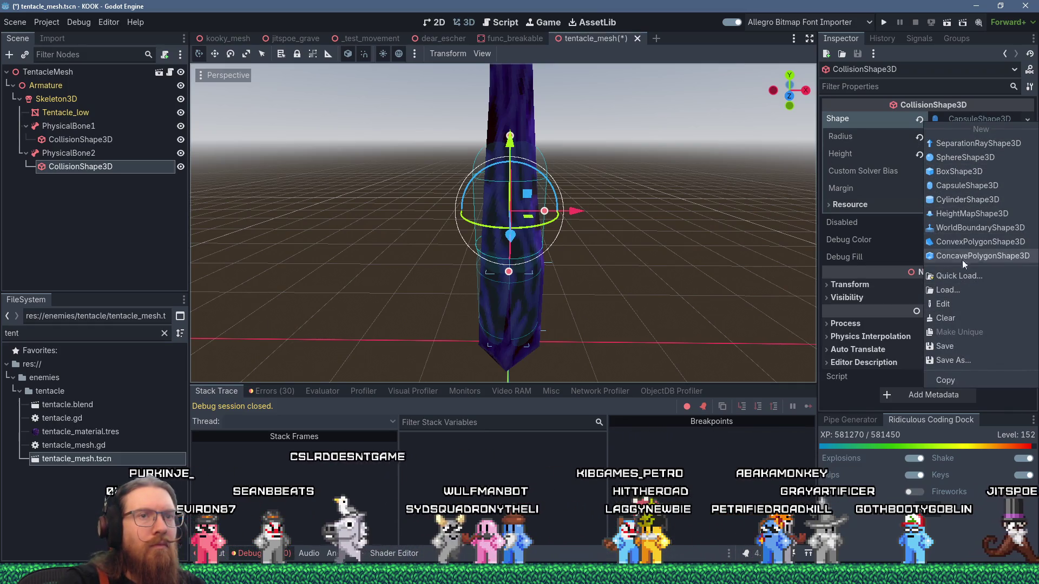
left_click(537, 212)
left_click_drag(538, 212, 538, 213)
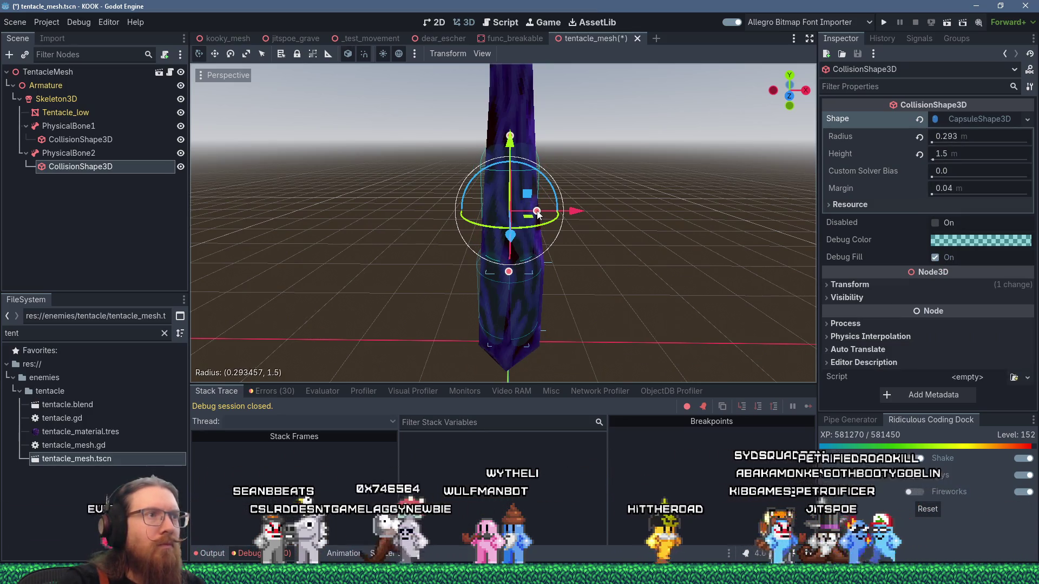
mouse_move(582, 219)
left_mouse_down()
mouse_move(677, 129)
mouse_move(618, 110)
mouse_move(521, 162)
mouse_move(300, 215)
mouse_move(571, 177)
mouse_move(612, 221)
mouse_move(626, 204)
left_mouse_up()
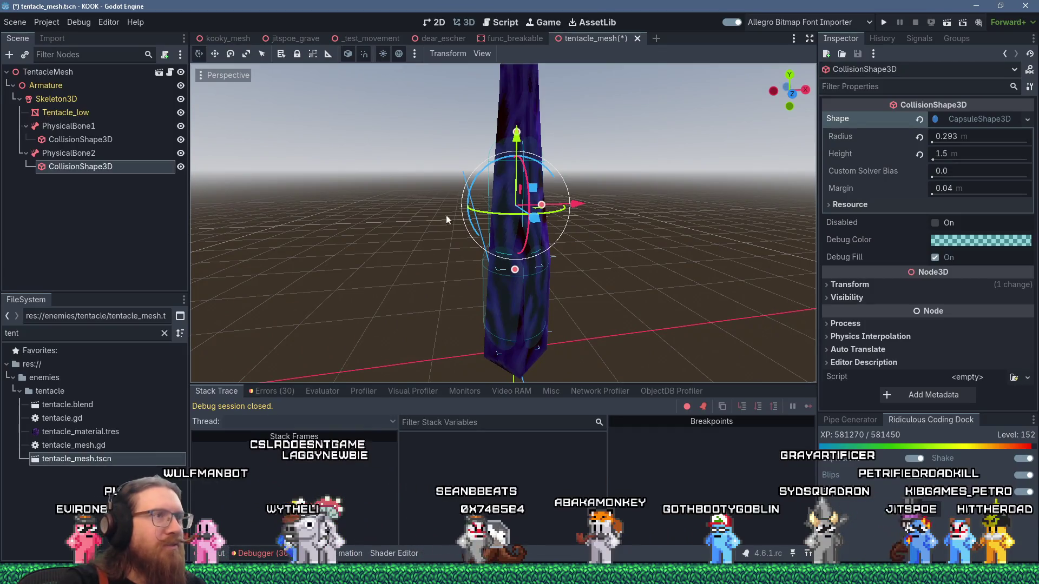
left_click(181, 113)
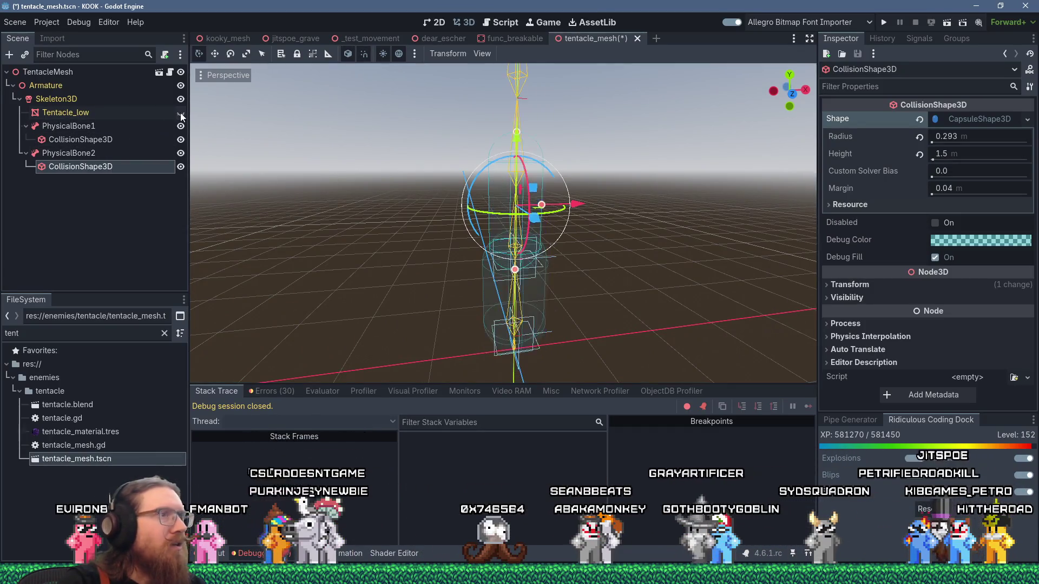
Shorten PhysicalBone2's capsule height slightly
mouse_move(502, 161)
left_mouse_down()
mouse_move(528, 154)
mouse_move(518, 131)
mouse_move(516, 142)
left_mouse_up()
scroll(518, 127, "up", 2)
mouse_move(518, 106)
left_mouse_down()
mouse_move(512, 142)
mouse_move(485, 138)
mouse_move(464, 164)
mouse_move(476, 183)
mouse_move(484, 142)
mouse_move(579, 120)
mouse_move(607, 144)
mouse_move(521, 142)
left_mouse_up()
scroll(485, 142, "down", 2)
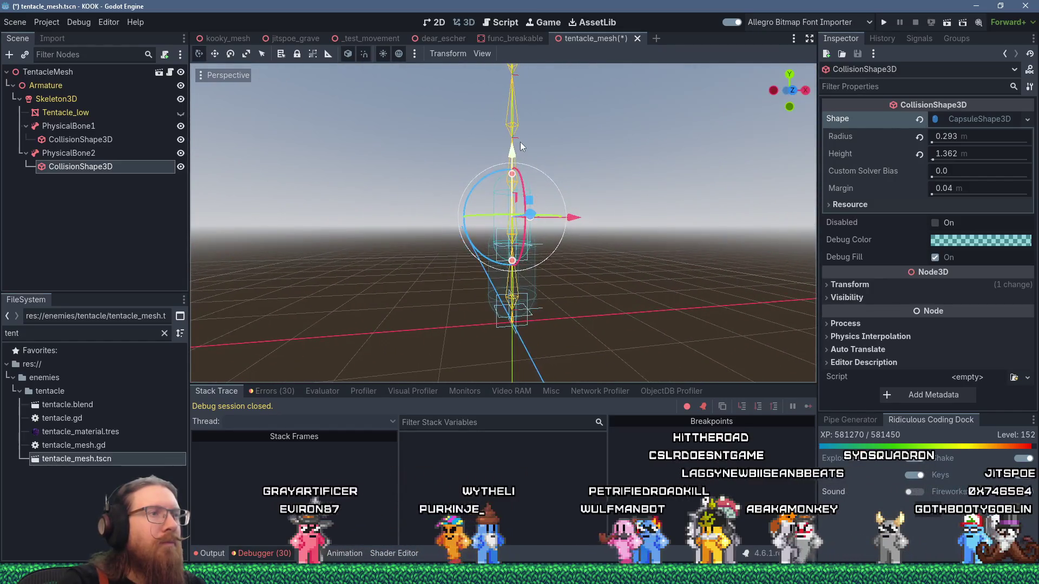
Move PhysicalBone2 from the world to the enemy layer and apply the Enemy collision group
left_click(90, 154)
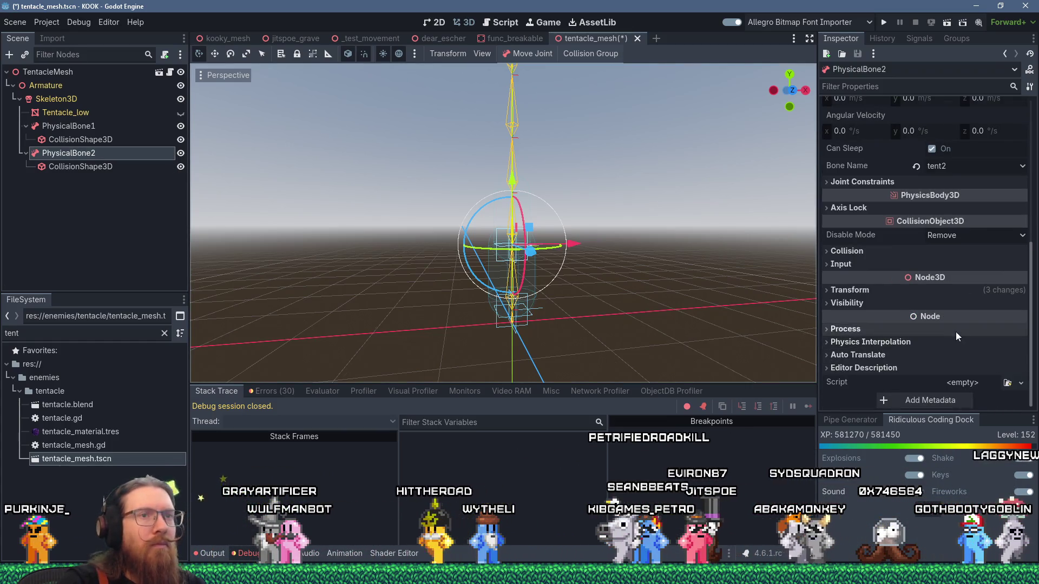
left_click(880, 252)
left_click(1024, 291)
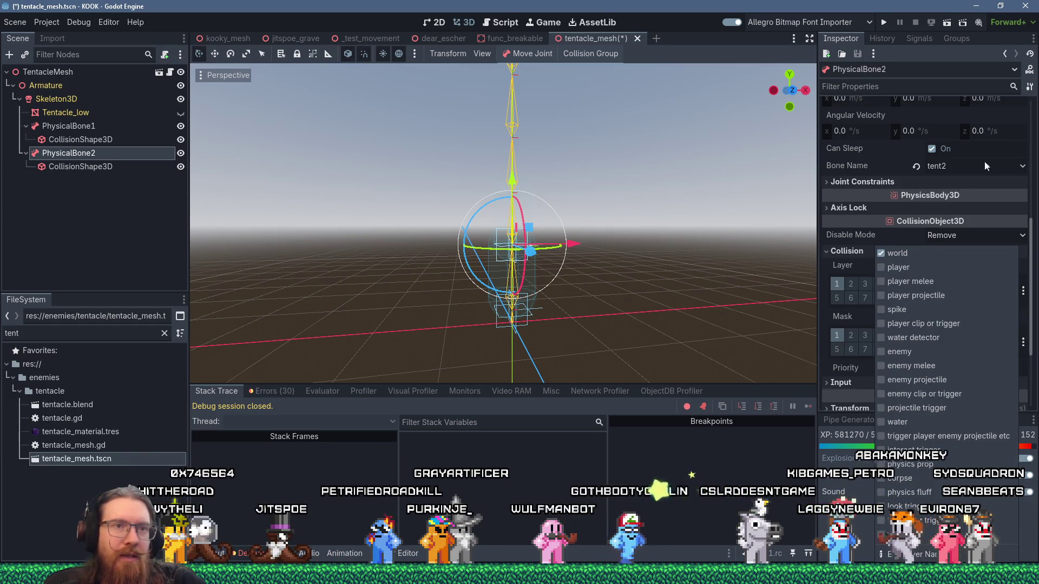
left_click(897, 256)
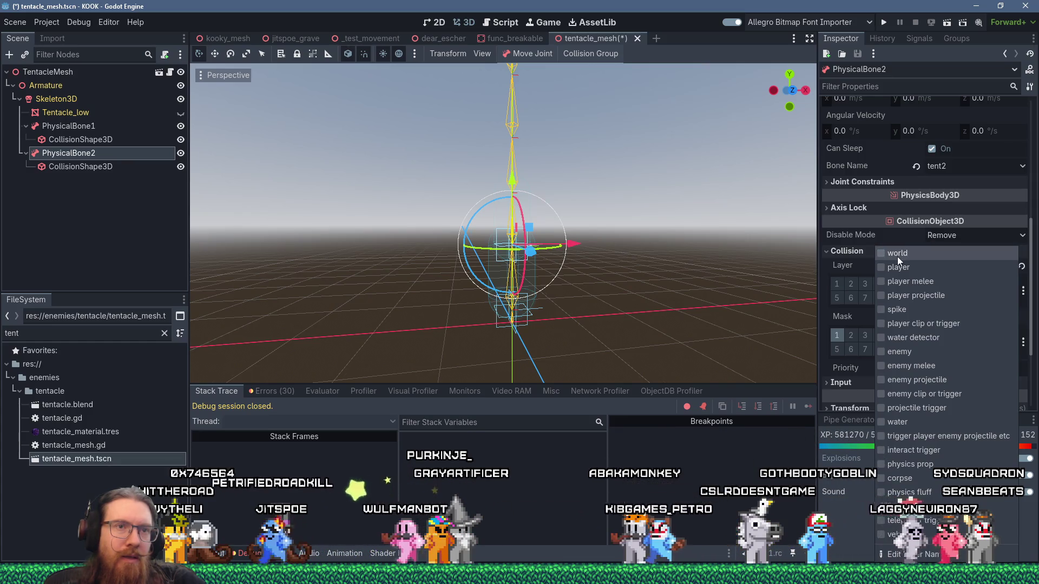
left_click(900, 349)
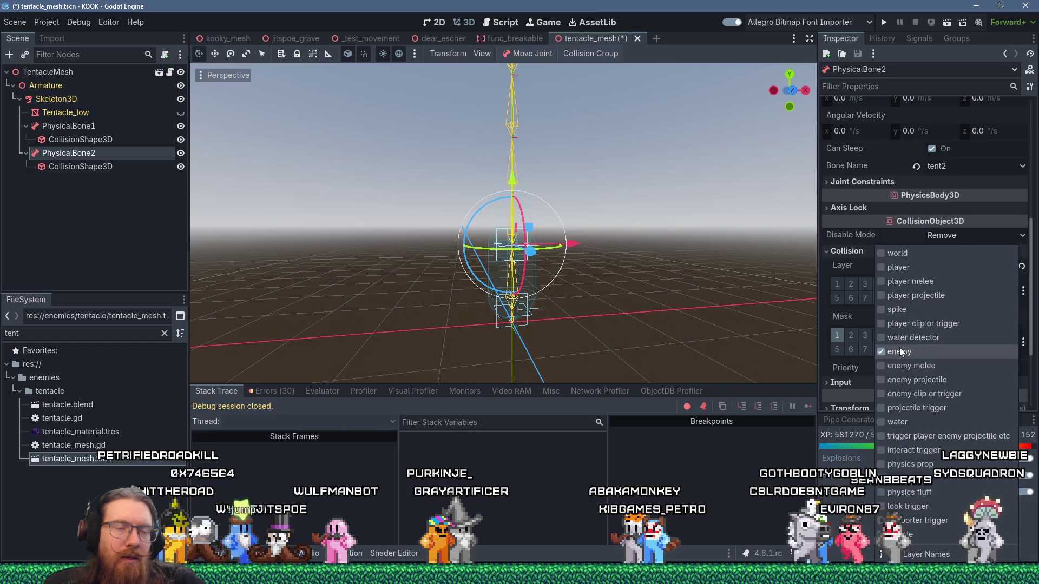
left_click(861, 316)
left_click(1023, 341)
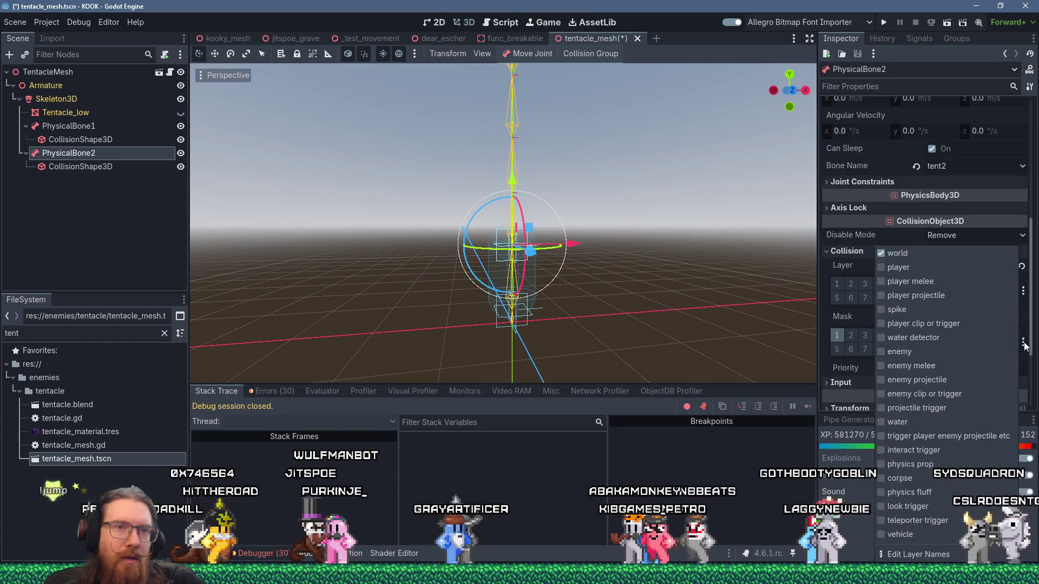
left_click(857, 314)
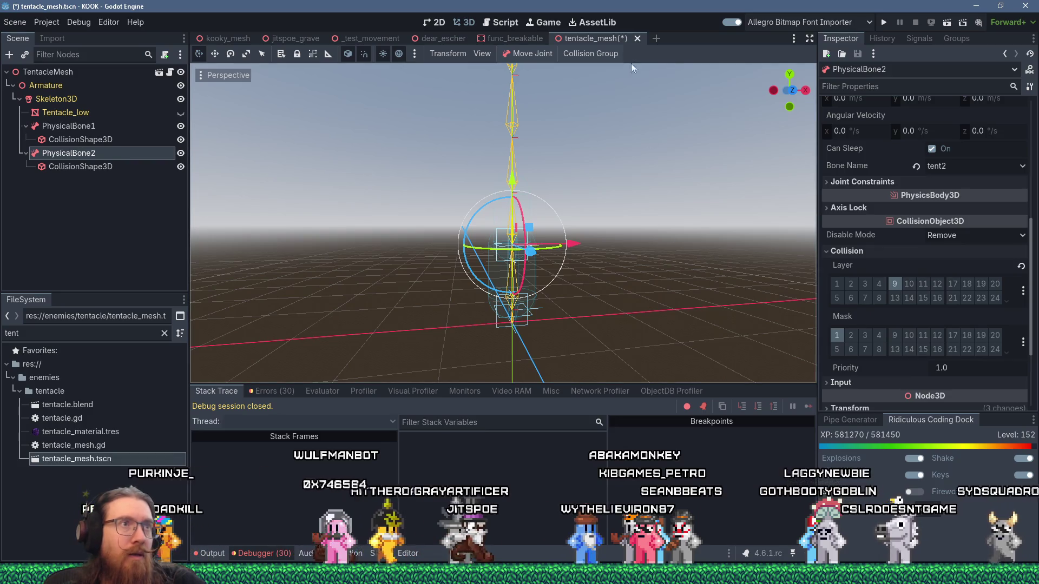
left_click(608, 50)
left_click(602, 189)
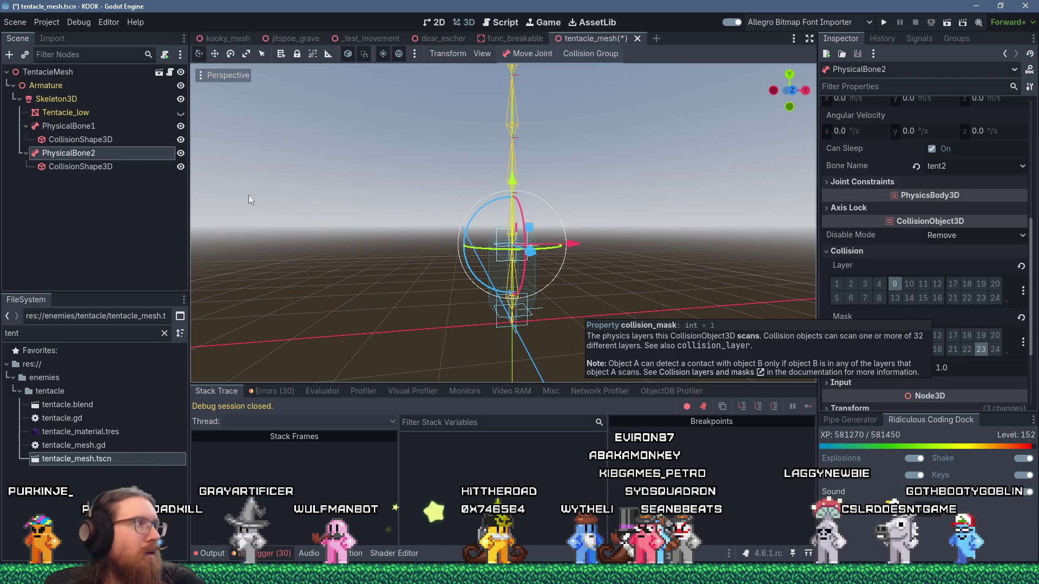
Apply the Enemy collision group to PhysicalBone1 and verify its named layers
left_click(69, 125)
left_click(602, 56)
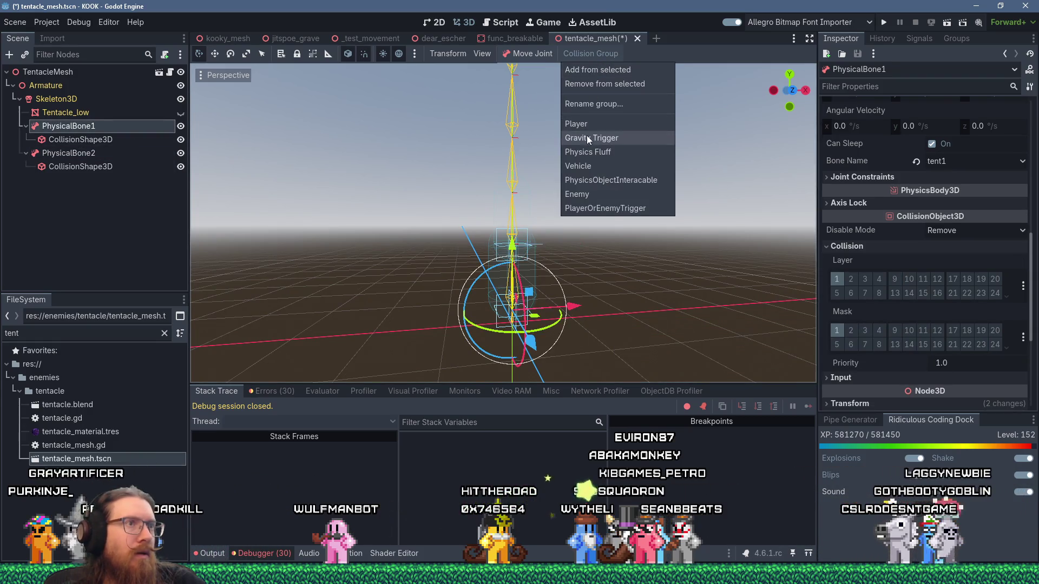
left_click(594, 194)
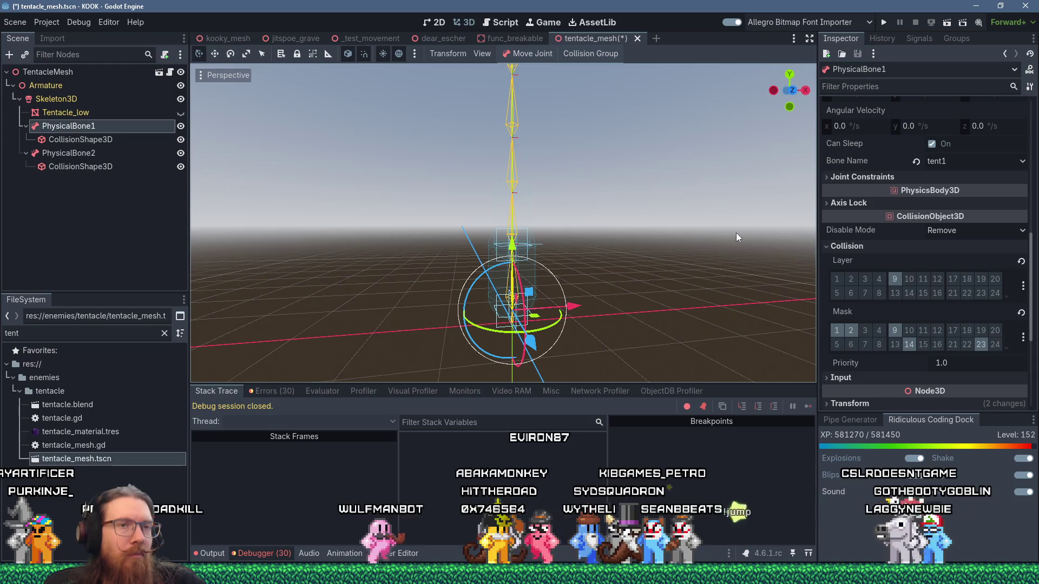
left_click(1023, 286)
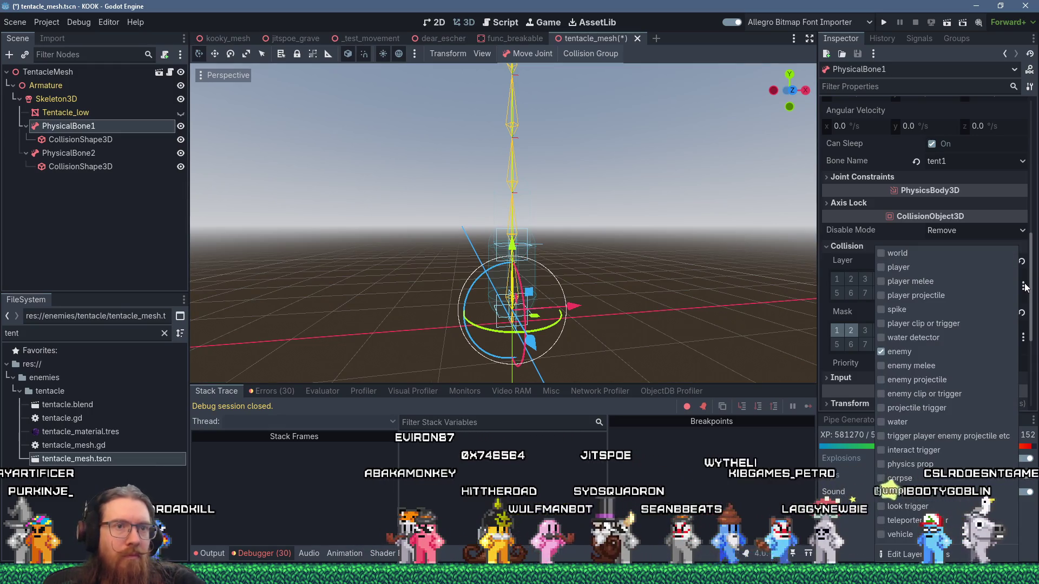
left_click(847, 320)
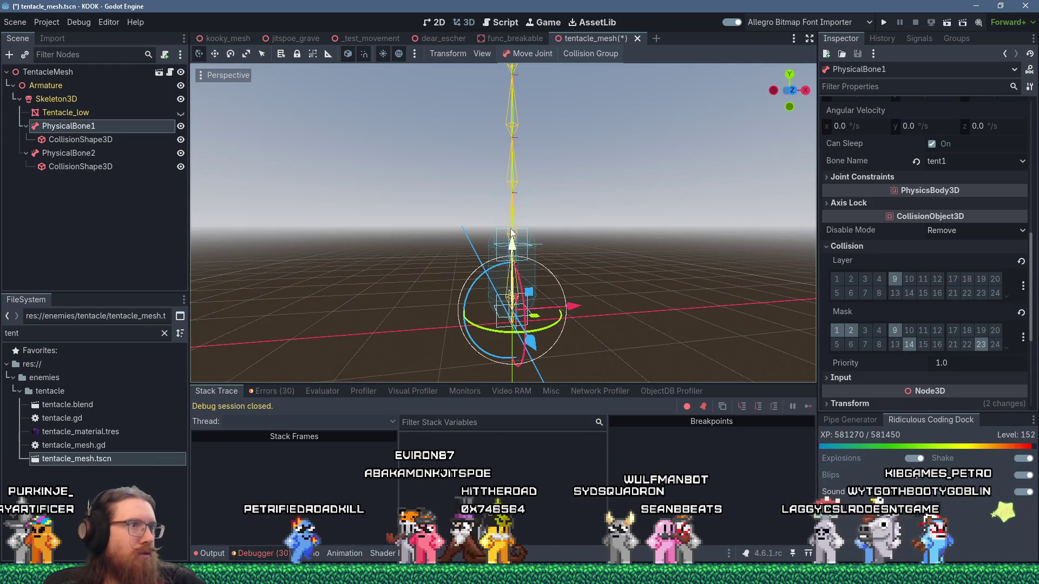
scroll(511, 233, "up", 2)
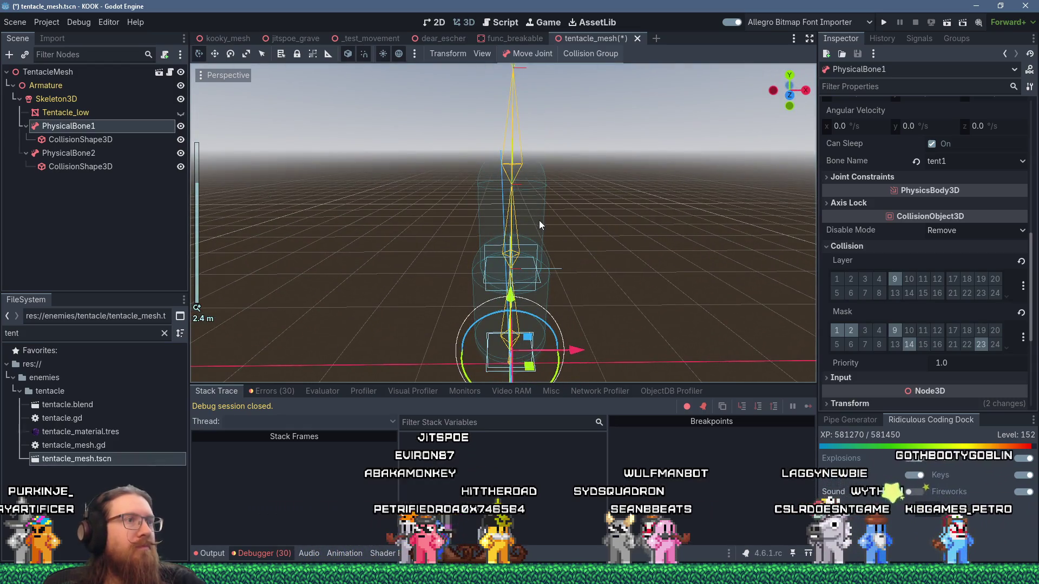
left_click(541, 221)
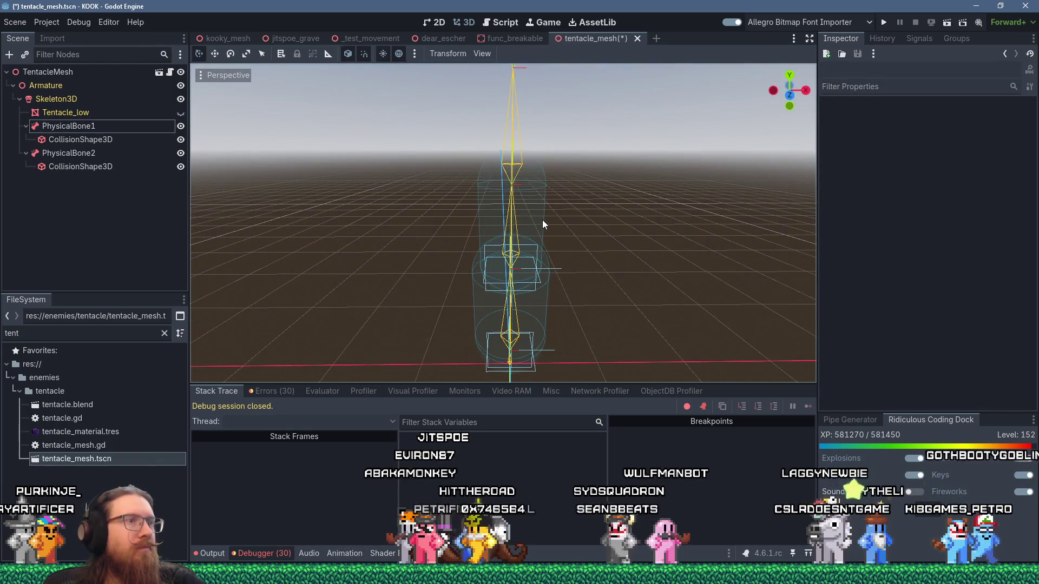
Duplicate PhysicalBone2 into PhysicalBone3 and bind it to bone tent3
left_click(503, 224)
right_click(86, 153)
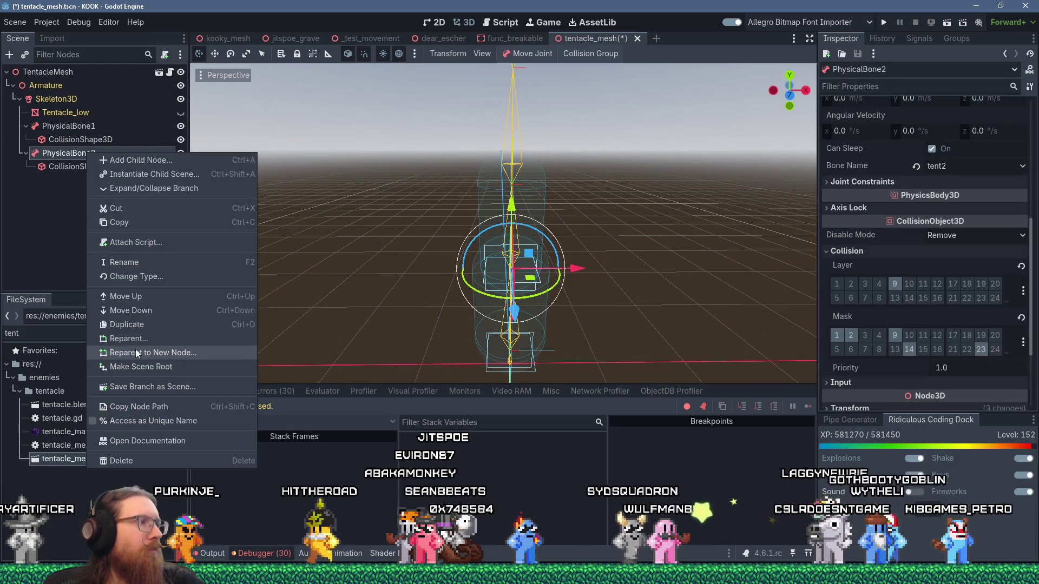
left_click(133, 327)
scroll(984, 303, "down", 5)
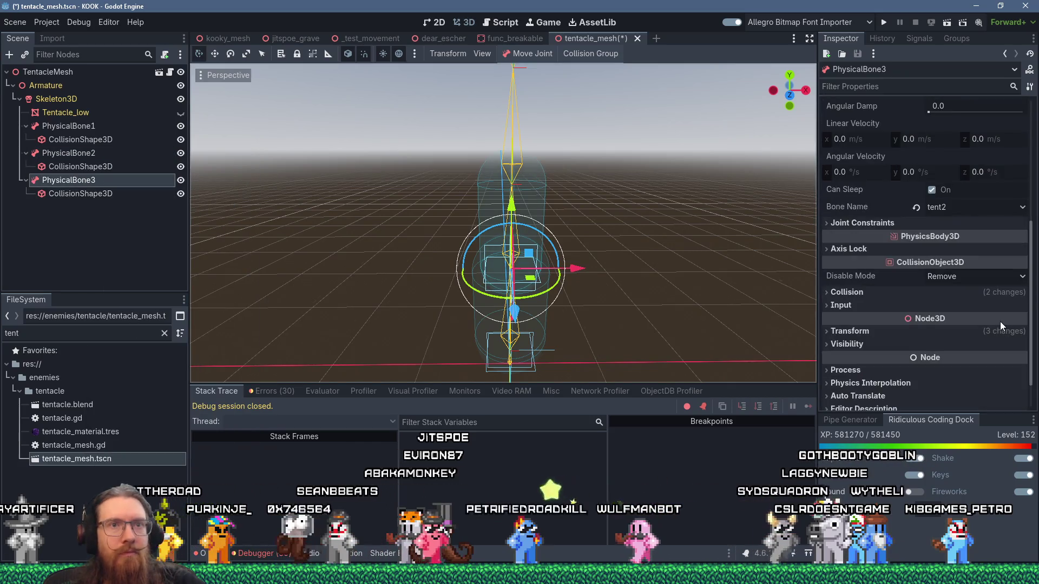
left_click(979, 208)
left_click(959, 279)
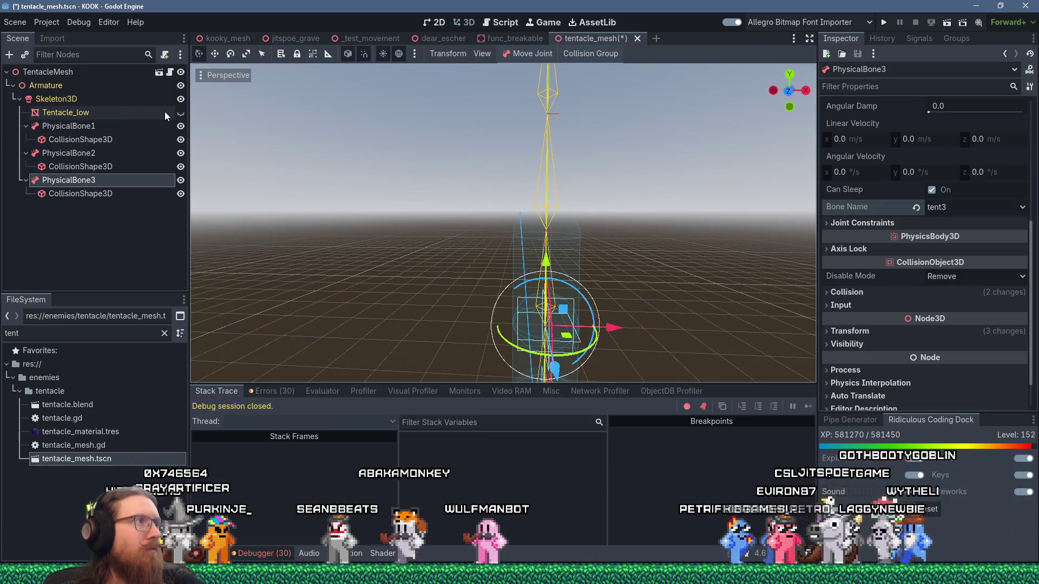
Slim PhysicalBone3's capsule radius to fit the tentacle mesh
left_click(181, 114)
left_click(579, 263)
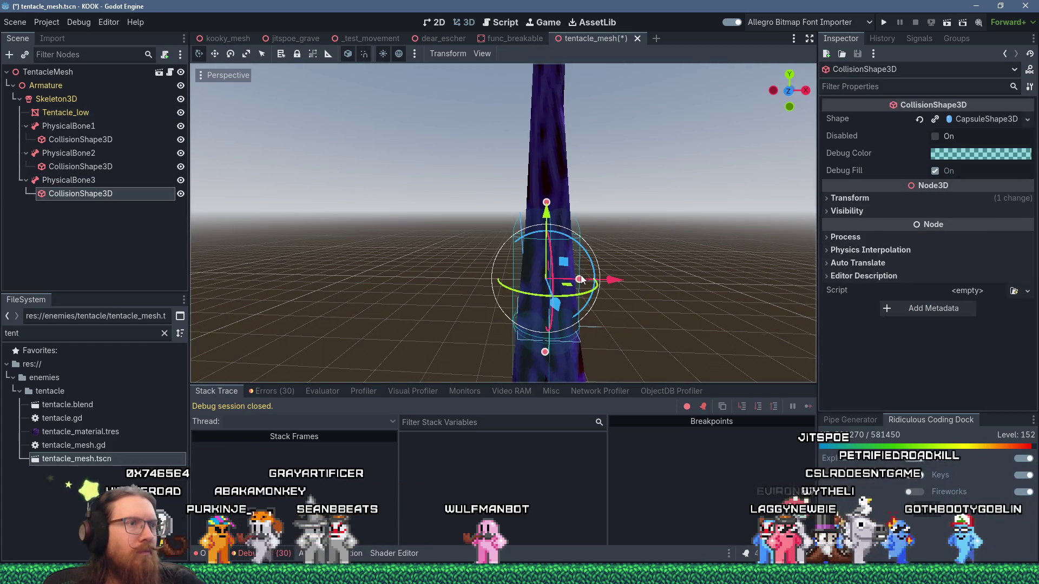
left_click_drag(572, 281, 574, 284)
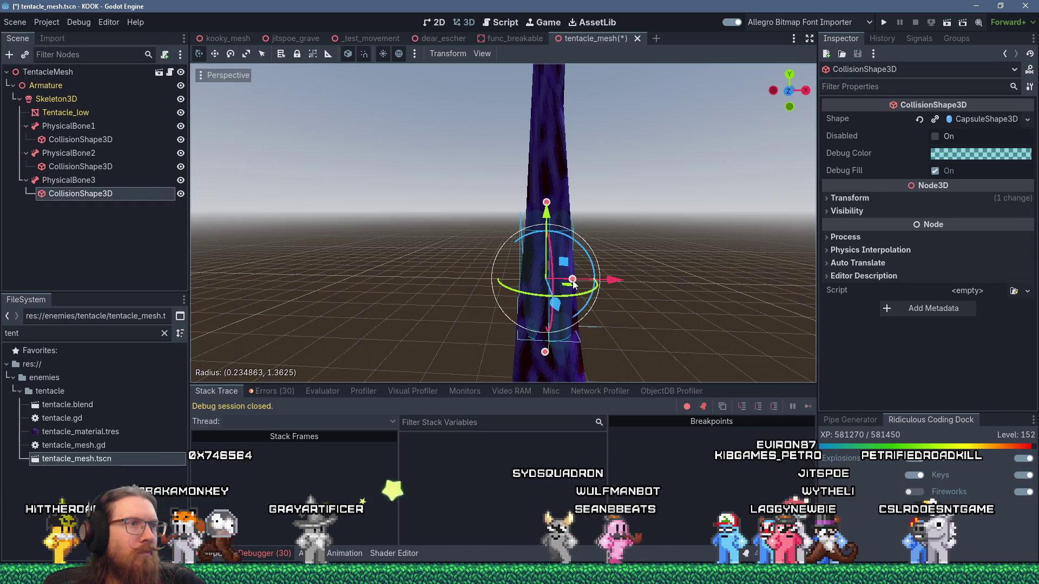
scroll(615, 253, "down", 2)
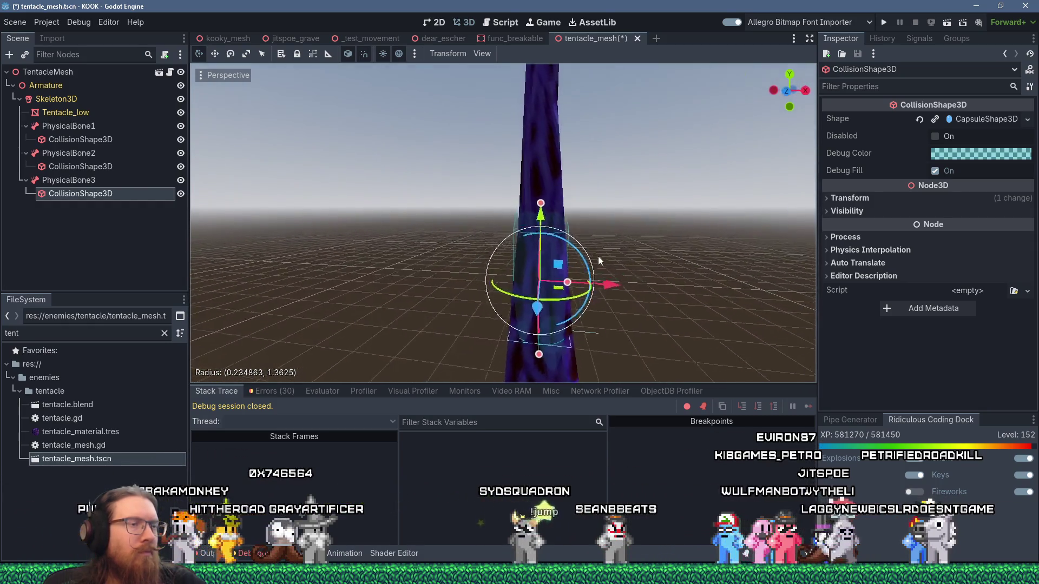
left_click_drag(604, 281, 439, 218)
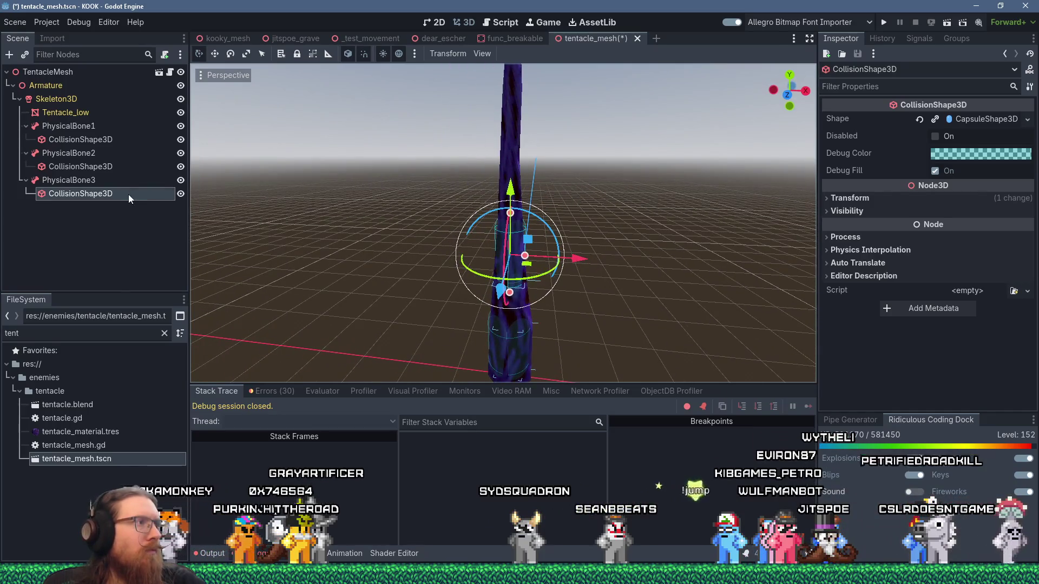
left_click(181, 112)
left_click_drag(361, 203, 525, 181)
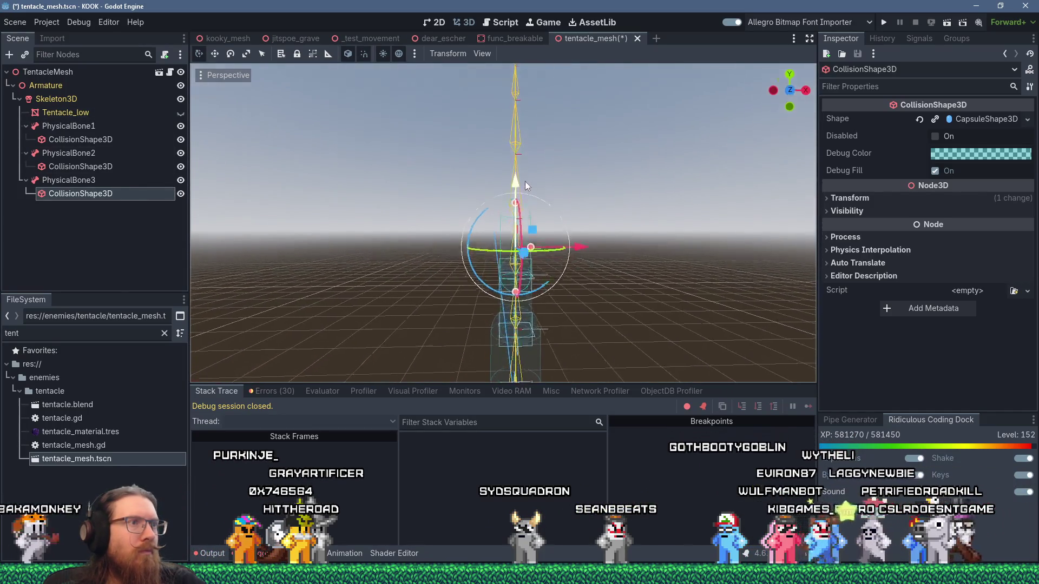
scroll(525, 181, "up", 3)
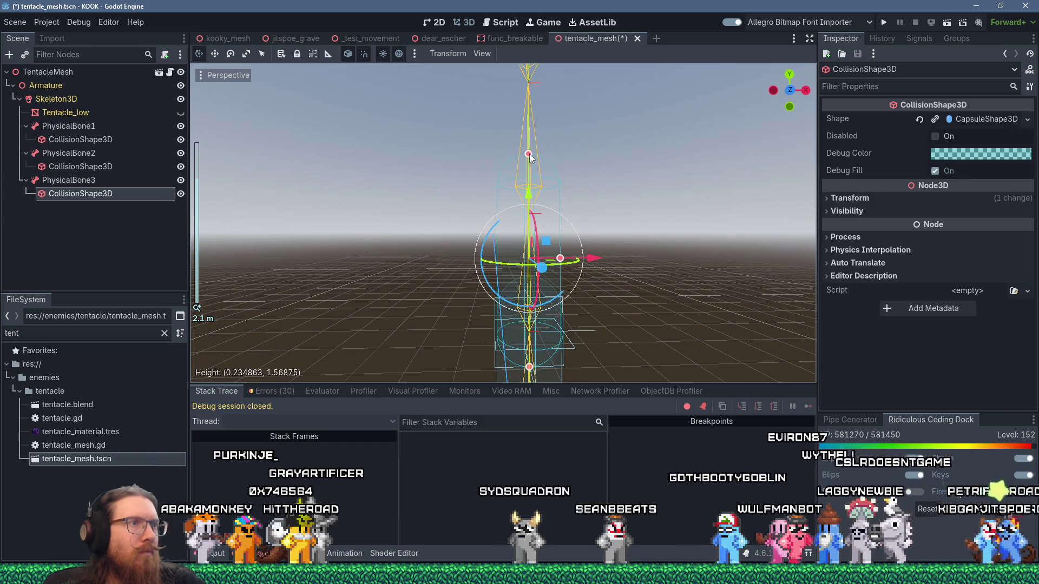
Shorten the capsule from both ends and set its radius to about 0.2375
left_click_drag(530, 157, 531, 160)
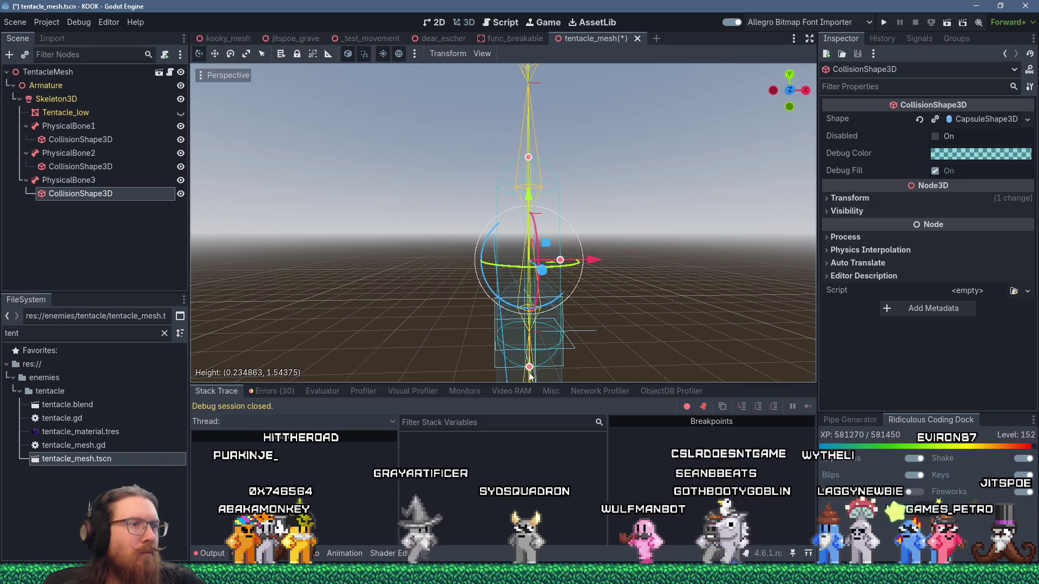
mouse_move(529, 367)
left_mouse_down()
mouse_move(530, 350)
mouse_move(500, 338)
left_mouse_up()
scroll(503, 325, "down", 2)
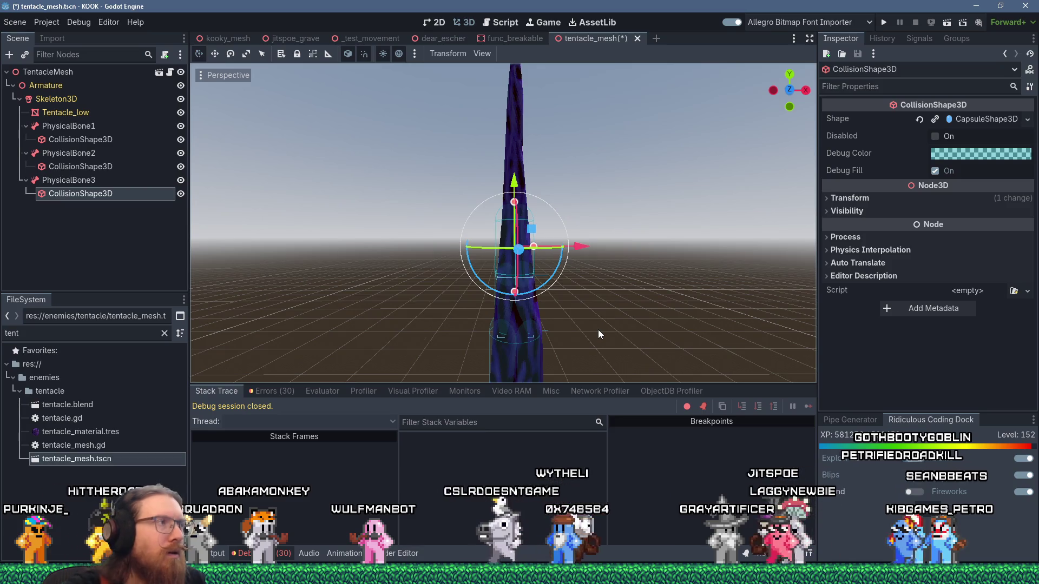
right_click(966, 118)
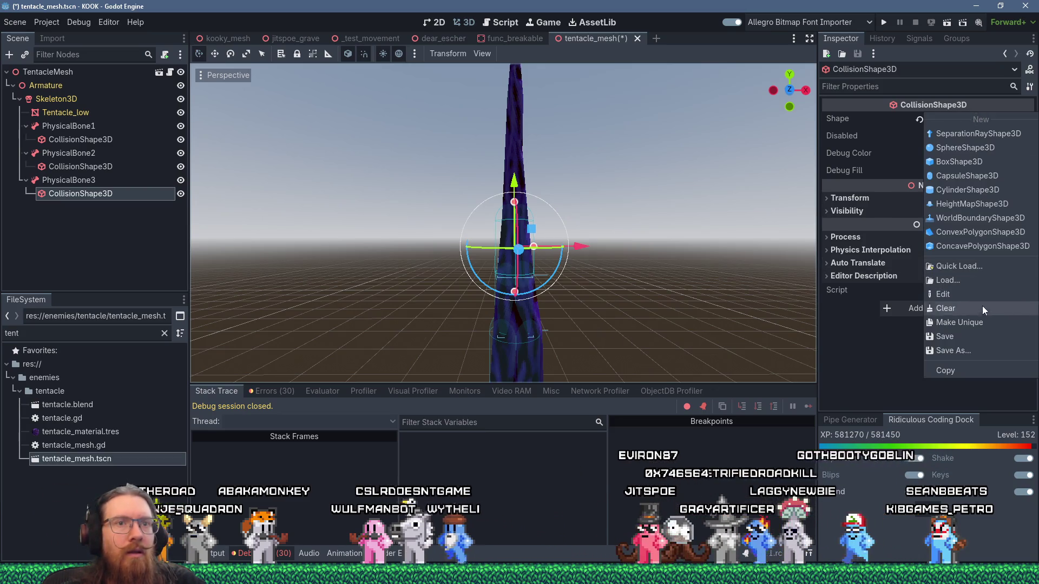
left_click(823, 295)
scroll(530, 260, "up", 5)
left_click_drag(581, 272, 560, 279)
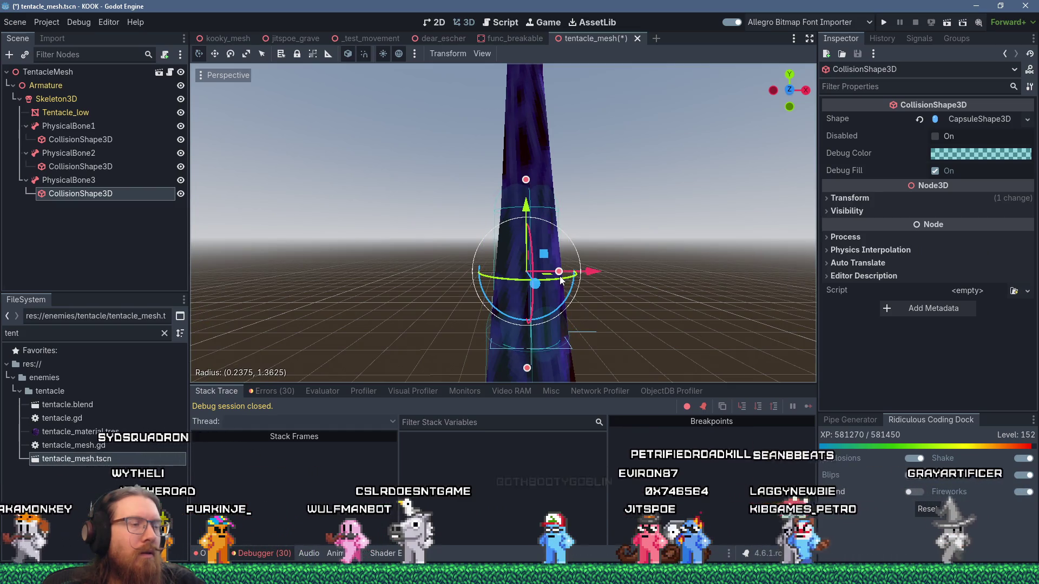
Fine-tune the capsule top in front orthographic view to about 1.37 height
left_click(180, 113)
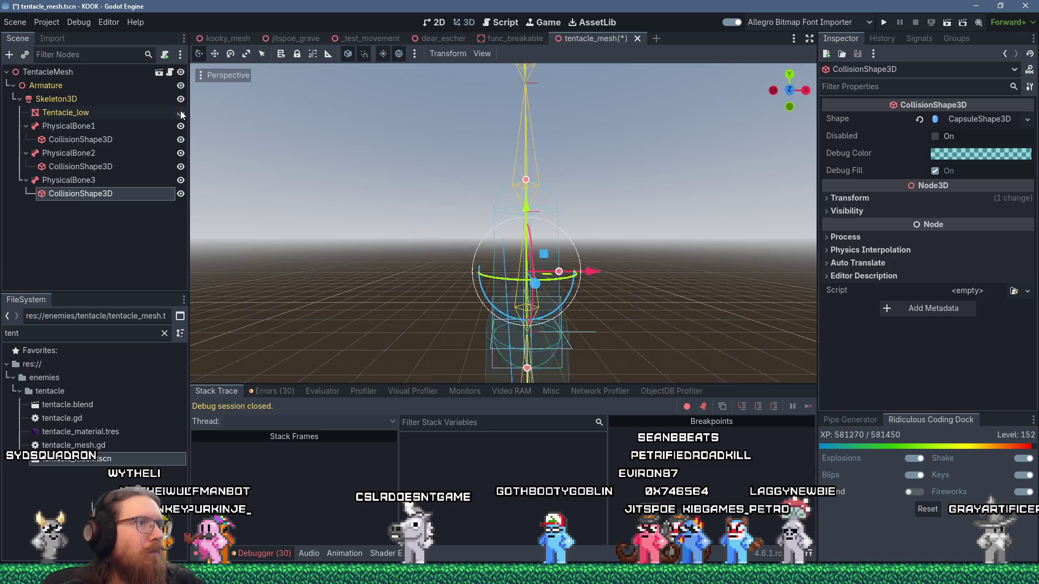
mouse_move(494, 366)
left_mouse_down()
mouse_move(536, 364)
mouse_move(524, 323)
mouse_move(522, 338)
left_mouse_up()
key("KP_1")
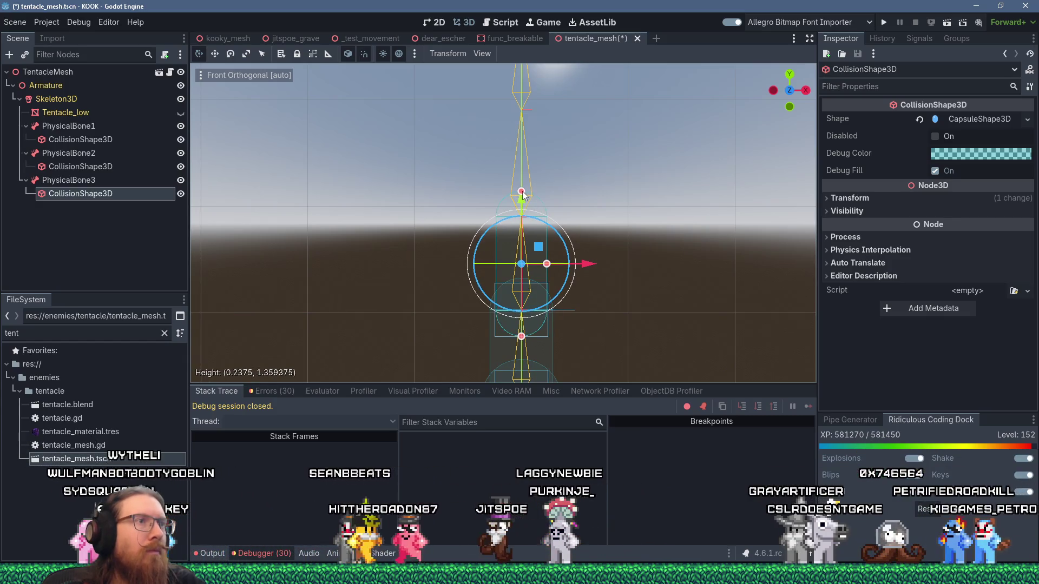
left_click_drag(523, 196, 522, 193)
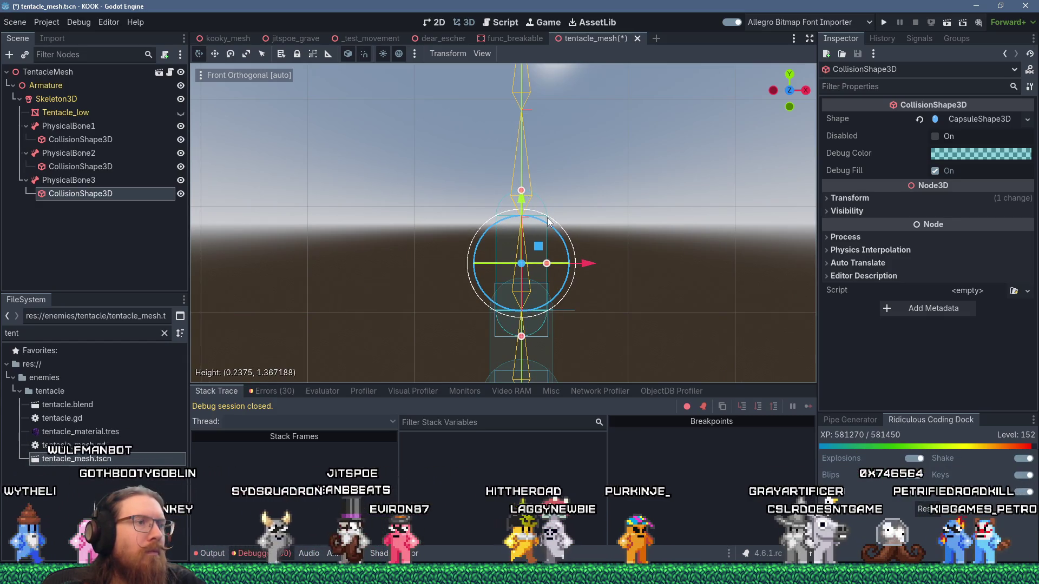
right_click(101, 181)
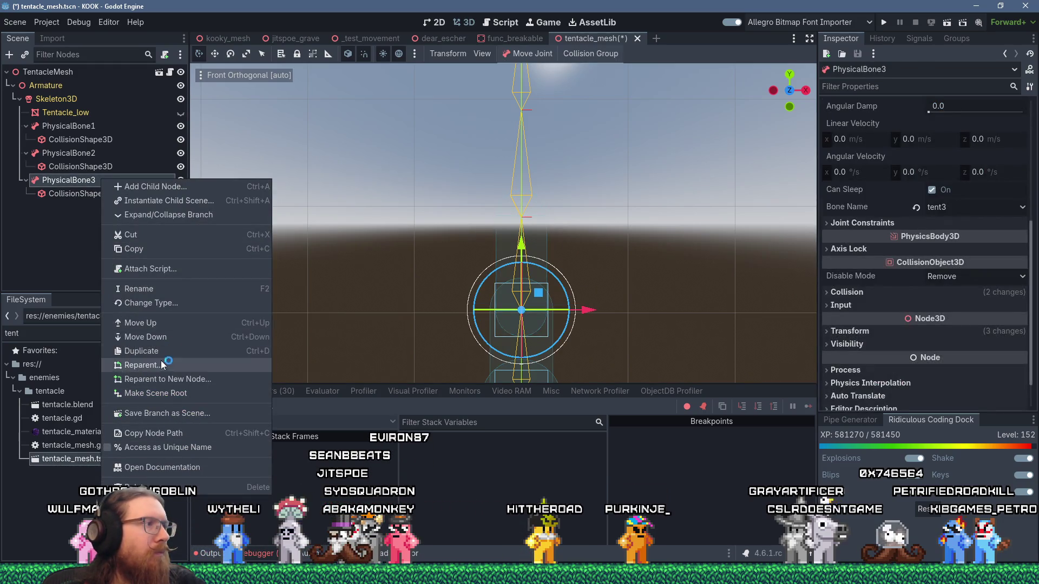
Duplicate PhysicalBone3 into PhysicalBone4 and select PhysicalBone1's capsule collision shape
left_click(142, 351)
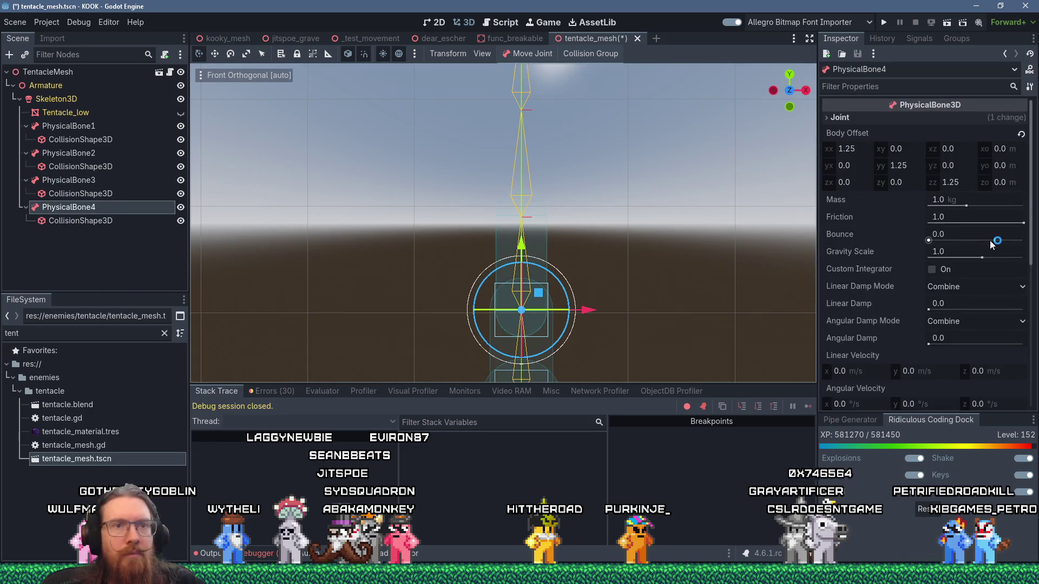
scroll(992, 244, "down", 5)
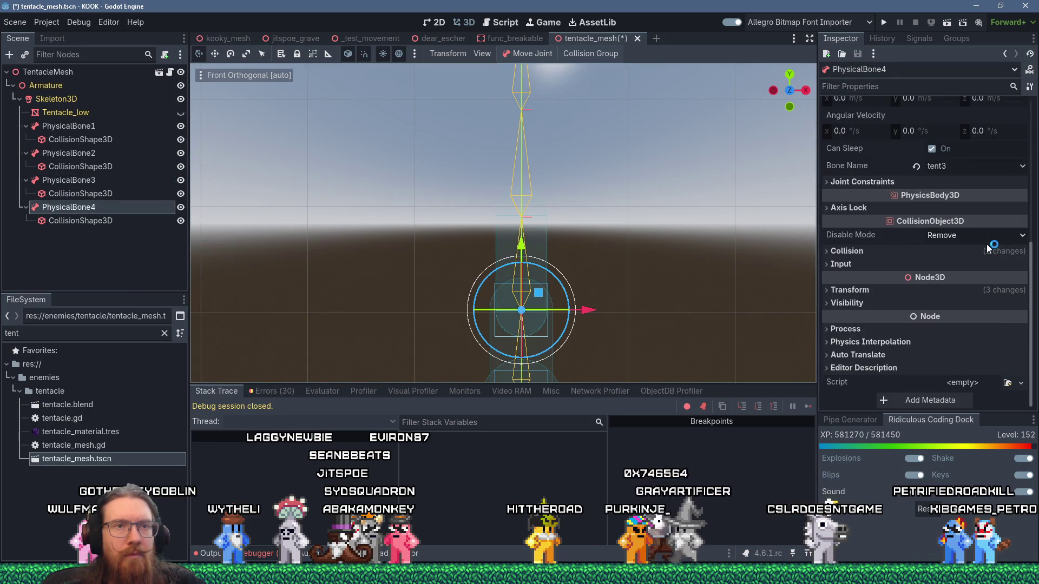
scroll(700, 209, "down", 2)
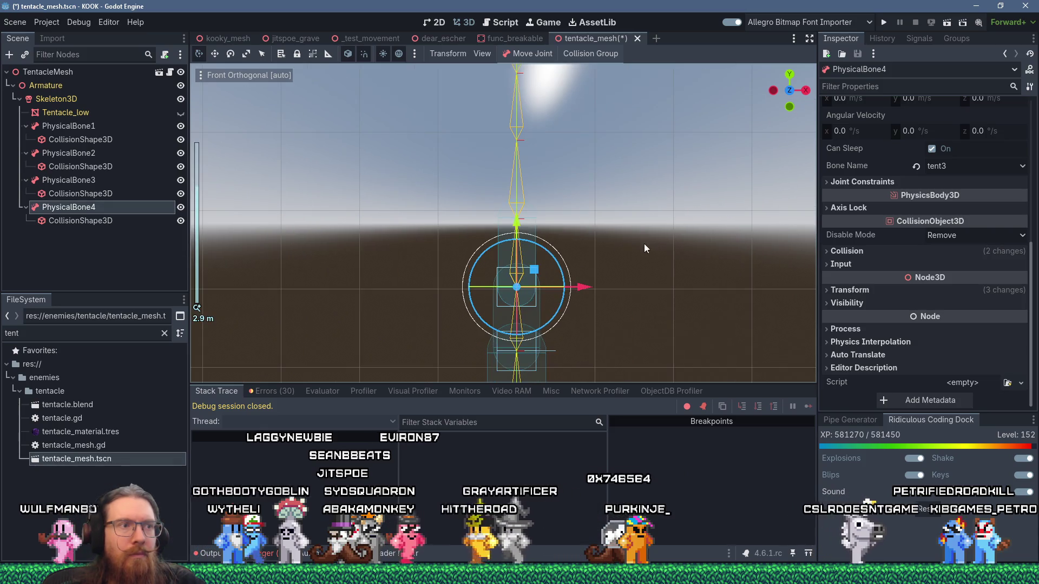
scroll(654, 100, "down", 2)
left_click_drag(655, 115, 658, 150)
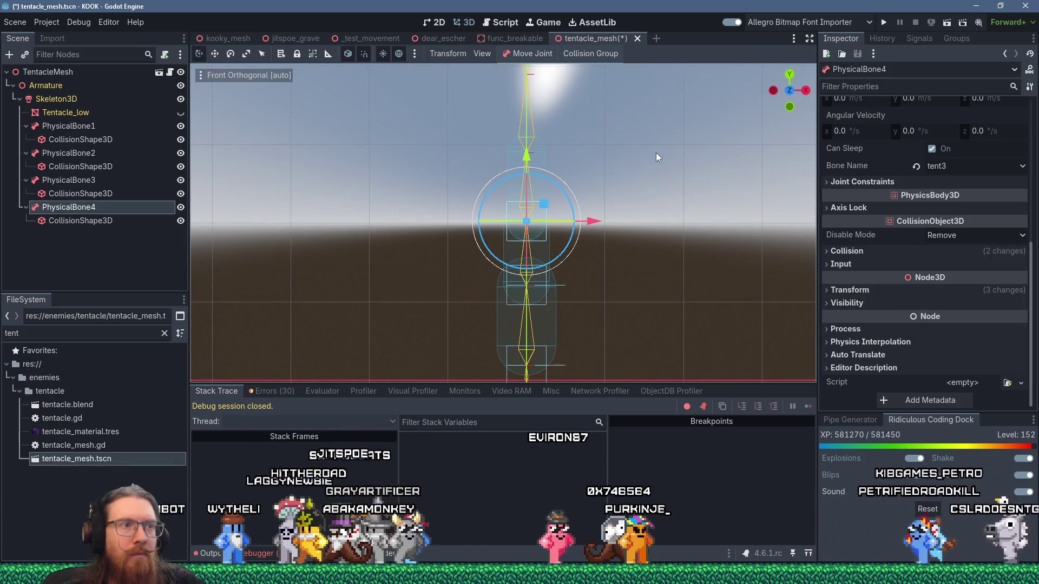
left_click(555, 339)
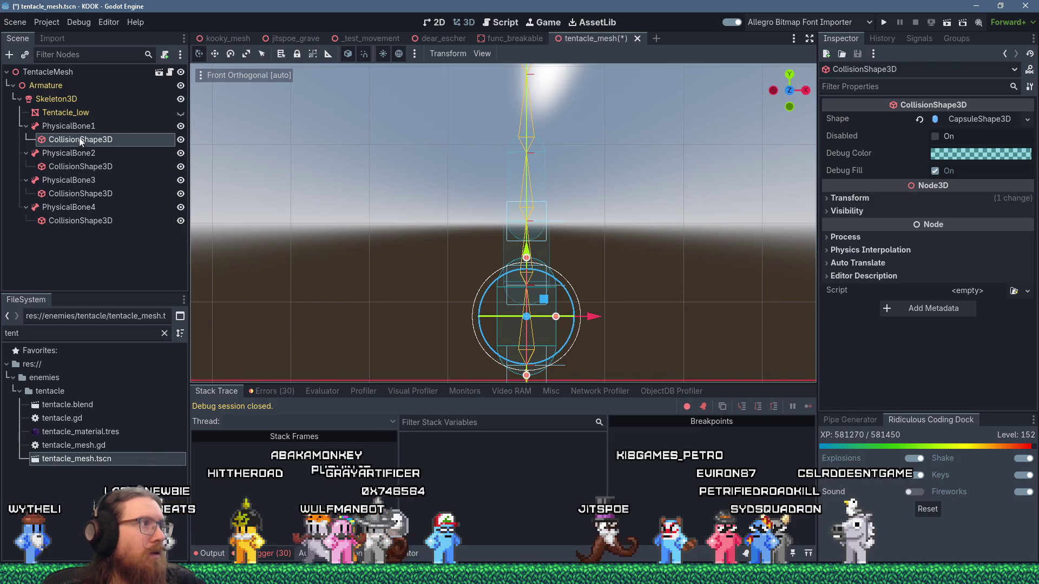
Uncheck the world layer in PhysicalBone1's collision mask
left_click(69, 126)
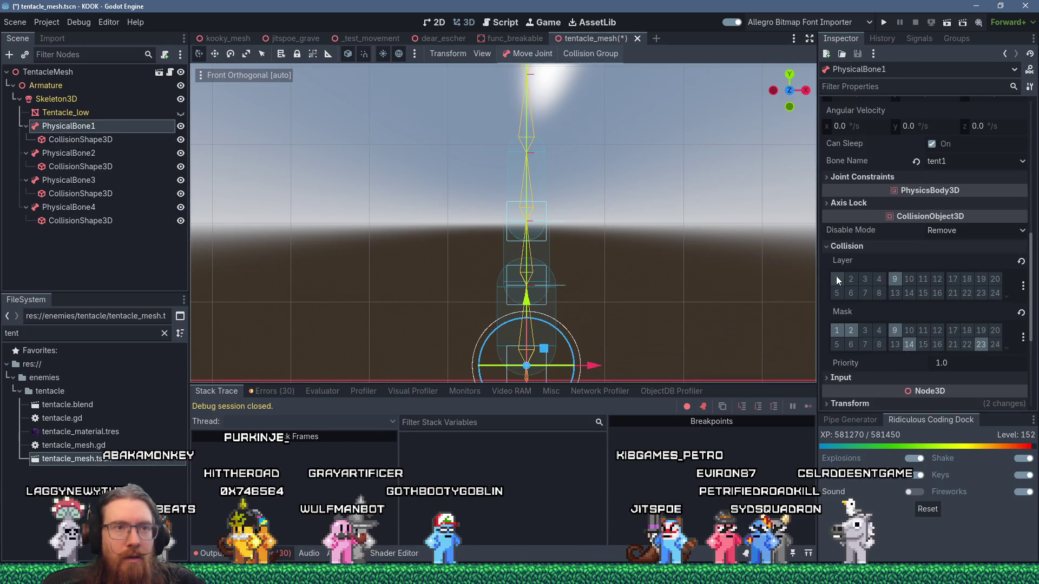
left_click(1022, 337)
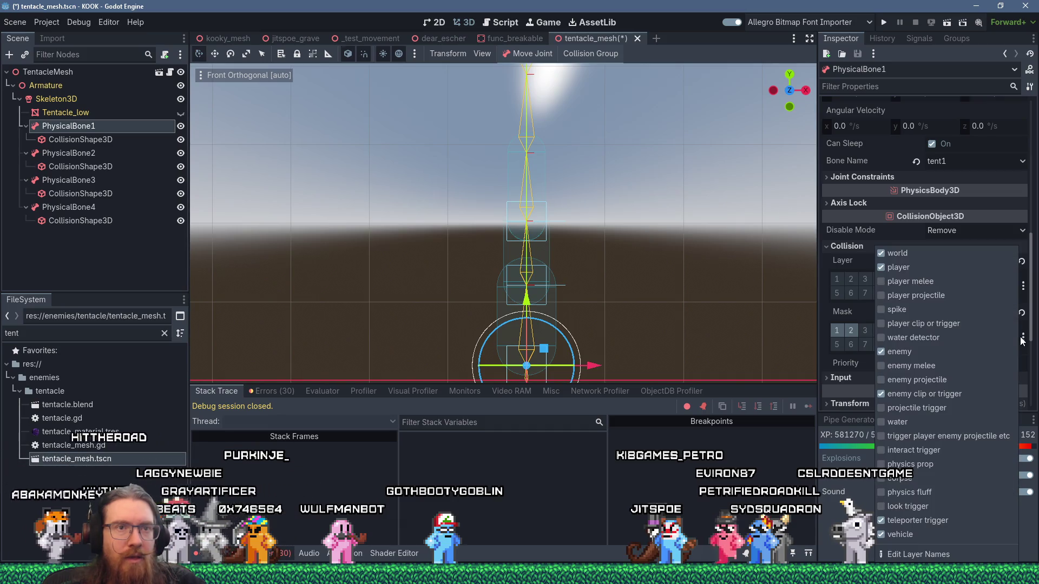
left_click(911, 258)
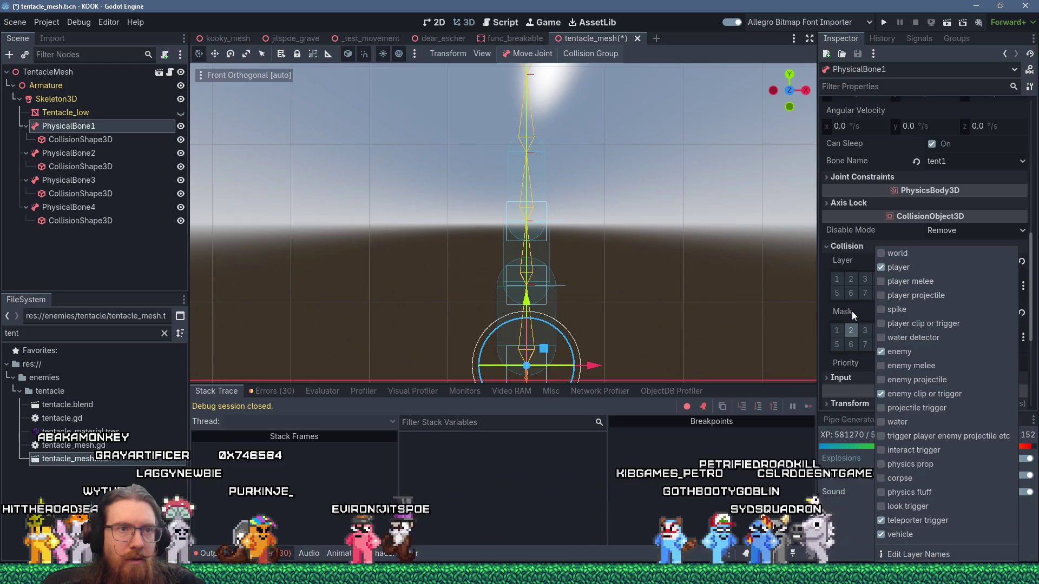
left_click(887, 320)
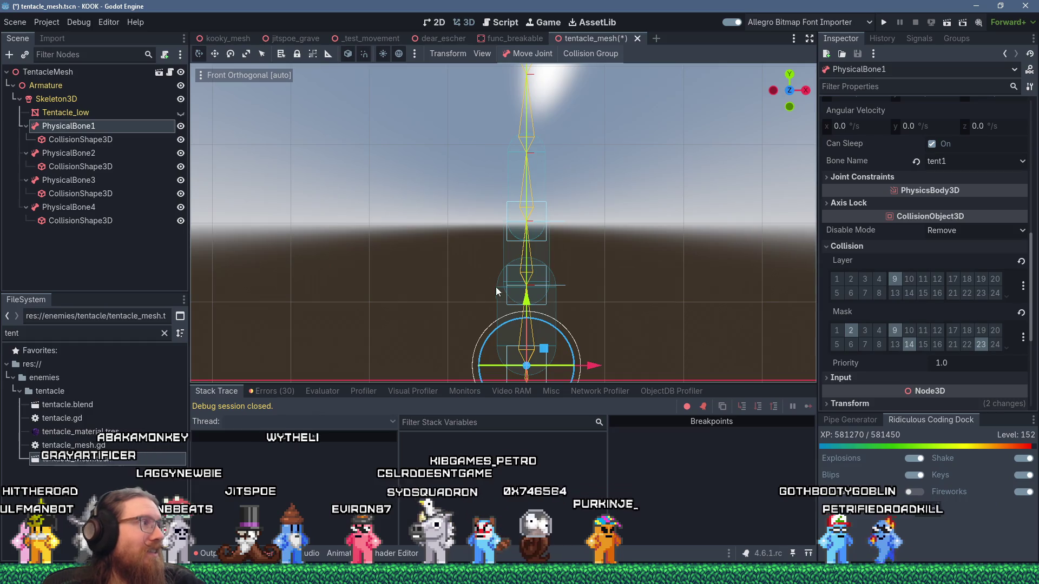
left_click(101, 209)
Bind PhysicalBone4 to bone tent4 and make its CapsuleShape3D unique
scroll(961, 210, "up", 3)
scroll(961, 210, "up", 5)
scroll(968, 214, "down", 5)
left_click(993, 246)
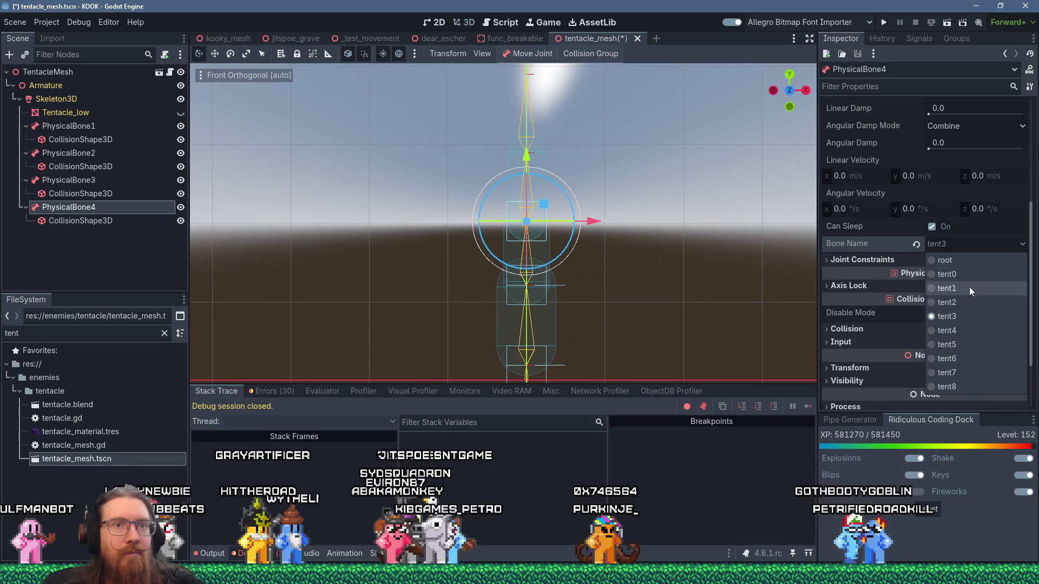
left_click(946, 331)
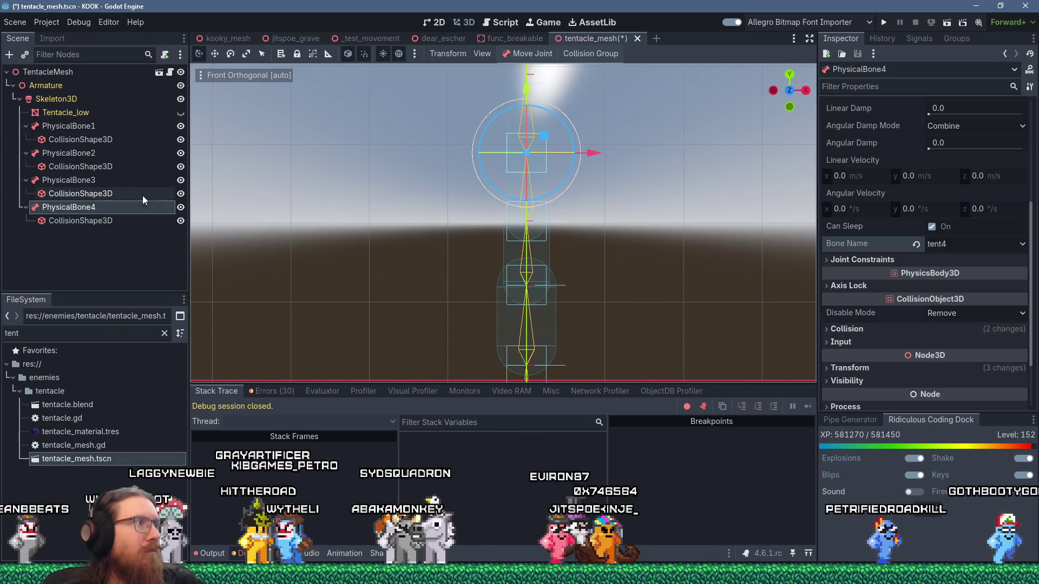
left_click(144, 220)
left_click(959, 118)
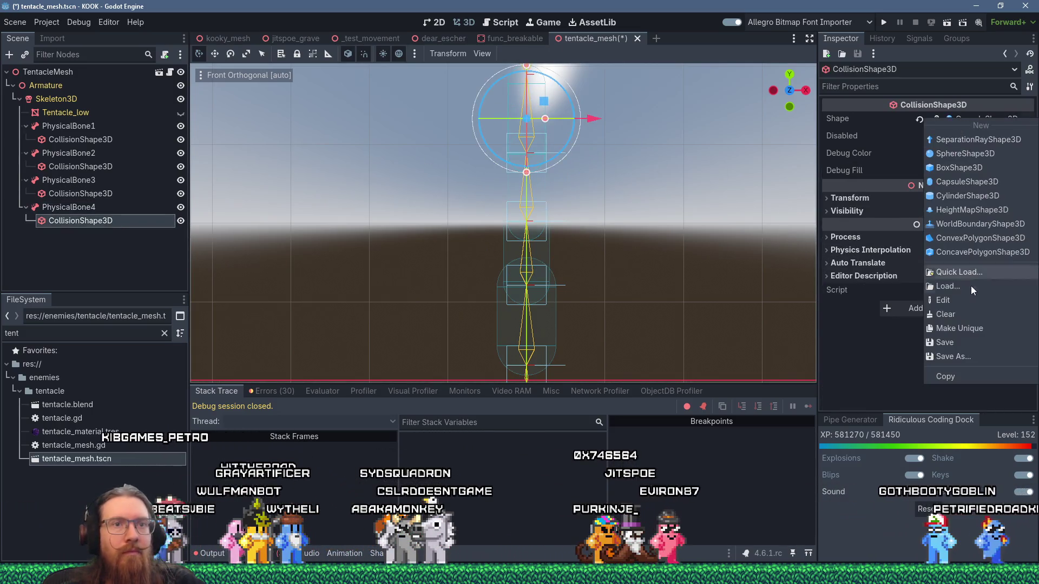
left_click(960, 327)
Shorten PhysicalBone4's capsule to about 1.35 height against the tentacle mesh
left_click(181, 112)
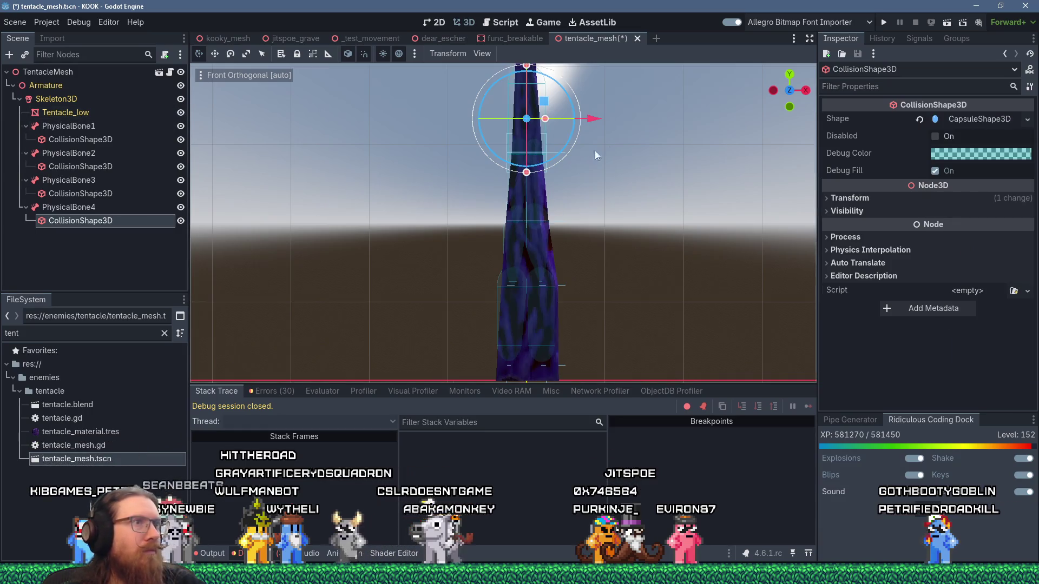
scroll(575, 164, "up", 2)
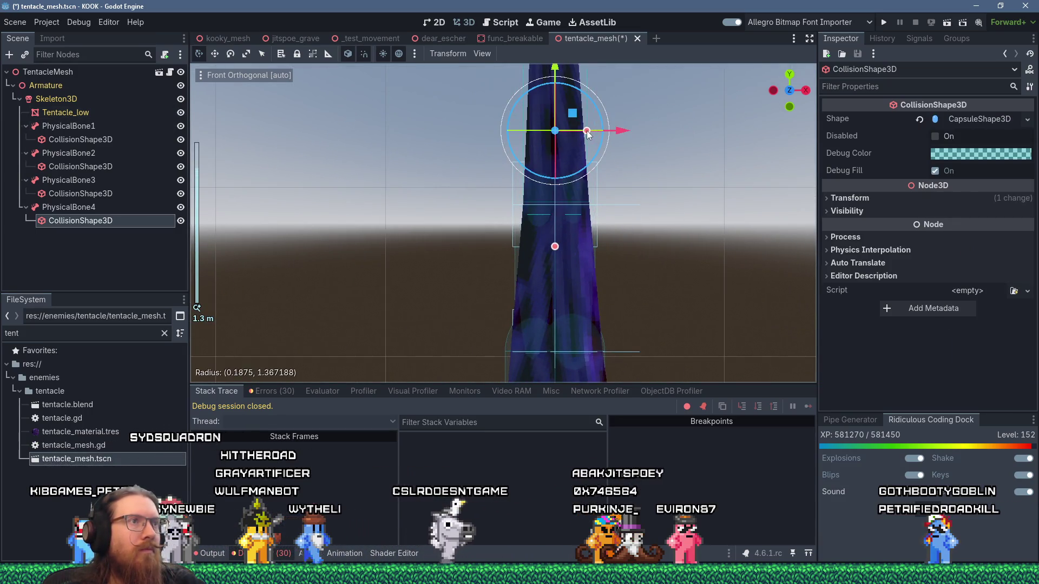
left_click_drag(655, 128, 630, 290)
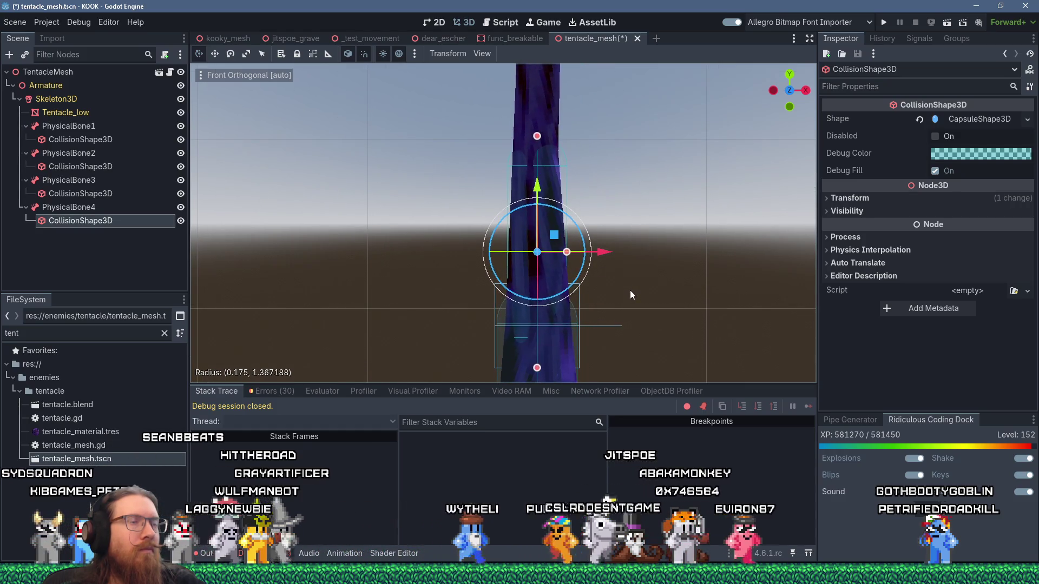
left_click(181, 113)
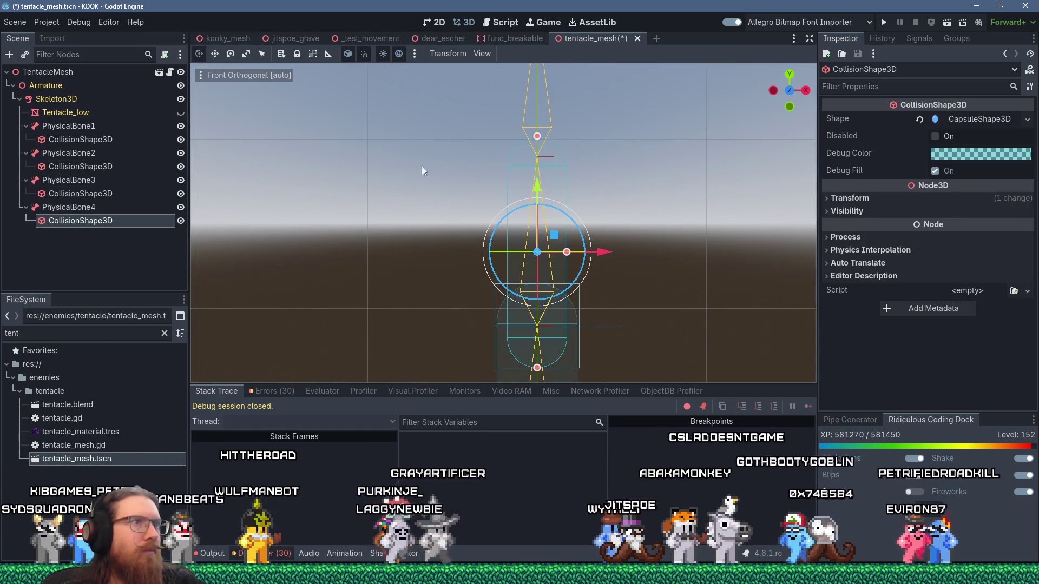
left_click_drag(538, 142, 536, 125)
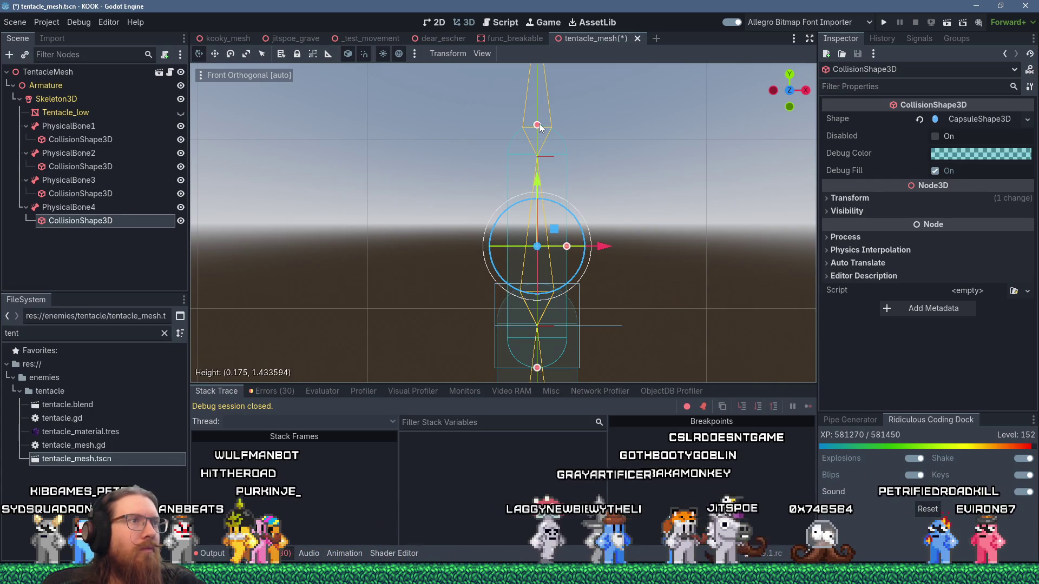
left_click_drag(534, 374, 530, 352)
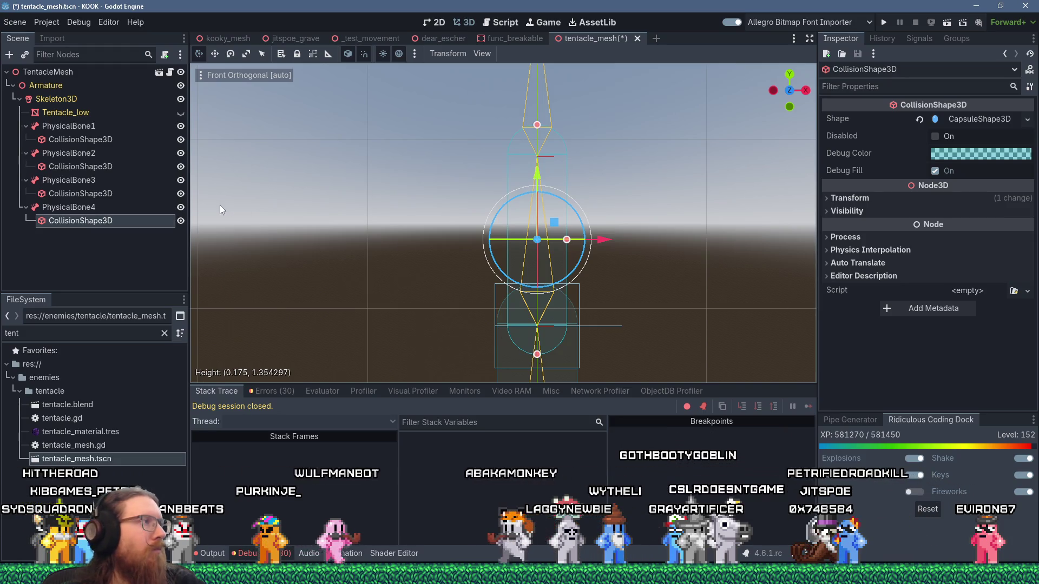
Save the scene tentacle_mesh.tscn
left_click(15, 23)
left_click(53, 113)
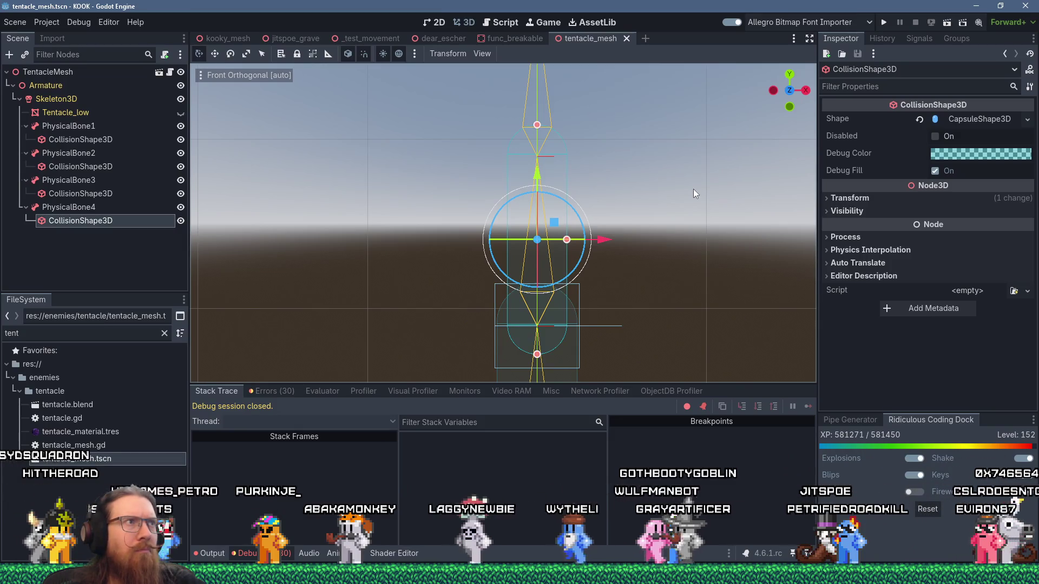
scroll(593, 309, "down", 5)
scroll(593, 308, "up", 5)
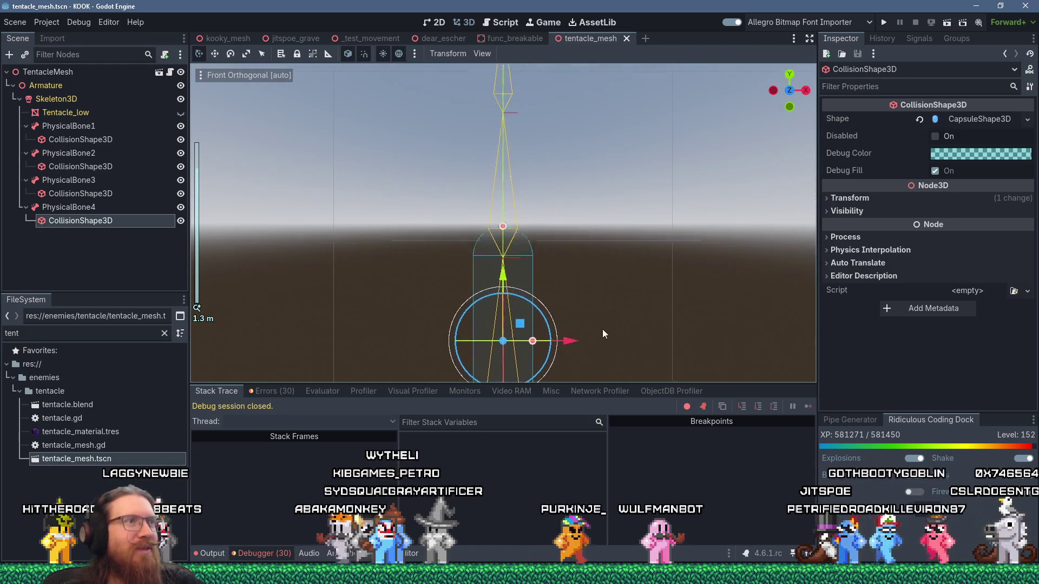
Duplicate PhysicalBone4 into PhysicalBone5 and bind it to bone tent5
right_click(86, 209)
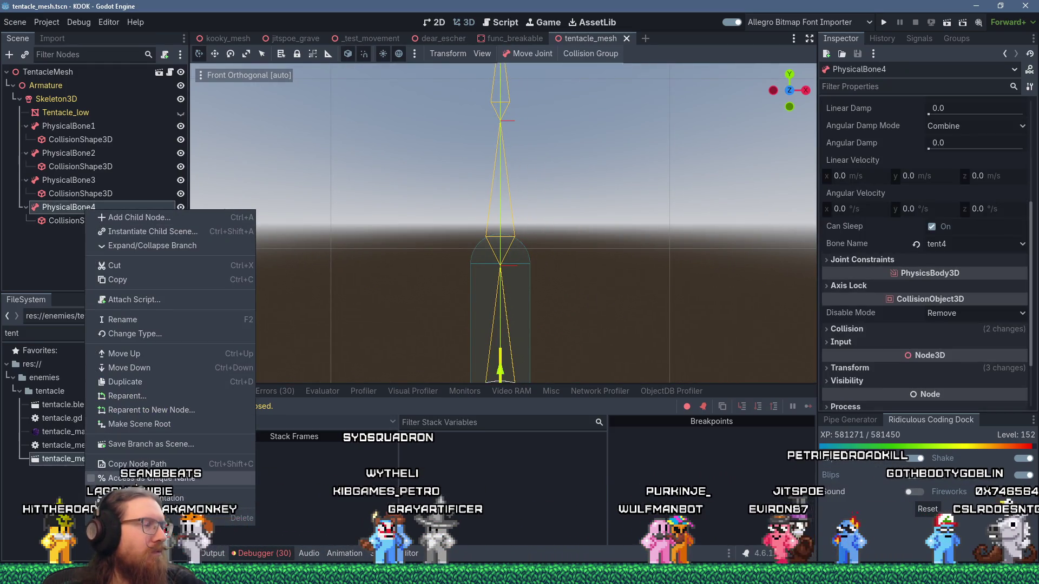
left_click(152, 383)
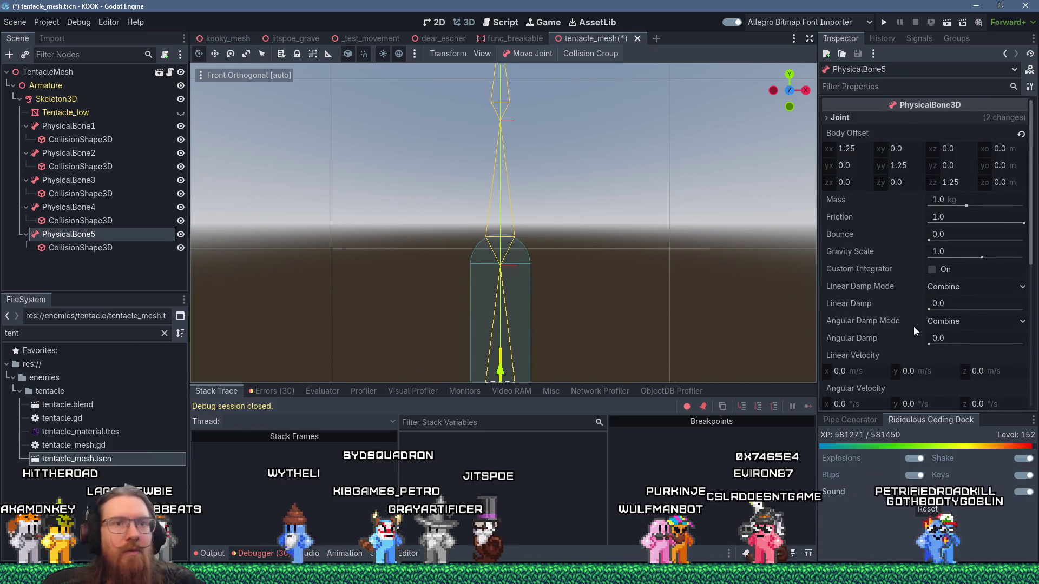
scroll(936, 365, "down", 5)
left_click(992, 208)
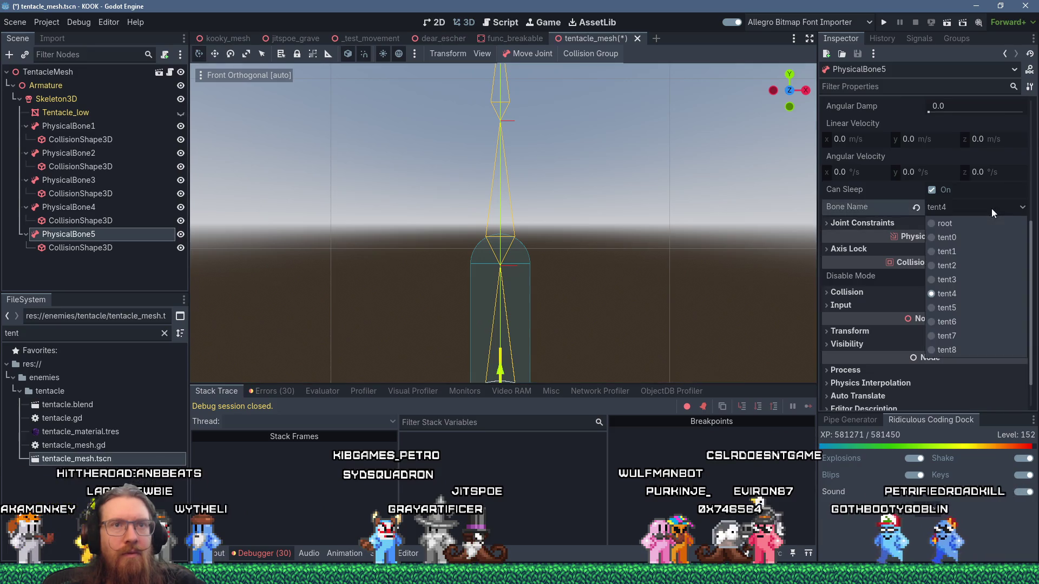
left_click(962, 308)
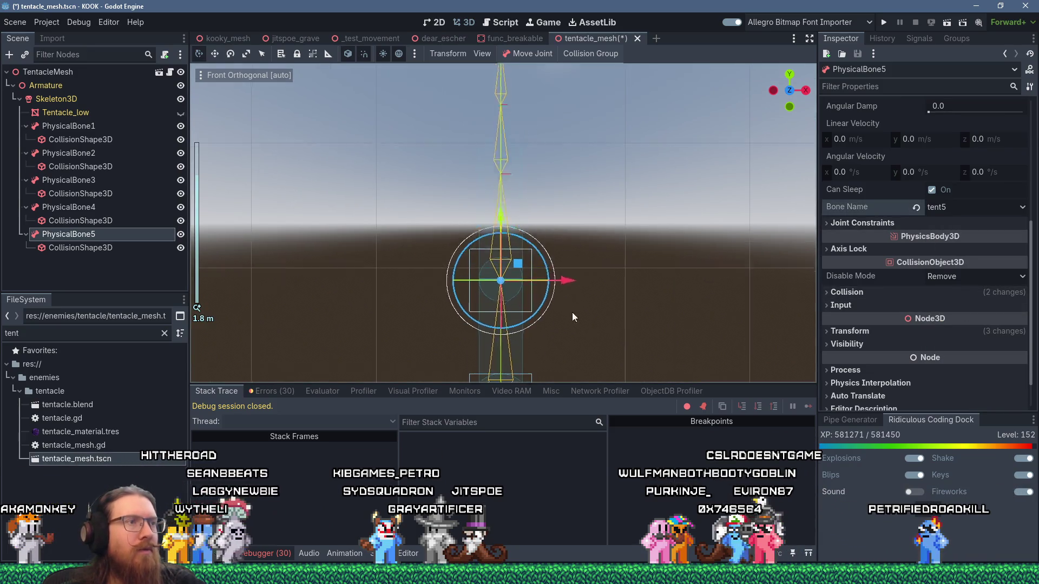
Make PhysicalBone5's capsule unique and resize it to radius 0.125 and about 1.12 height
left_click(80, 248)
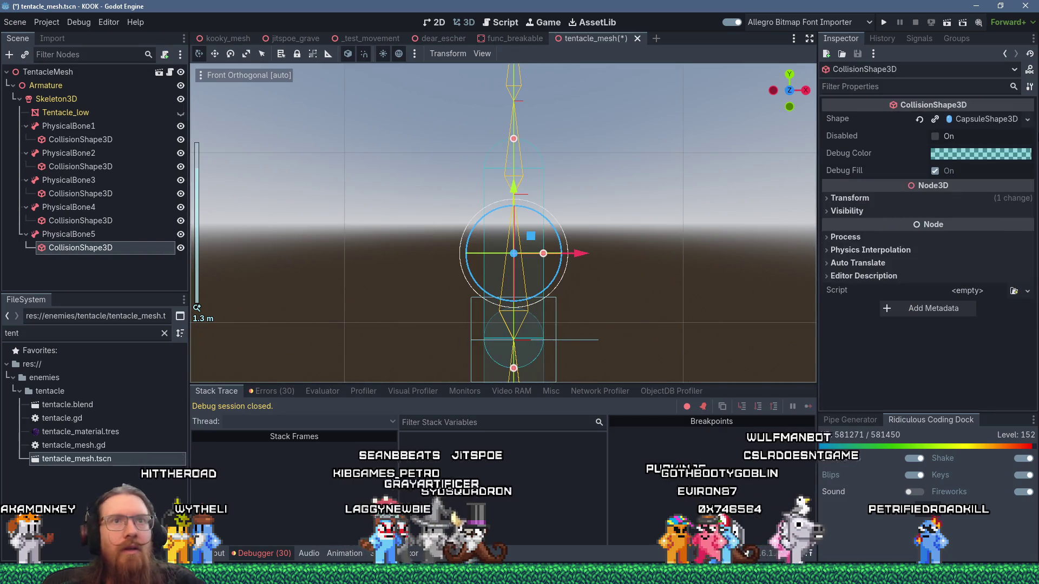
right_click(999, 119)
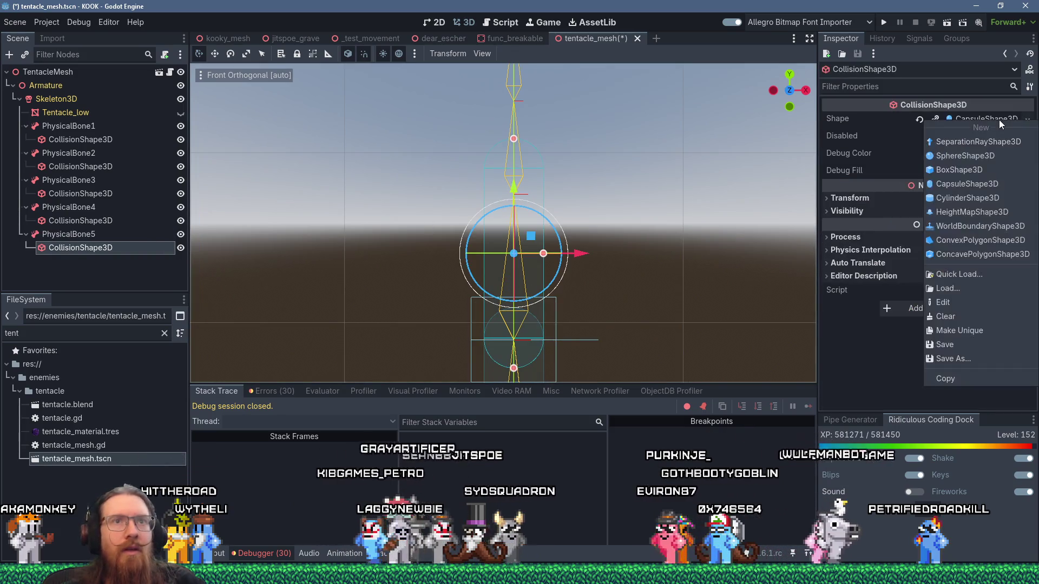
left_click(958, 331)
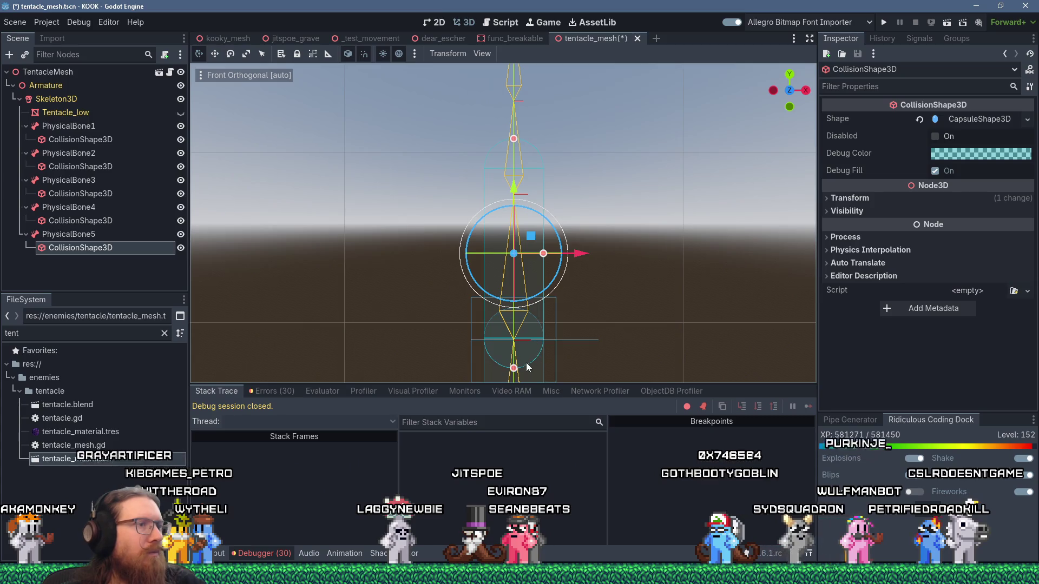
left_click_drag(513, 142, 515, 167)
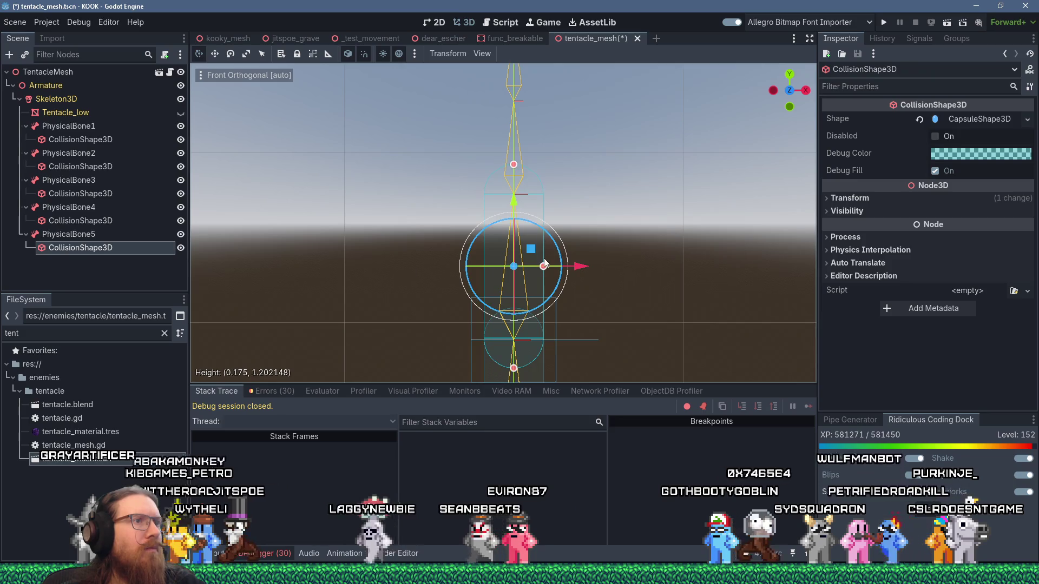
left_click(181, 112)
left_click_drag(543, 267, 537, 269)
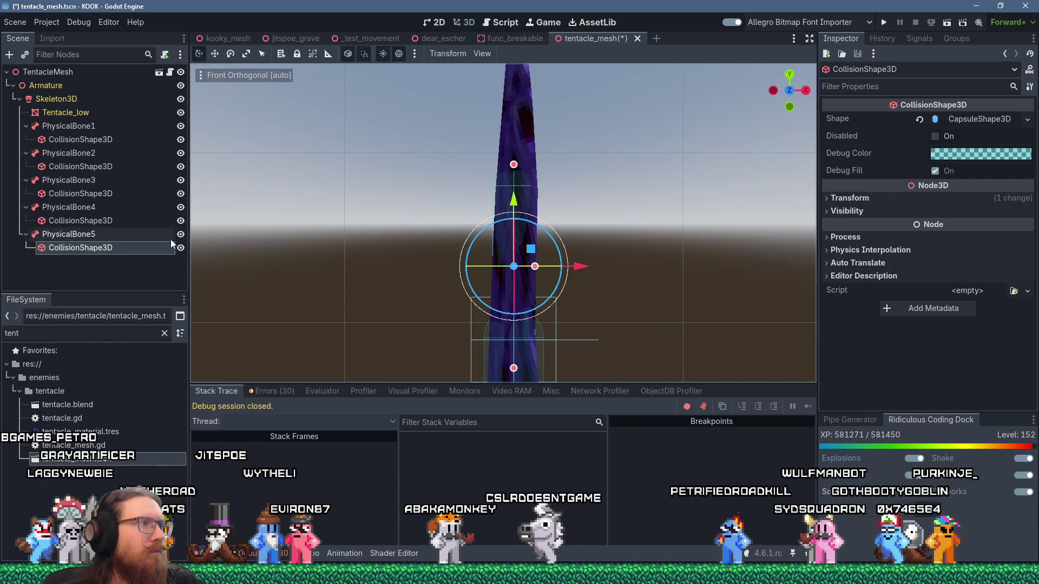
left_click(181, 112)
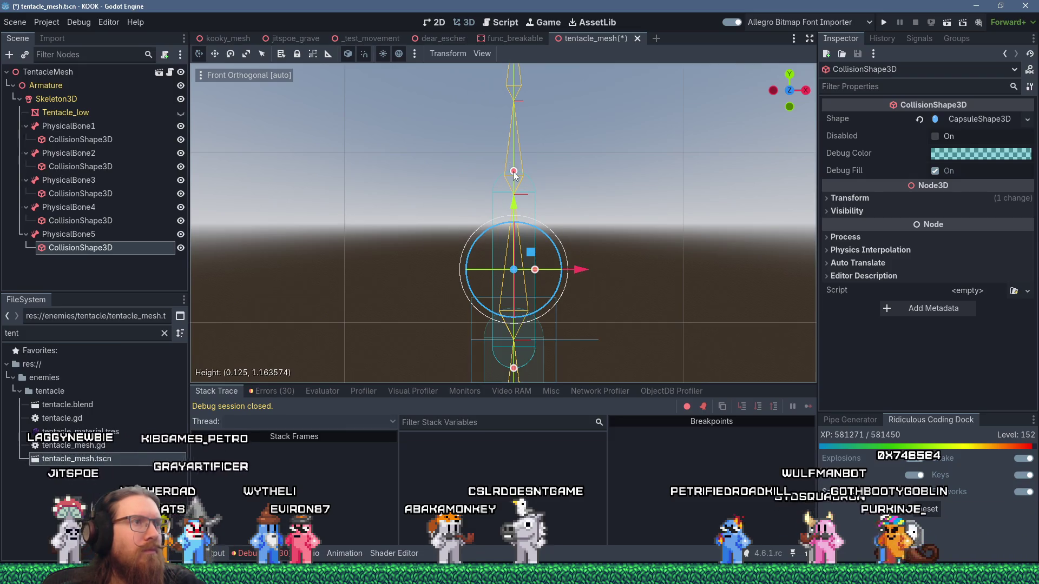
left_click_drag(514, 370, 515, 364)
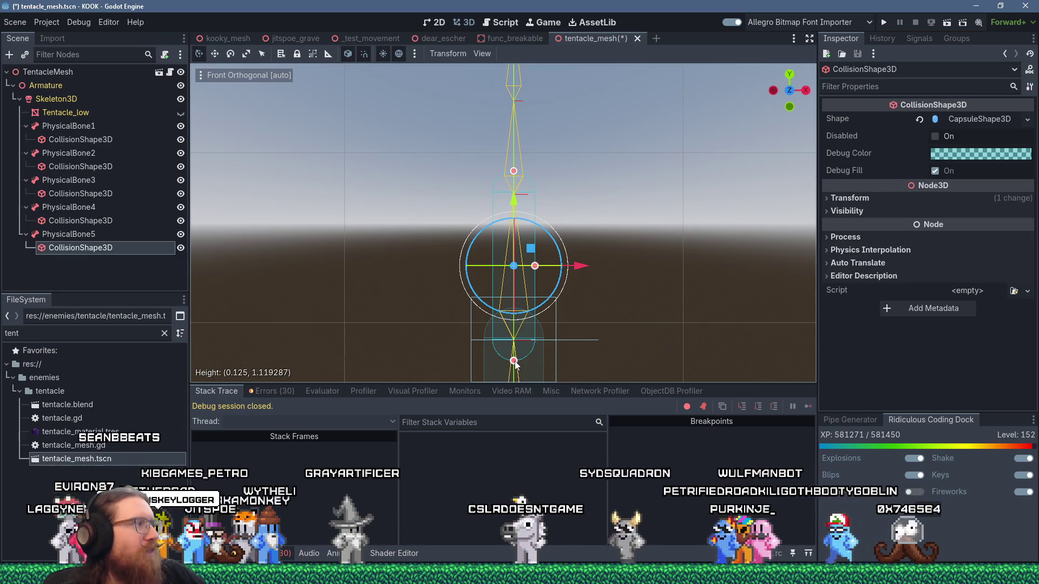
Save the tentacle_mesh.tscn scene
left_click(19, 23)
left_click(50, 106)
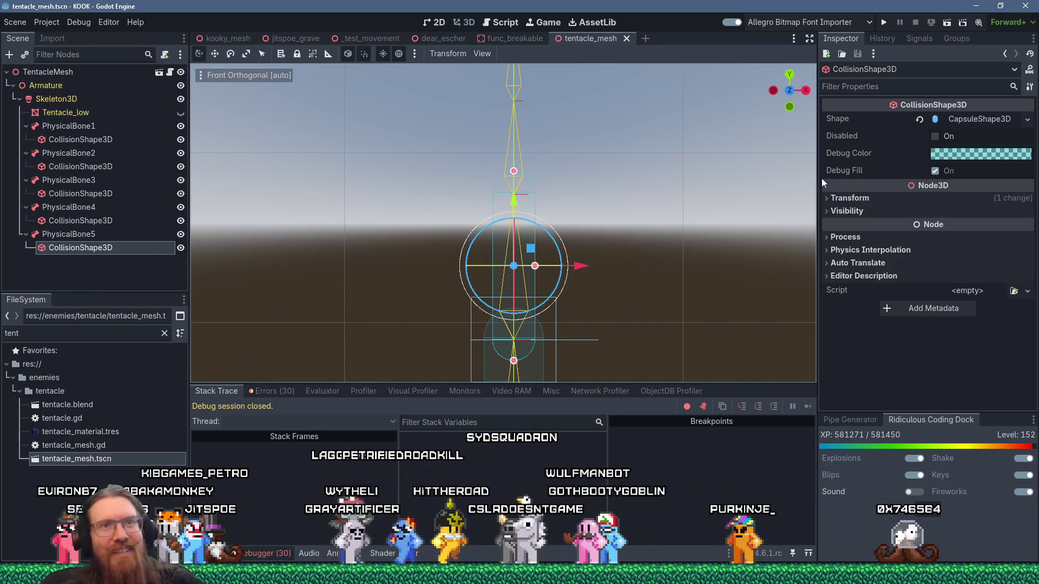
right_click(87, 233)
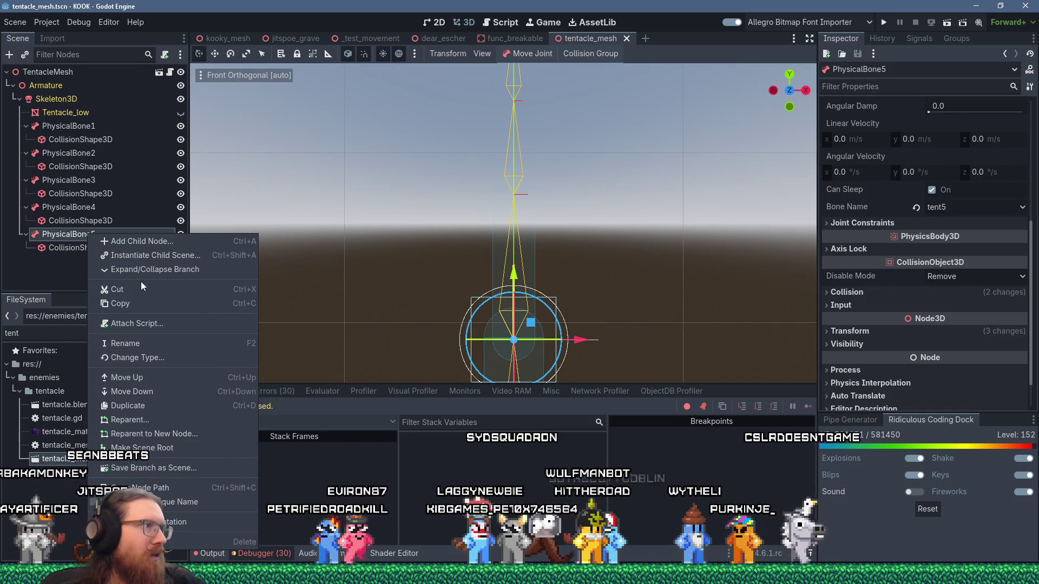
Duplicate PhysicalBone5 into PhysicalBone6 and bind it to bone tent6
left_click(72, 250)
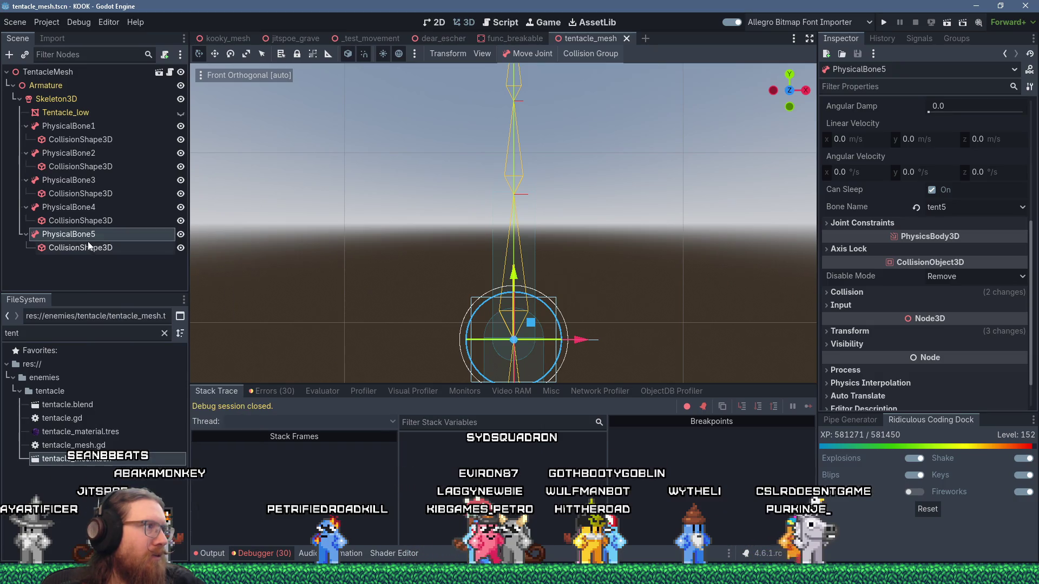
key("ctrl+d")
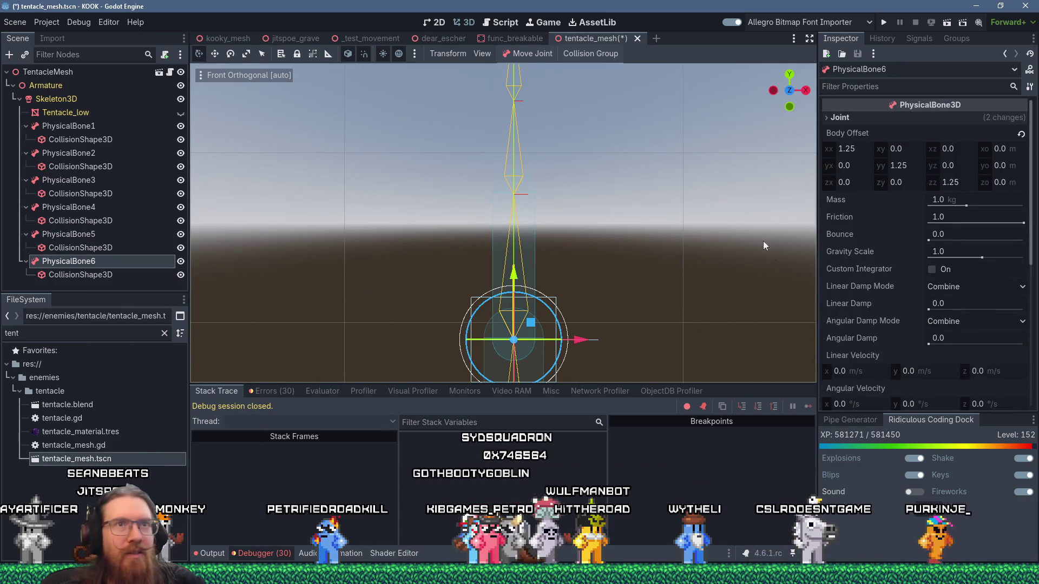
scroll(1022, 287, "down", 5)
left_click(992, 246)
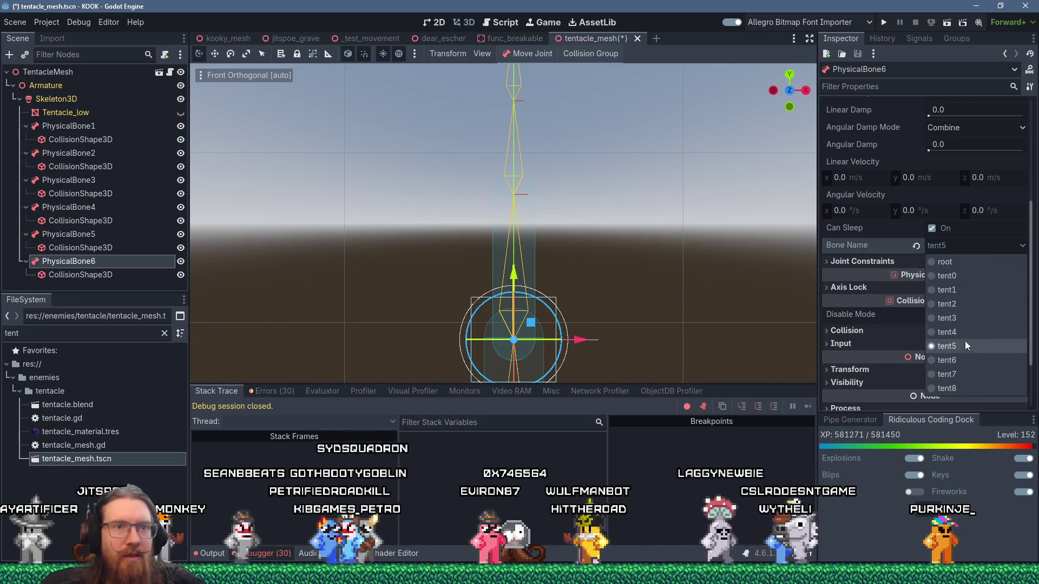
left_click(961, 356)
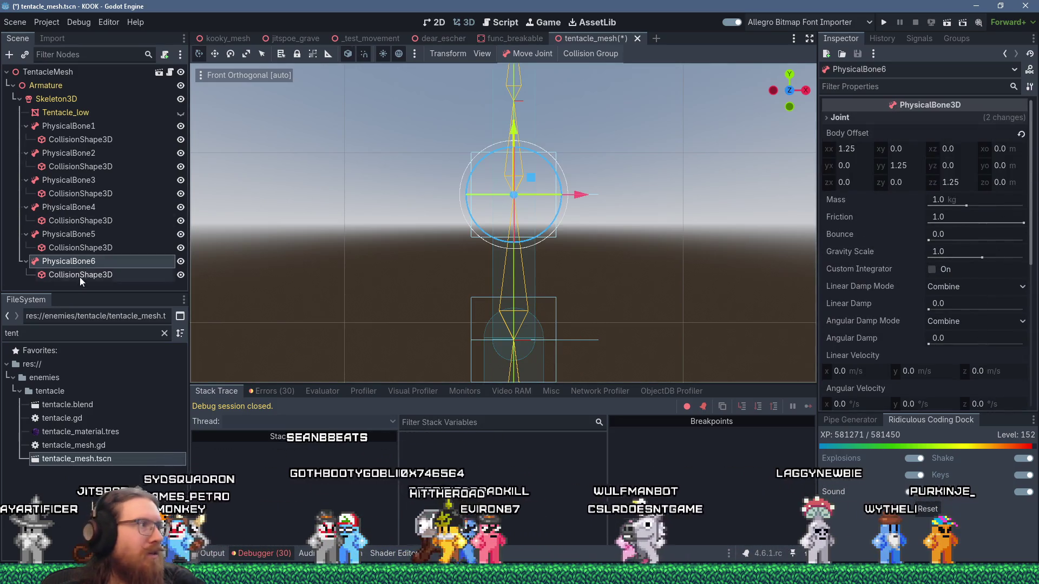
Make PhysicalBone6's CapsuleShape3D unique to that bone
left_click(82, 277)
left_click(974, 115)
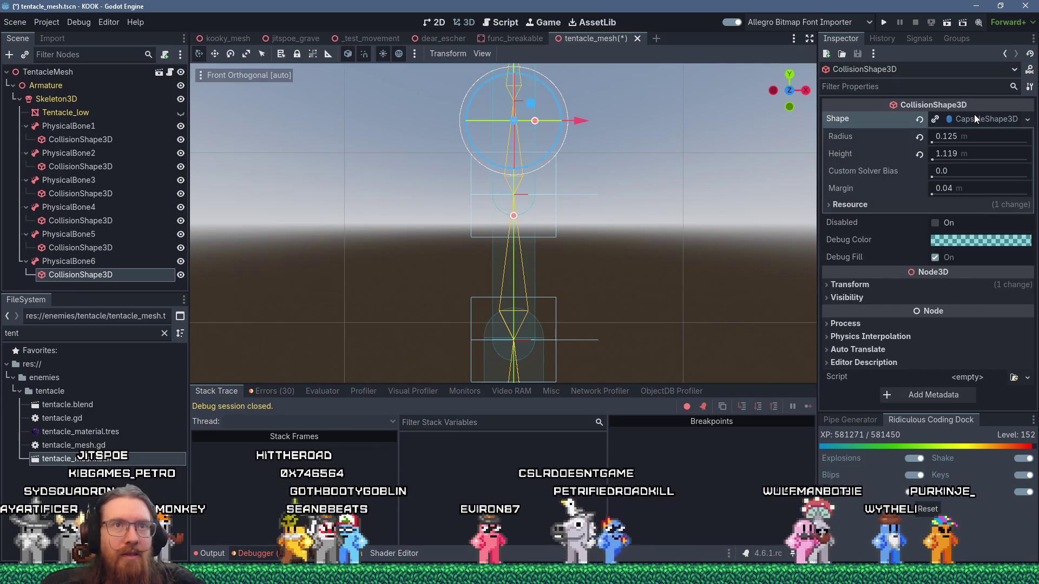
right_click(974, 114)
left_click(991, 322)
Fit the capsule to the visible tentacle mesh at 0.113 radius and 0.785 height
mouse_move(608, 226)
left_mouse_down()
mouse_move(537, 314)
mouse_move(536, 276)
mouse_move(513, 239)
mouse_move(500, 130)
mouse_move(496, 167)
left_mouse_up()
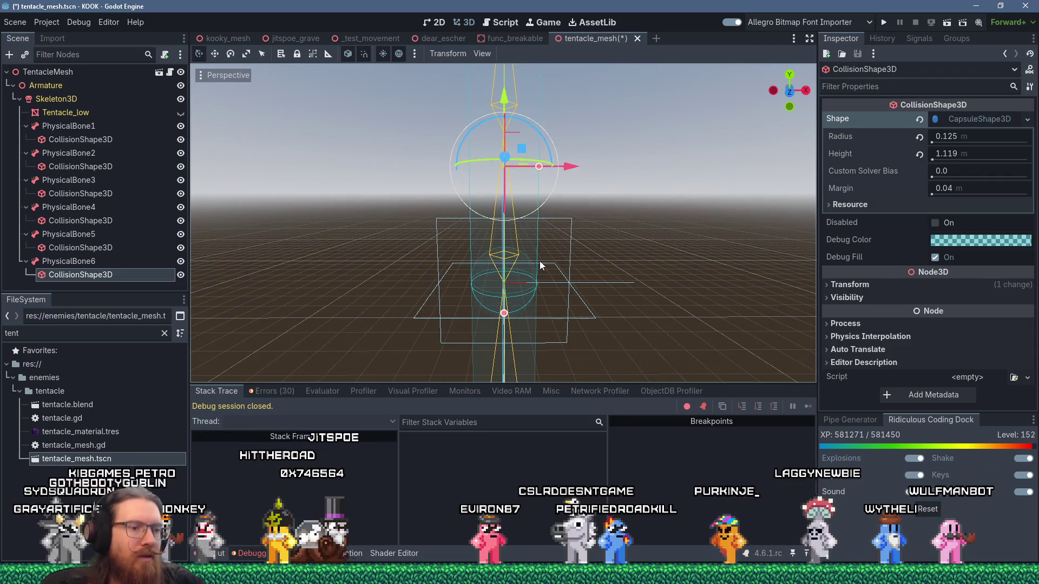
key("ctrl+KP_1")
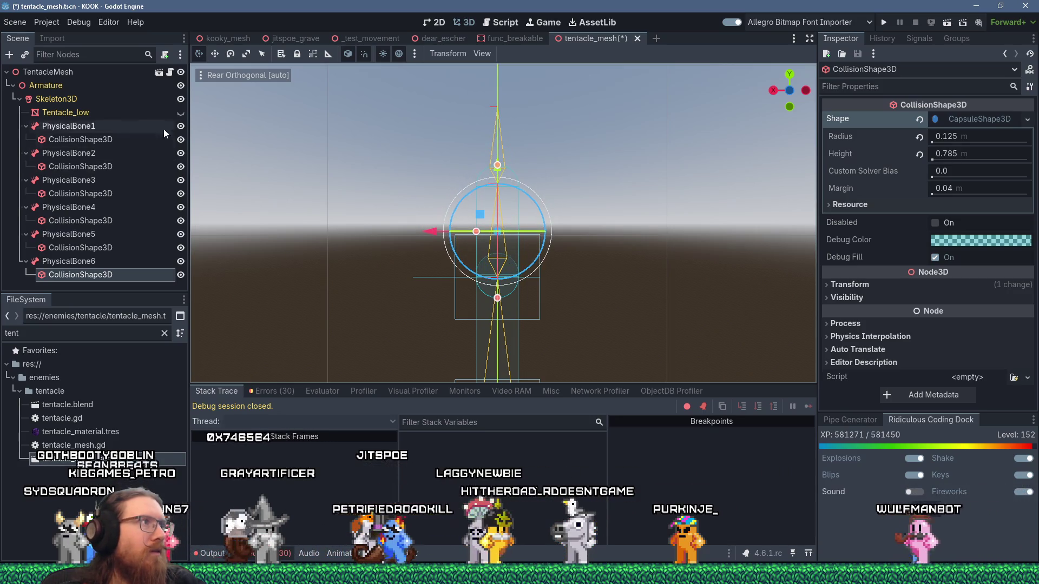
left_click(180, 113)
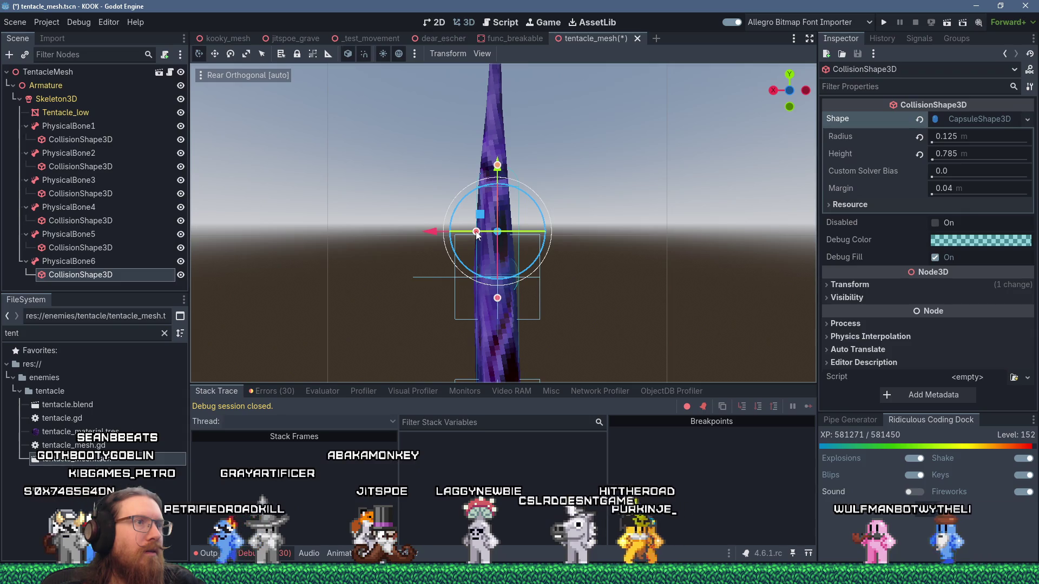
mouse_move(478, 232)
left_mouse_down()
mouse_move(683, 230)
mouse_move(209, 228)
mouse_move(653, 235)
mouse_move(528, 223)
left_mouse_up()
scroll(528, 223, "up", 3)
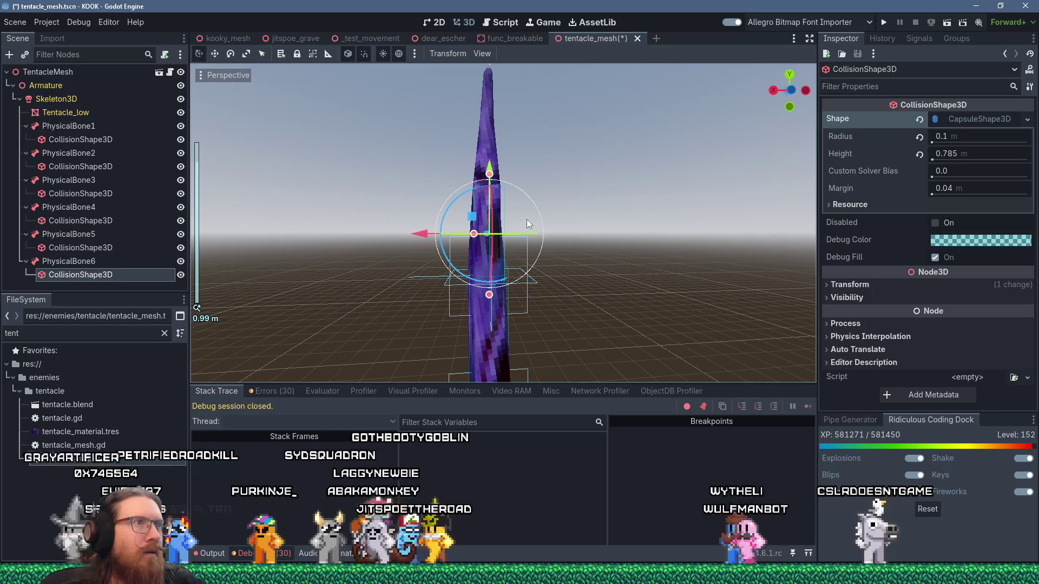
scroll(514, 214, "up", 5)
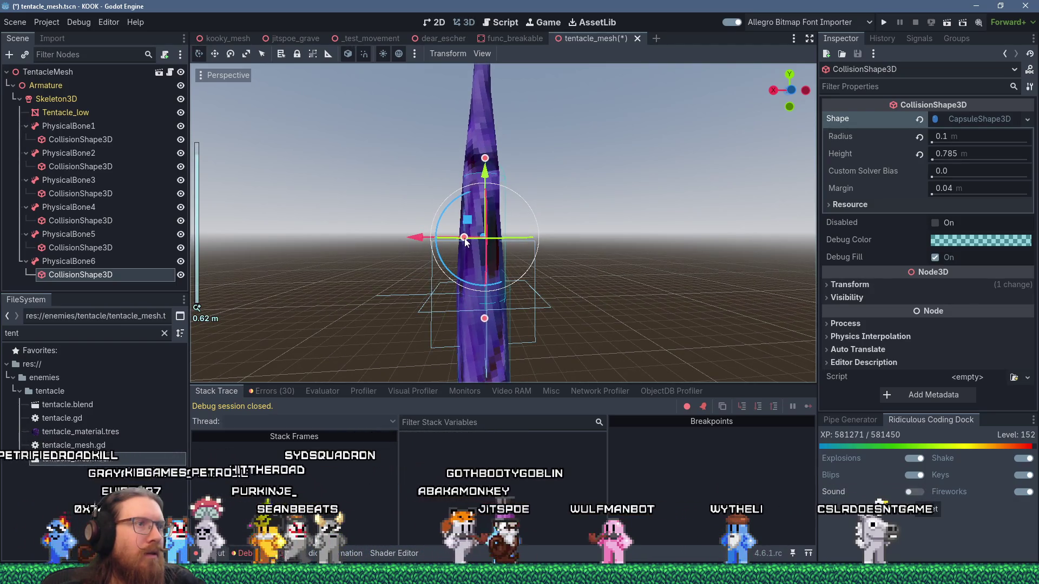
left_click_drag(465, 242, 461, 239)
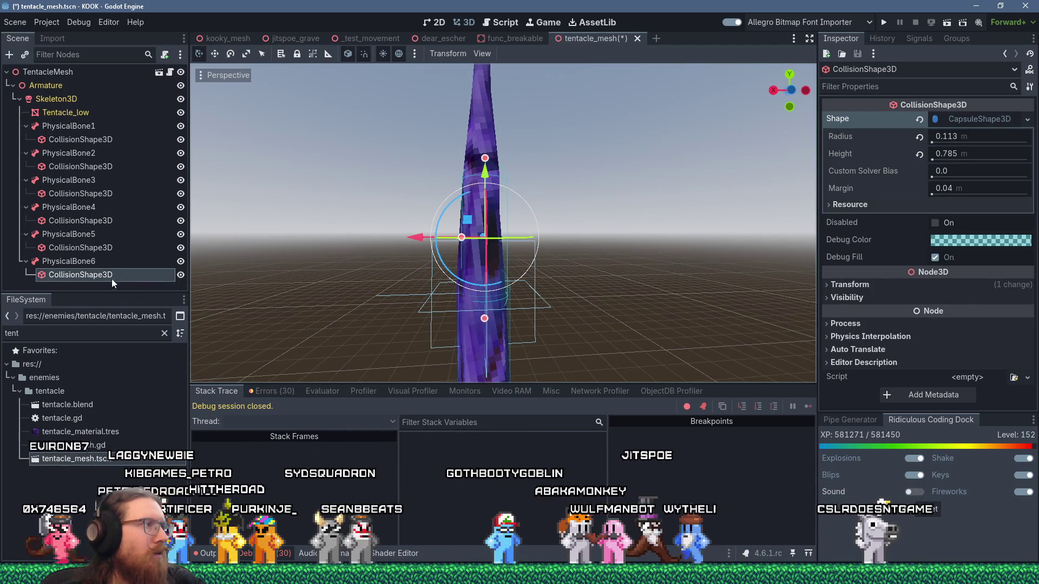
left_click(108, 262)
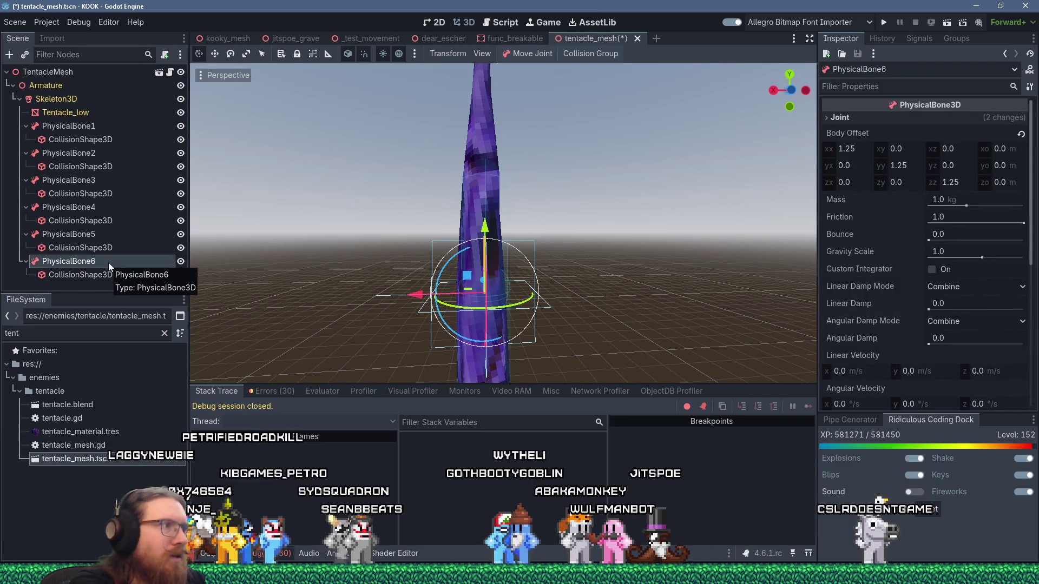
Duplicate PhysicalBone6 into PhysicalBone7 and bind it to bone tent7
key("ctrl+d")
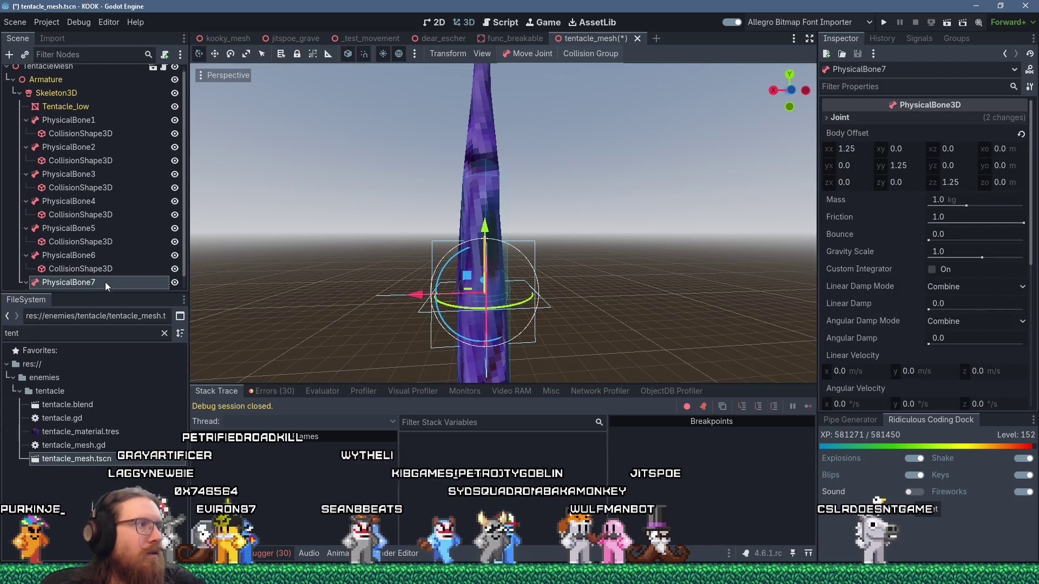
scroll(886, 273, "down", 3)
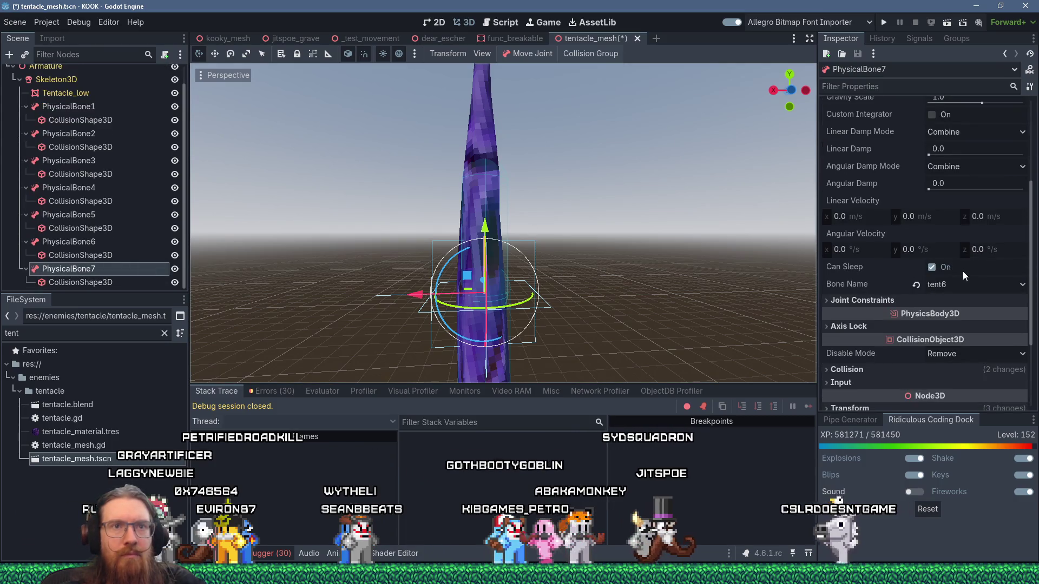
left_click(966, 285)
left_click(971, 411)
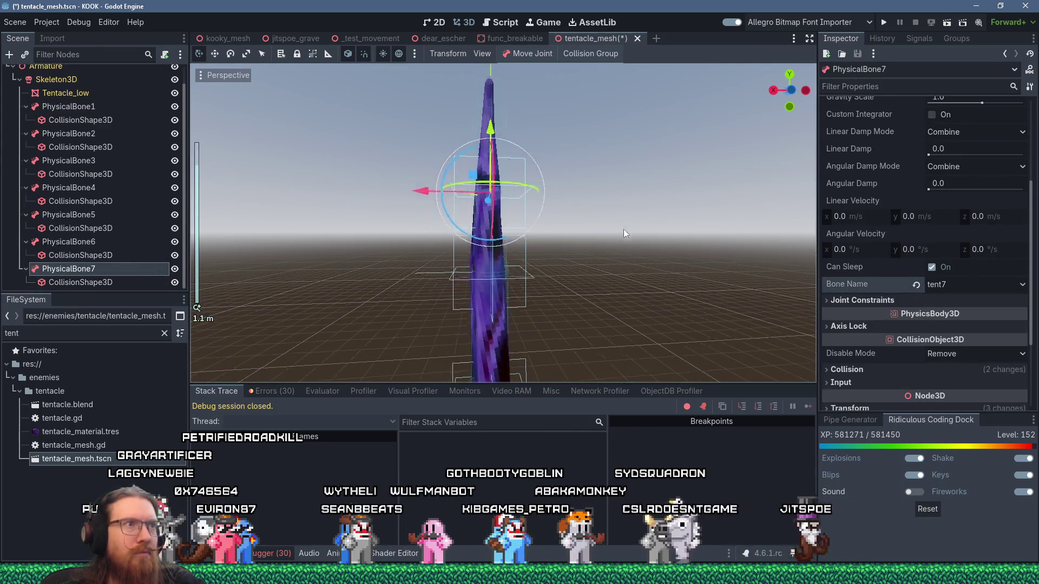
mouse_move(610, 258)
left_mouse_down()
mouse_move(685, 298)
mouse_move(192, 276)
mouse_move(655, 247)
mouse_move(567, 209)
mouse_move(554, 187)
mouse_move(616, 250)
mouse_move(653, 258)
left_mouse_up()
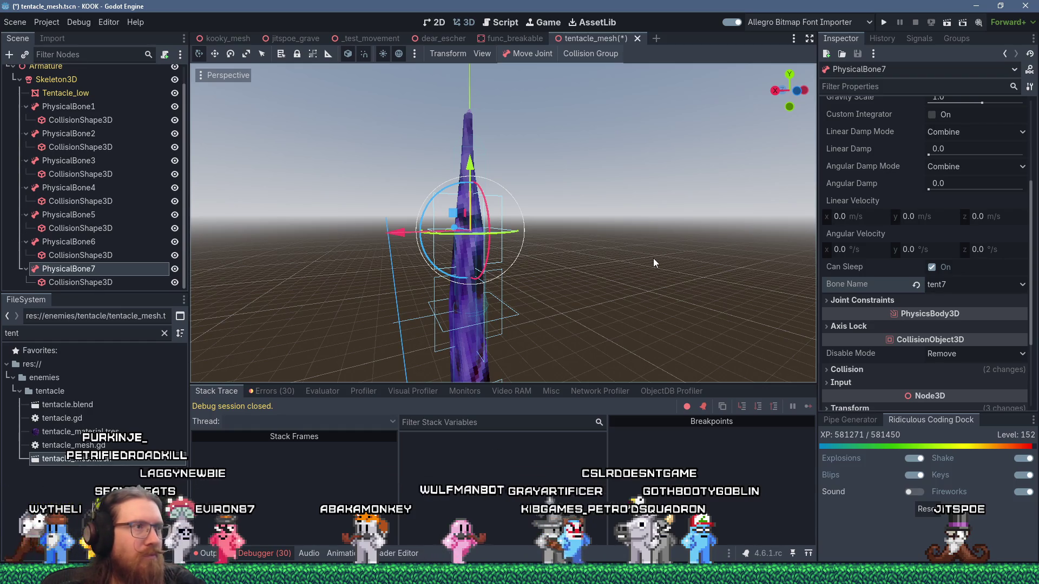
Fit PhysicalBone7's capsule to its tentacle section at 0.075 radius and 0.68 height
left_click(119, 282)
left_click(1027, 119)
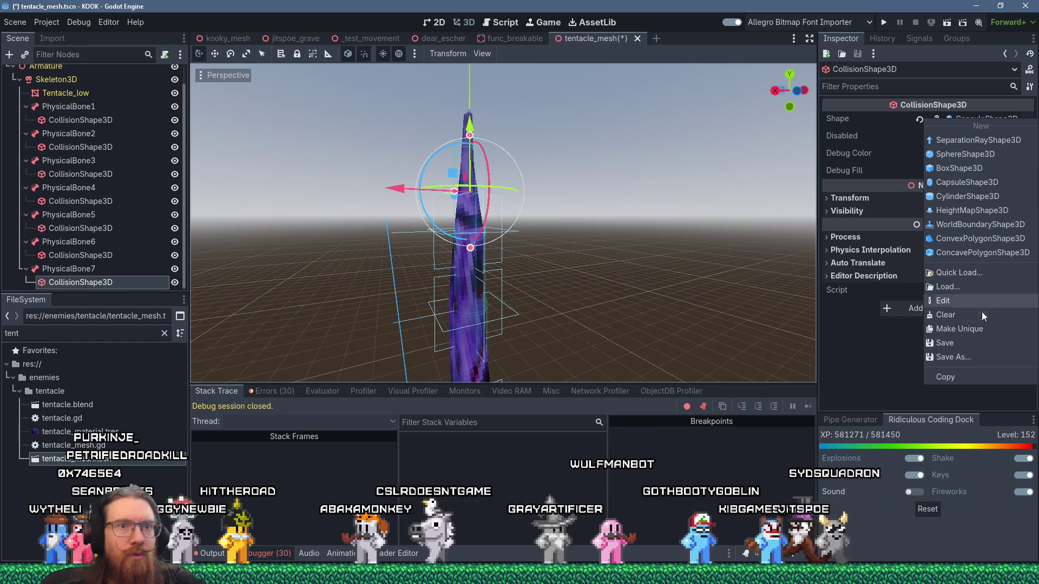
left_click(989, 327)
left_click(90, 272)
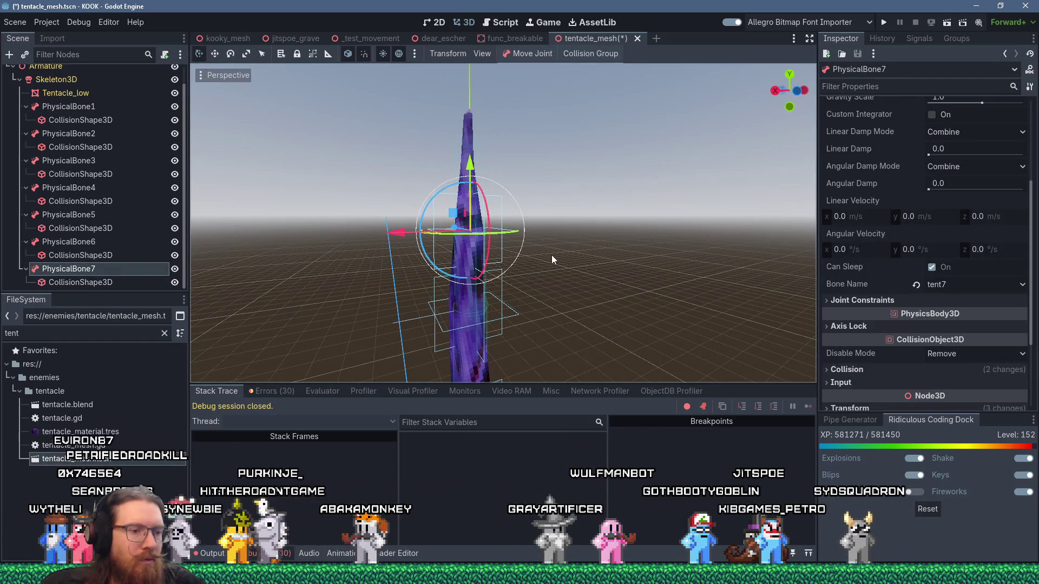
key("ctrl+KP_1")
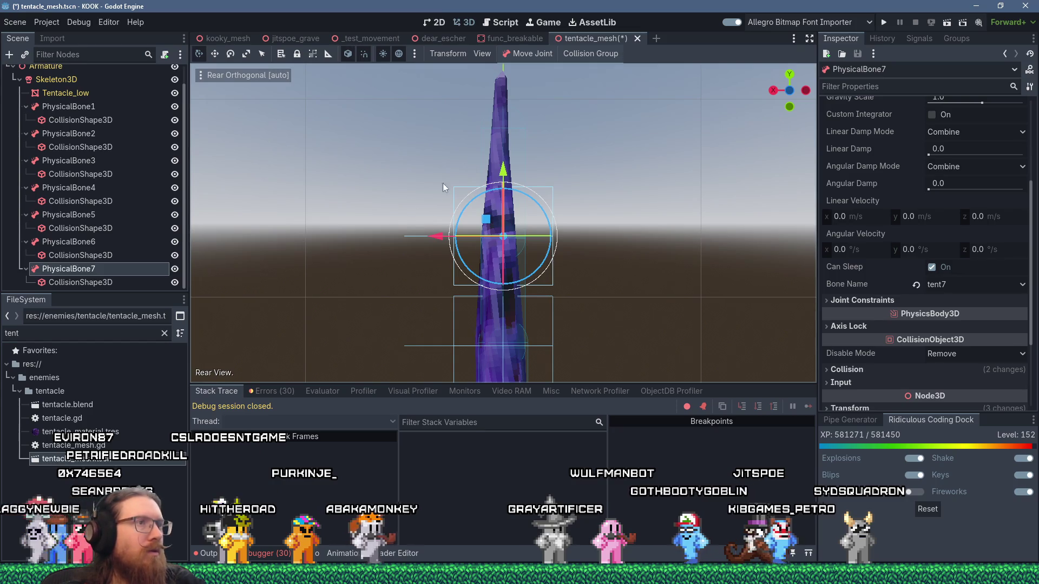
left_click(174, 93)
scroll(507, 185, "up", 3)
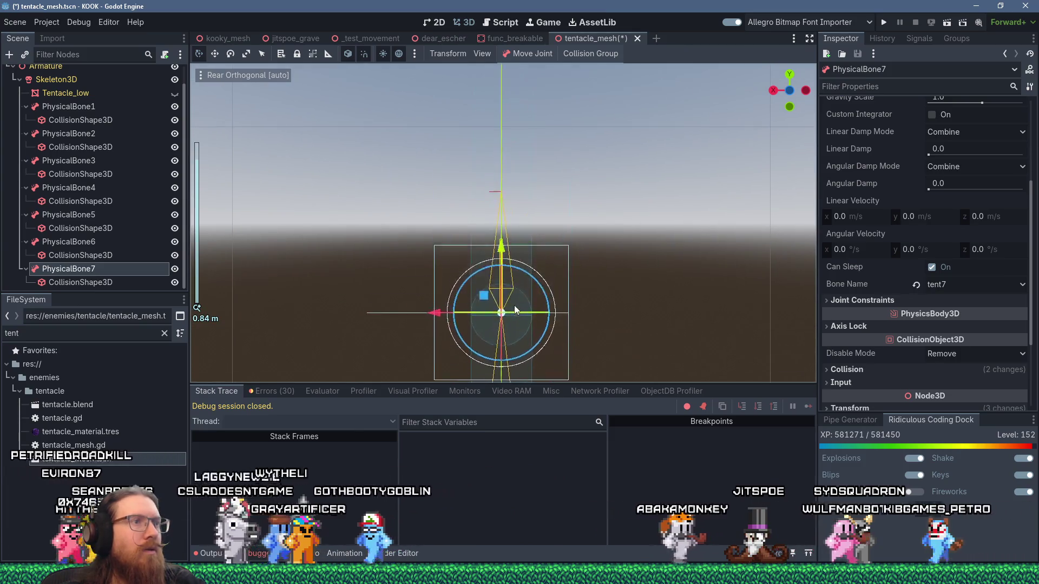
left_click(534, 219)
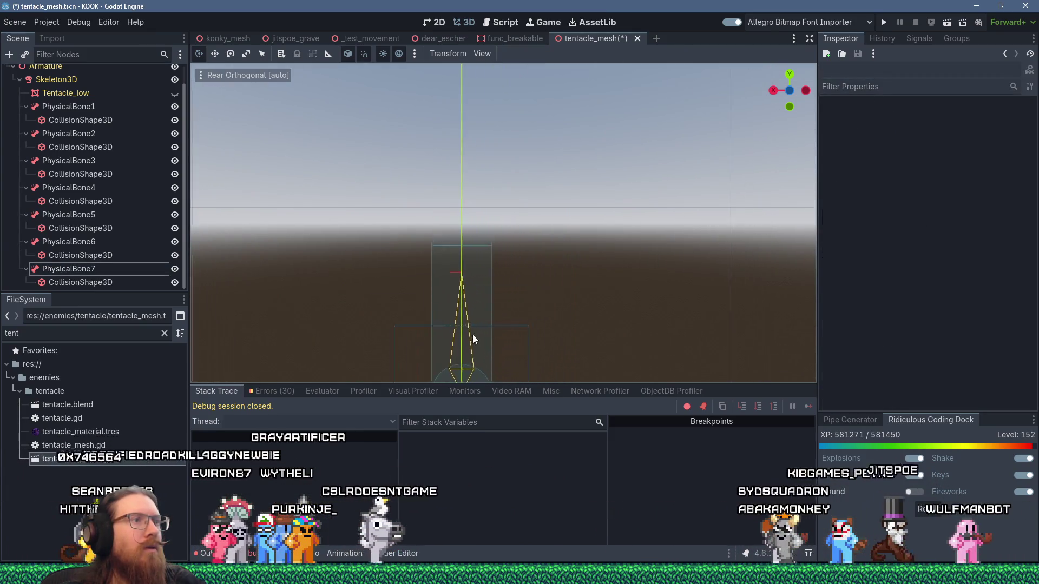
scroll(476, 295, "down", 2)
left_click(488, 280)
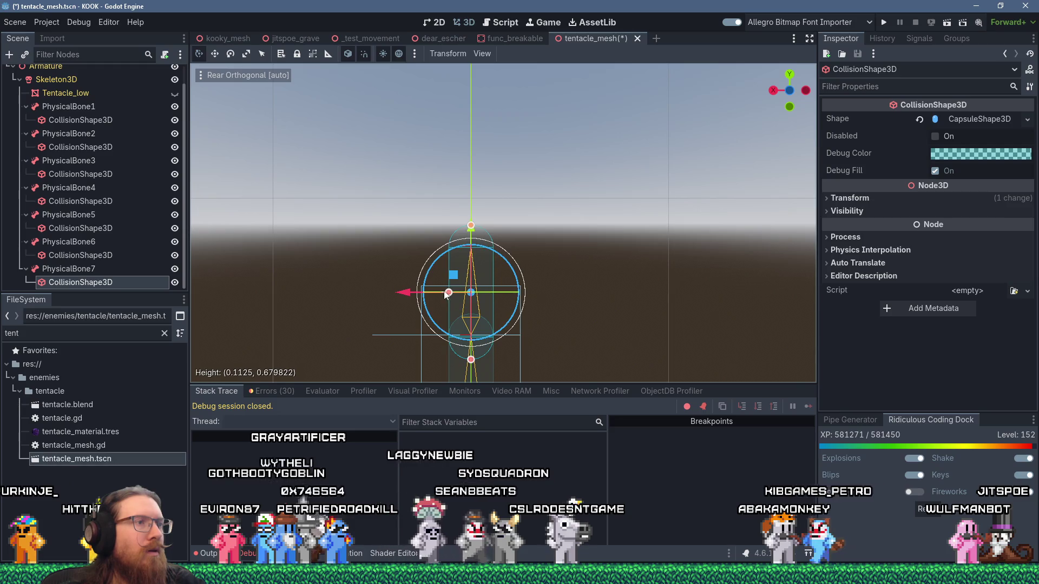
left_click(174, 93)
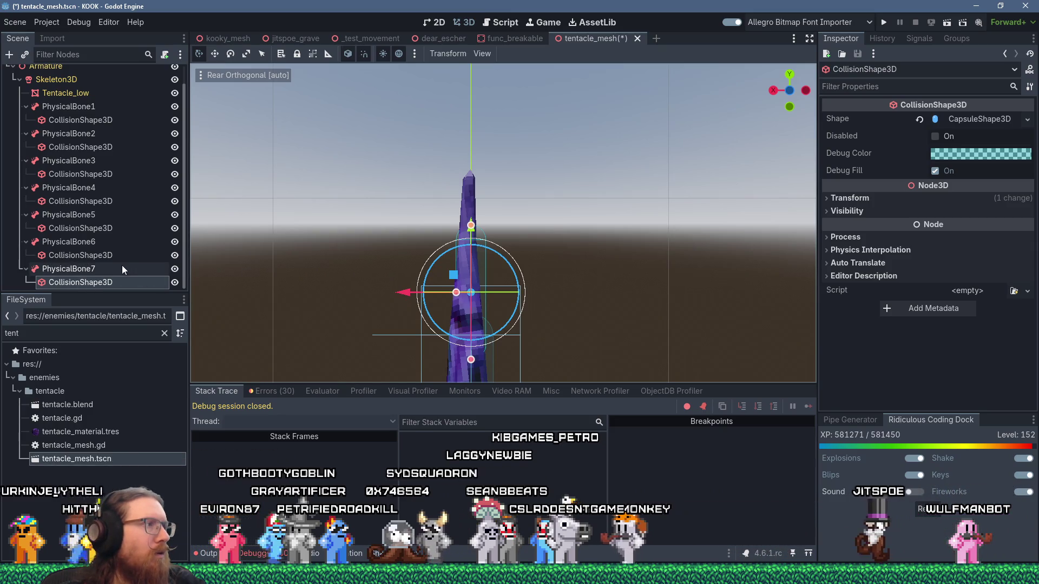
left_click(108, 271)
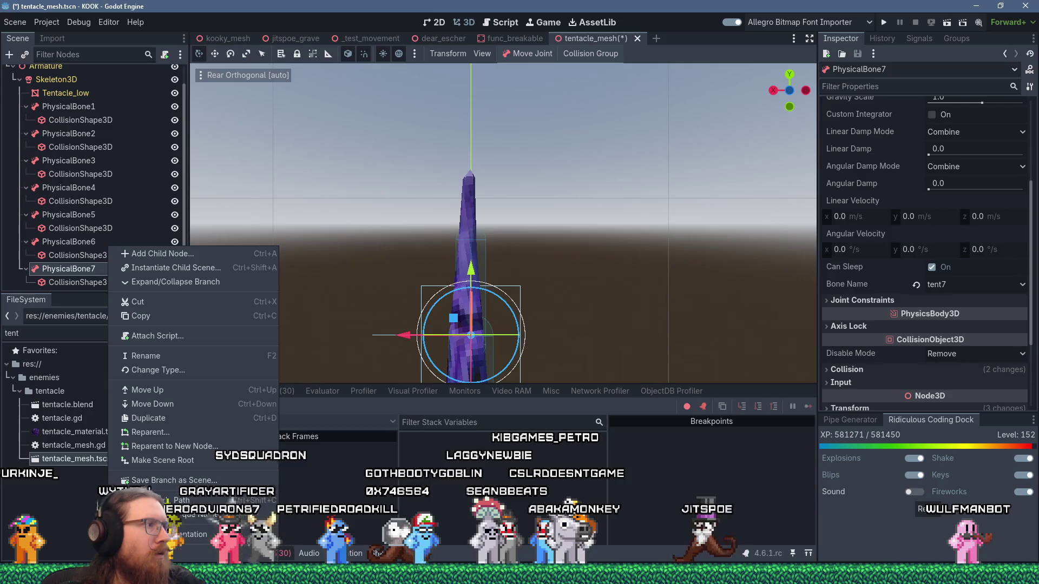
Duplicate PhysicalBone7 into PhysicalBone8 and bind it to bone tent8
left_click(66, 273)
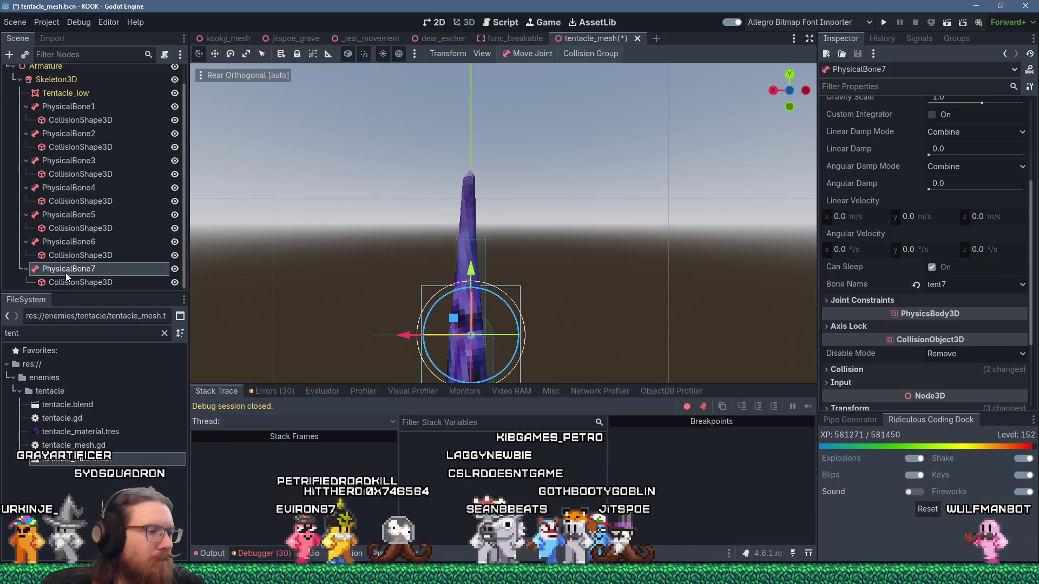
key("ctrl+d")
left_click(95, 262)
left_click(92, 268)
scroll(995, 359, "down", 5)
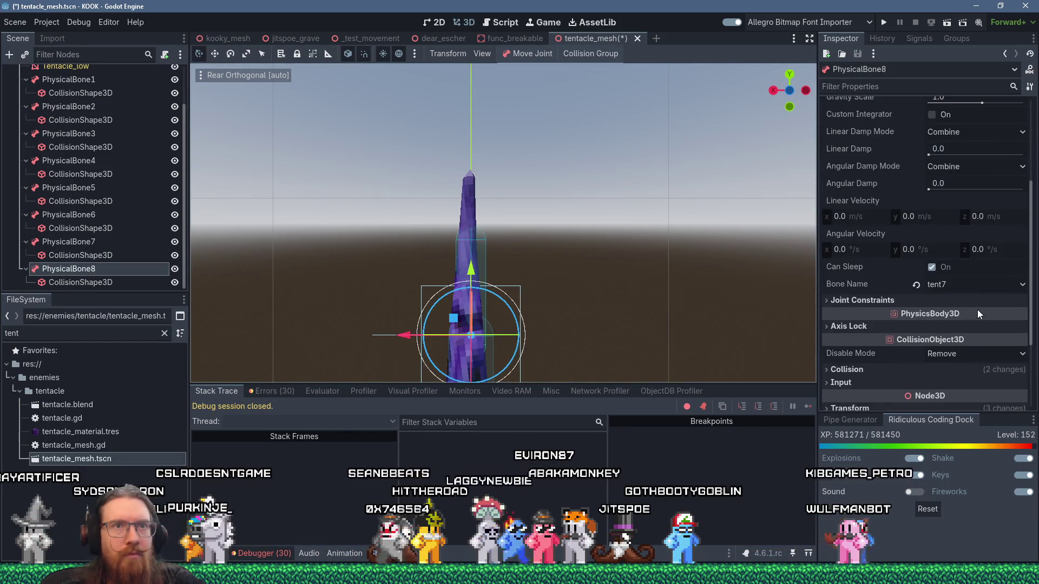
left_click(992, 281)
left_click(949, 422)
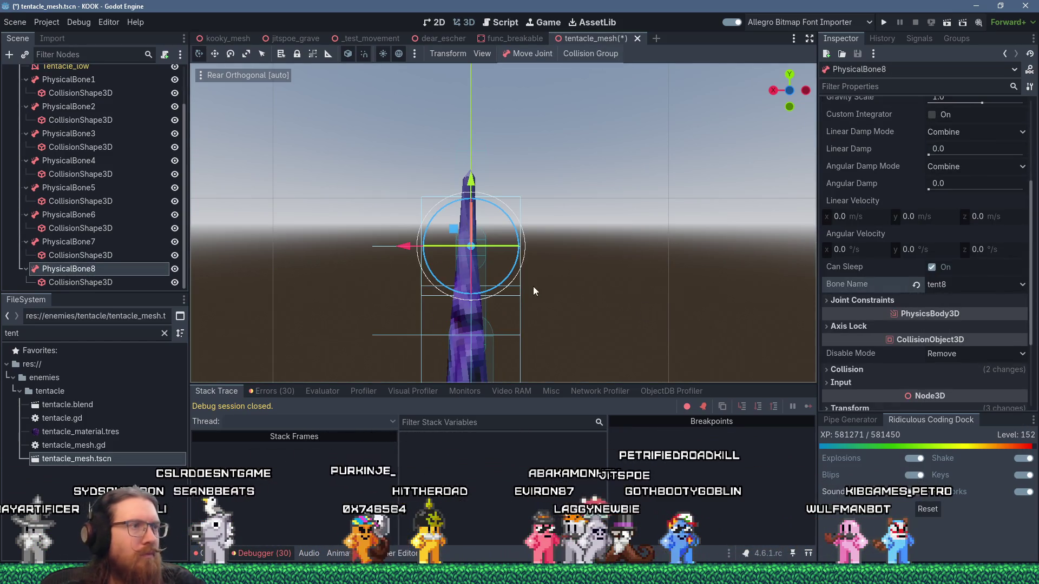
Give PhysicalBone8 a new capsule collider narrowed to 0.05 radius and about 0.65 height
left_click(114, 283)
left_click(968, 119)
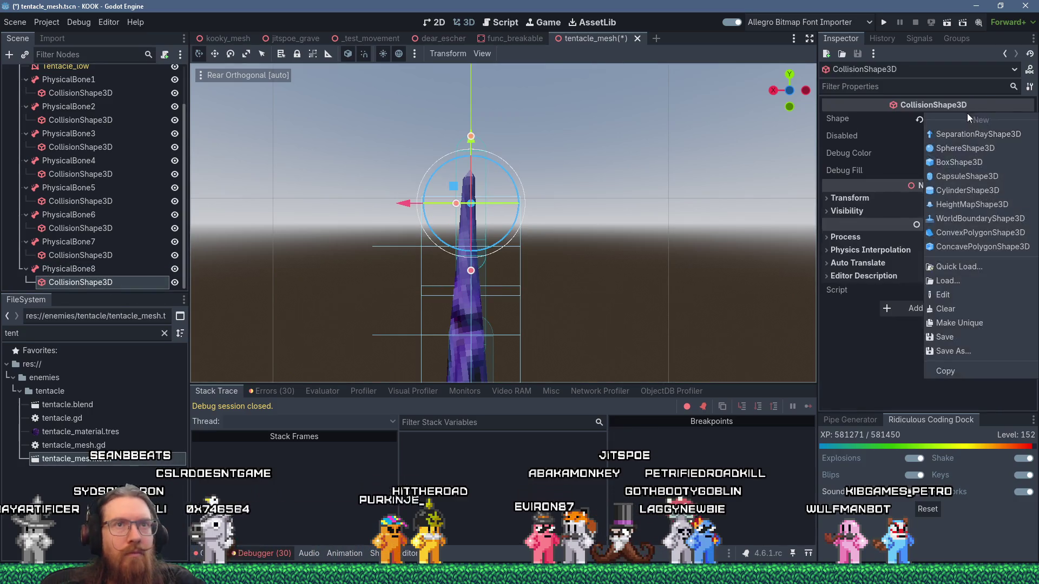
left_click(967, 177)
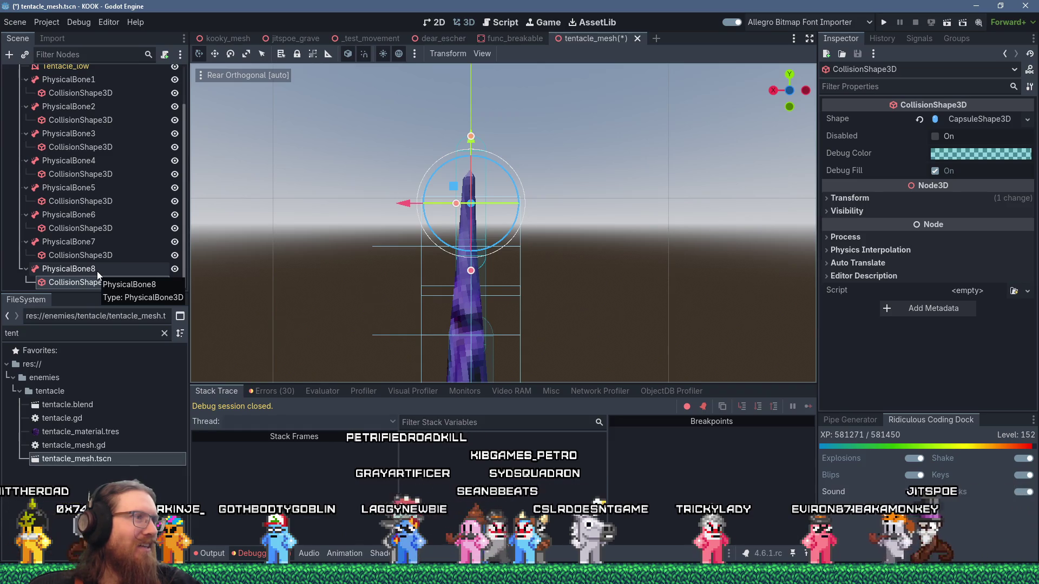
left_click(175, 67)
scroll(444, 240, "up", 2)
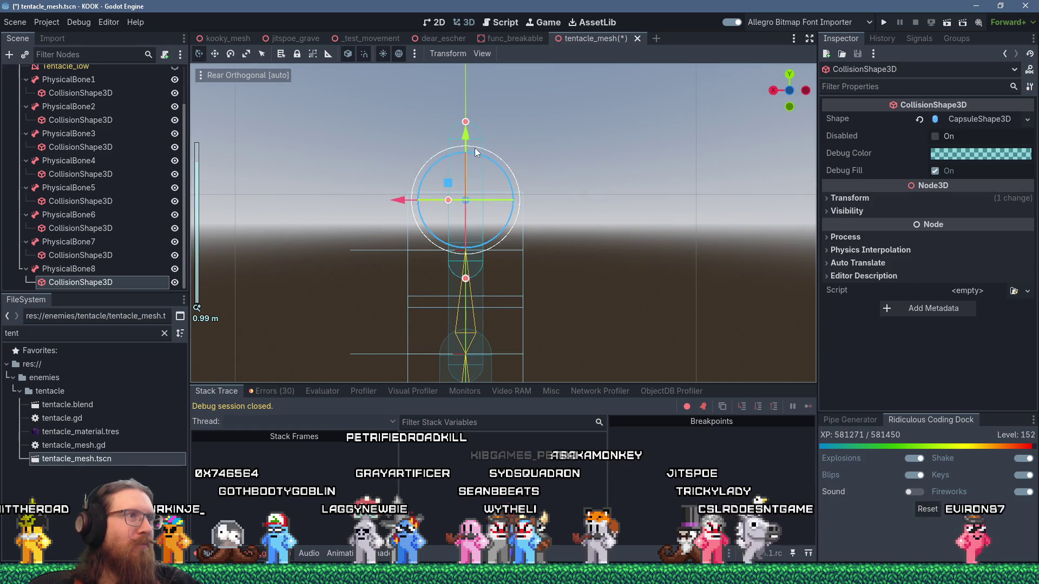
left_click_drag(465, 142, 465, 137)
left_click_drag(465, 275, 466, 269)
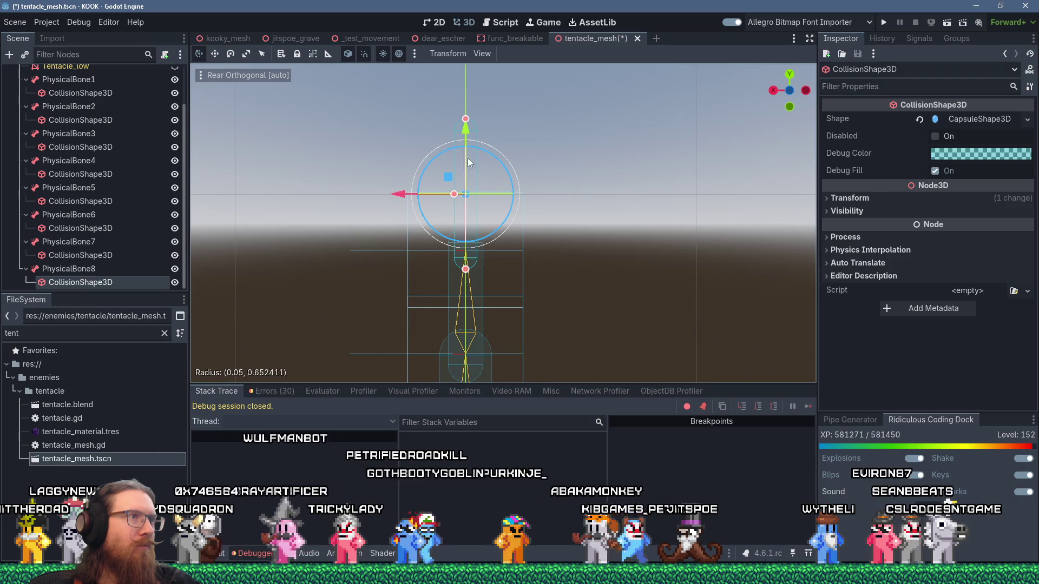
left_click_drag(465, 118, 466, 133)
scroll(158, 204, "up", 3)
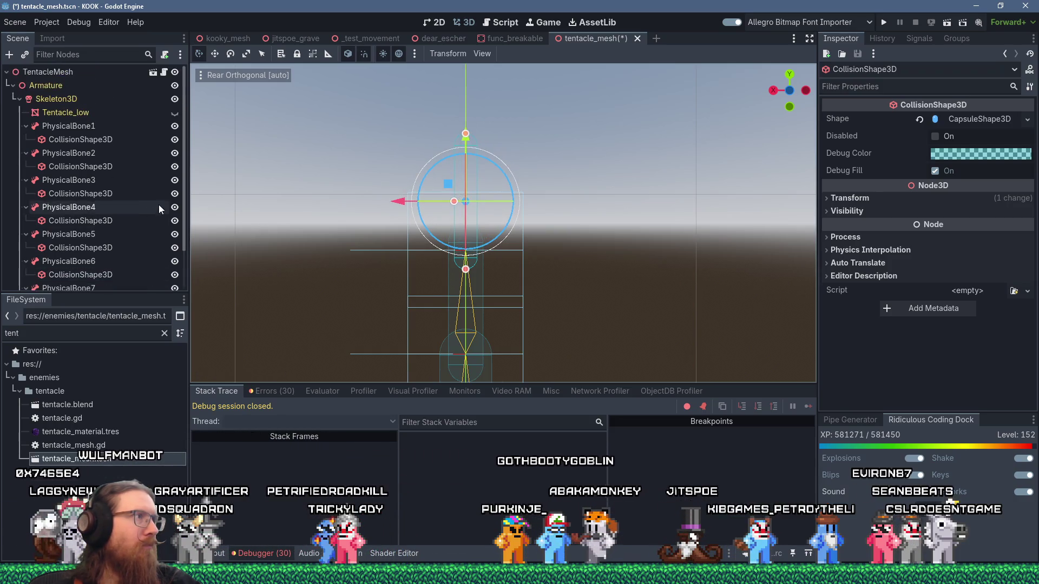
Shorten PhysicalBone8's capsule collider further
left_click_drag(467, 133, 470, 164)
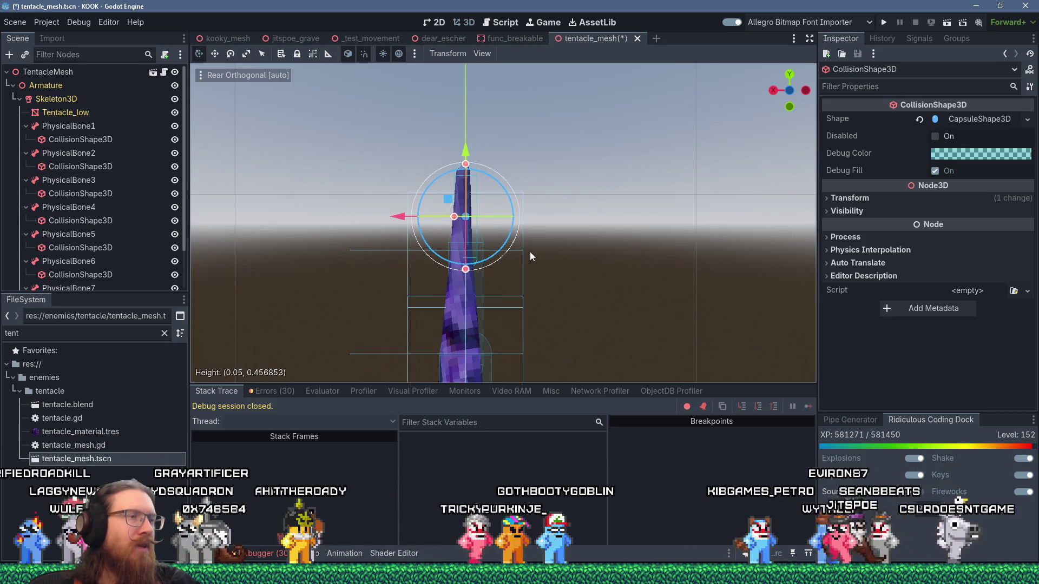
scroll(541, 252, "down", 3)
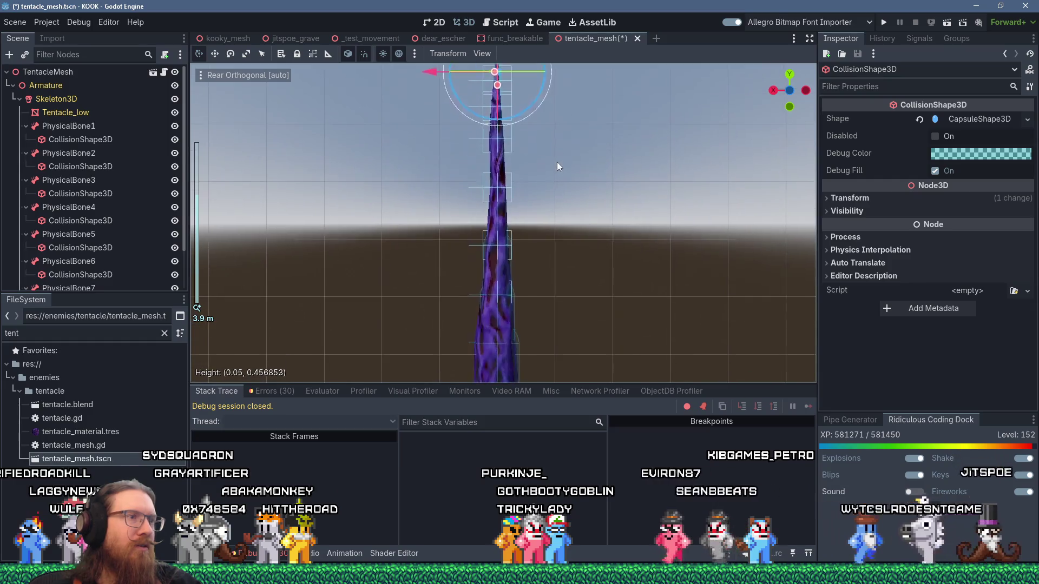
scroll(547, 157, "up", 3)
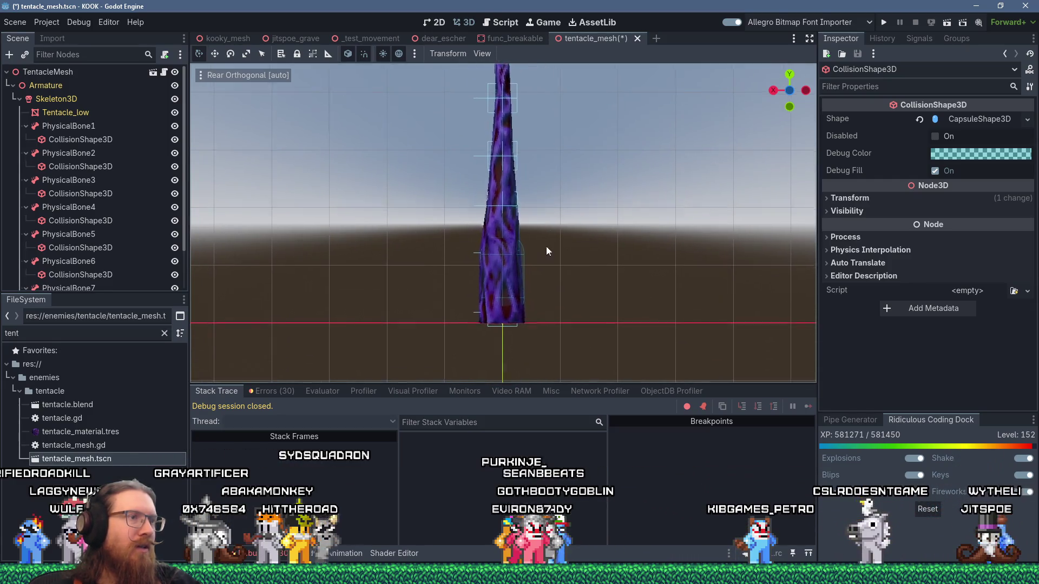
scroll(533, 295, "up", 3)
Lengthen PhysicalBone1's capsule collider to 1.925 height
left_click(548, 292)
left_click_drag(519, 327, 502, 372)
mouse_move(364, 254)
left_mouse_down()
mouse_move(654, 238)
mouse_move(378, 257)
left_mouse_up()
scroll(492, 277, "down", 5)
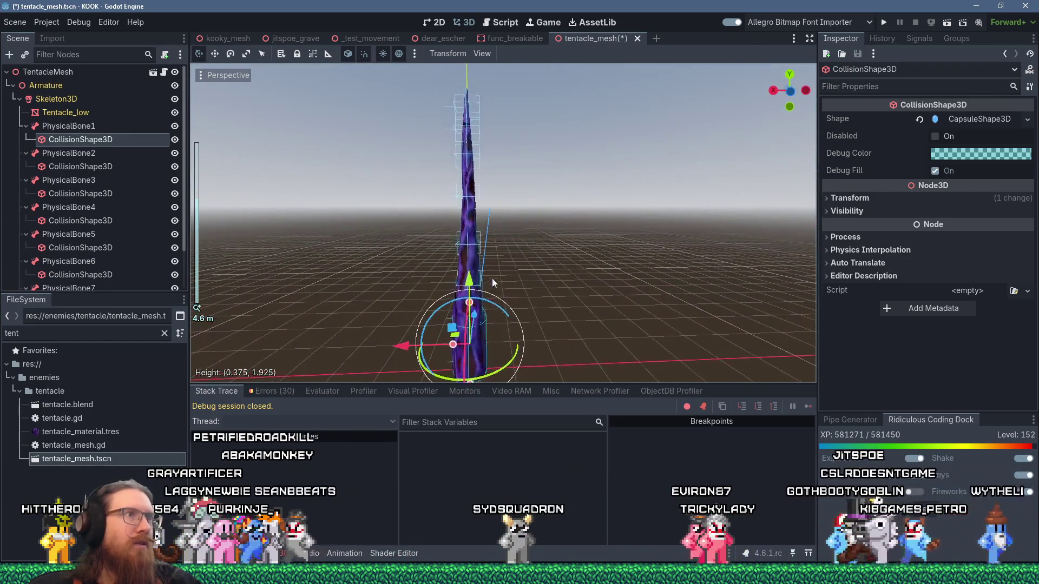
left_click_drag(495, 235, 596, 221)
scroll(534, 234, "up", 6)
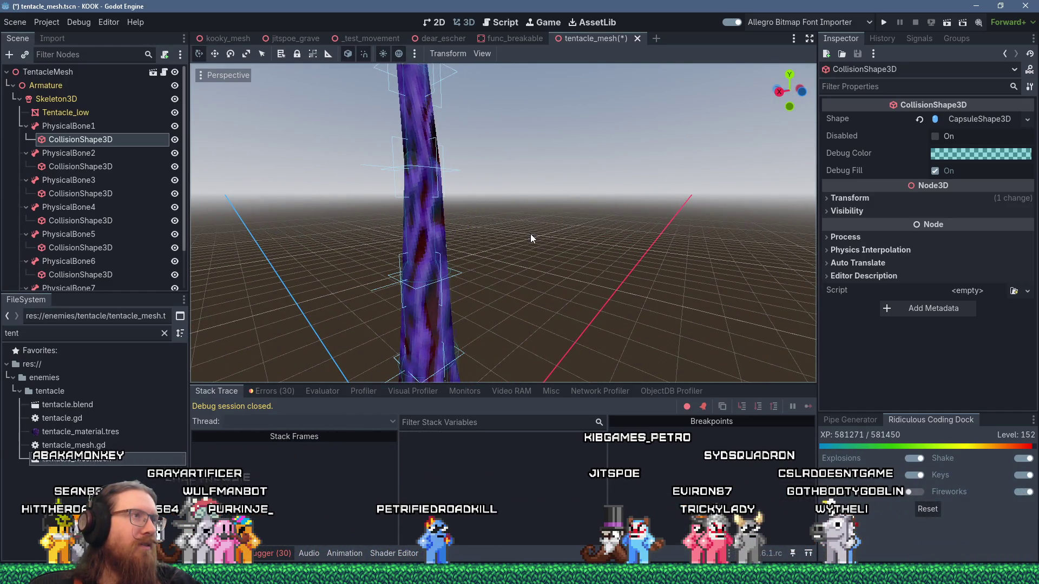
scroll(81, 198, "down", 2)
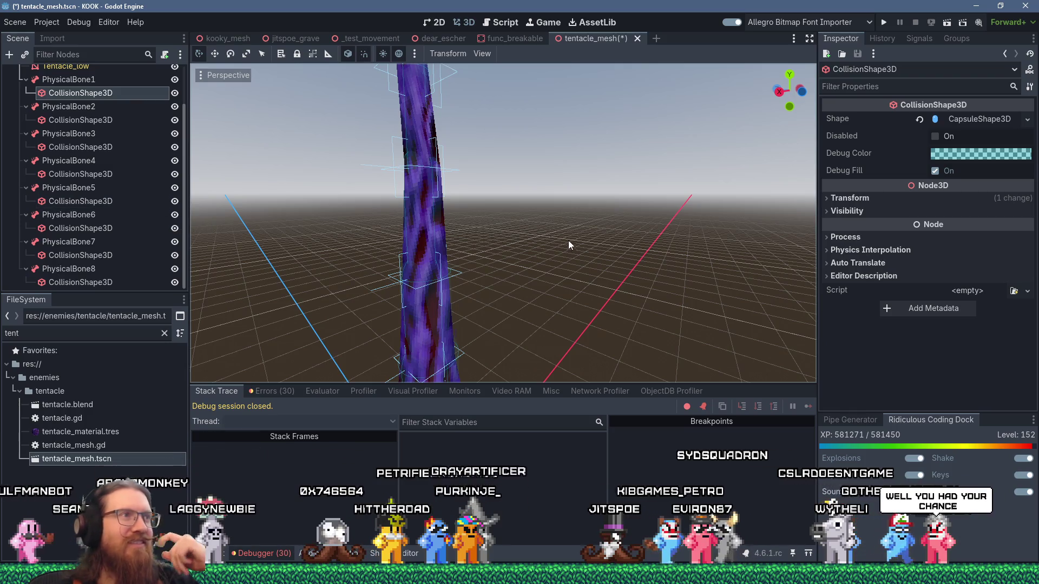
scroll(576, 177, "down", 5)
mouse_move(572, 170)
left_mouse_down()
mouse_move(482, 224)
mouse_move(483, 157)
mouse_move(519, 125)
mouse_move(738, 126)
mouse_move(657, 192)
mouse_move(712, 197)
mouse_move(590, 231)
mouse_move(379, 246)
left_mouse_up()
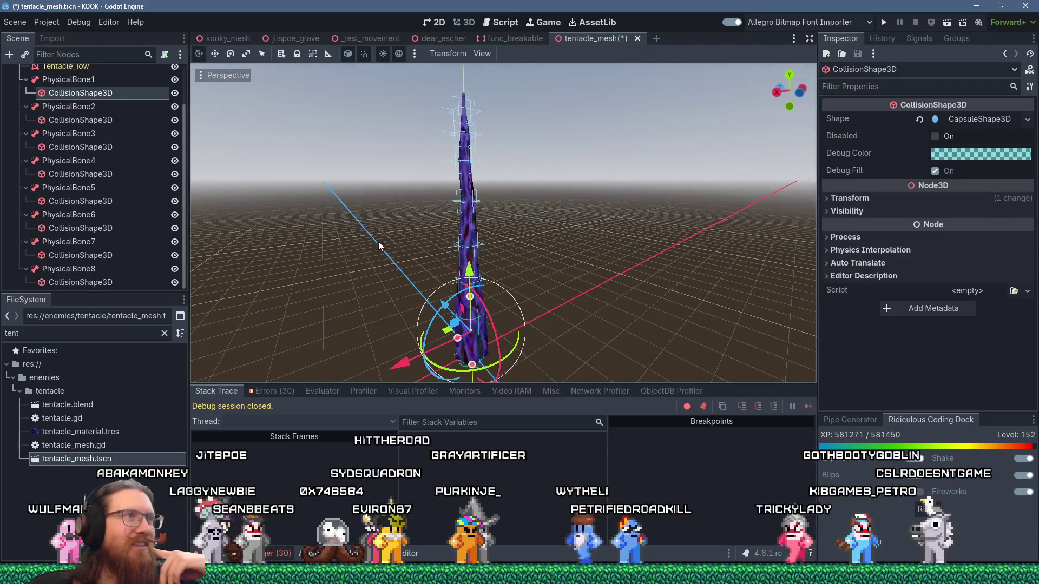
Save tentacle_mesh.tscn and run the game
left_click(10, 24)
left_click(50, 111)
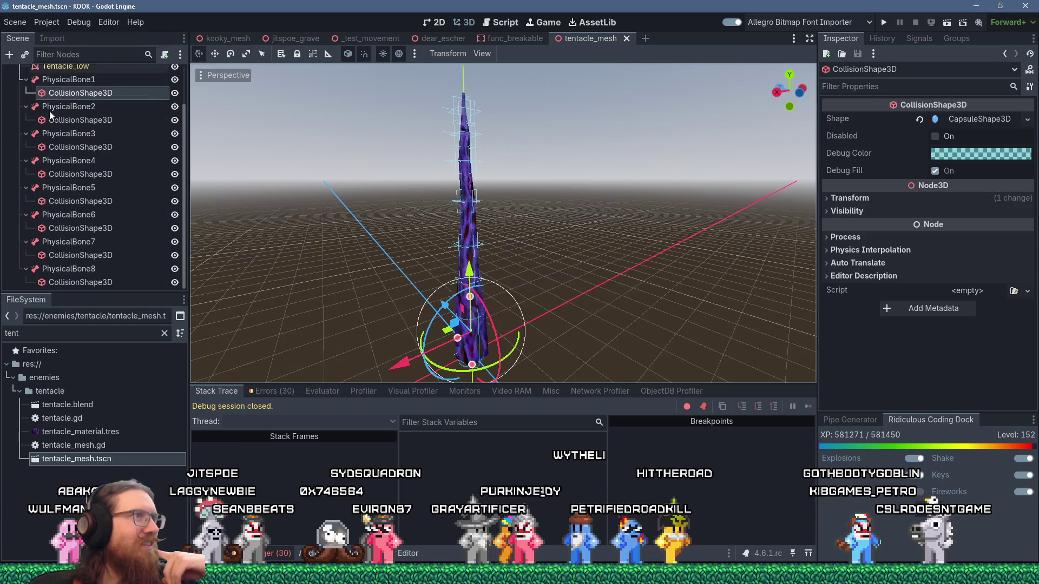
left_click(885, 25)
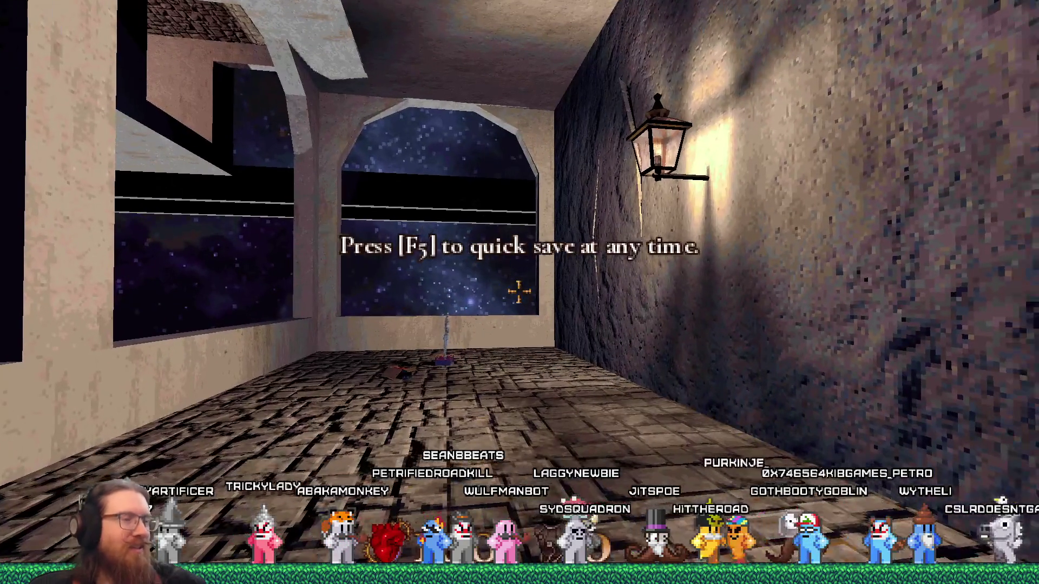
Open the developer console, then walk the corridors and stairs to the purple portal passage
key("grave")
key("grave")
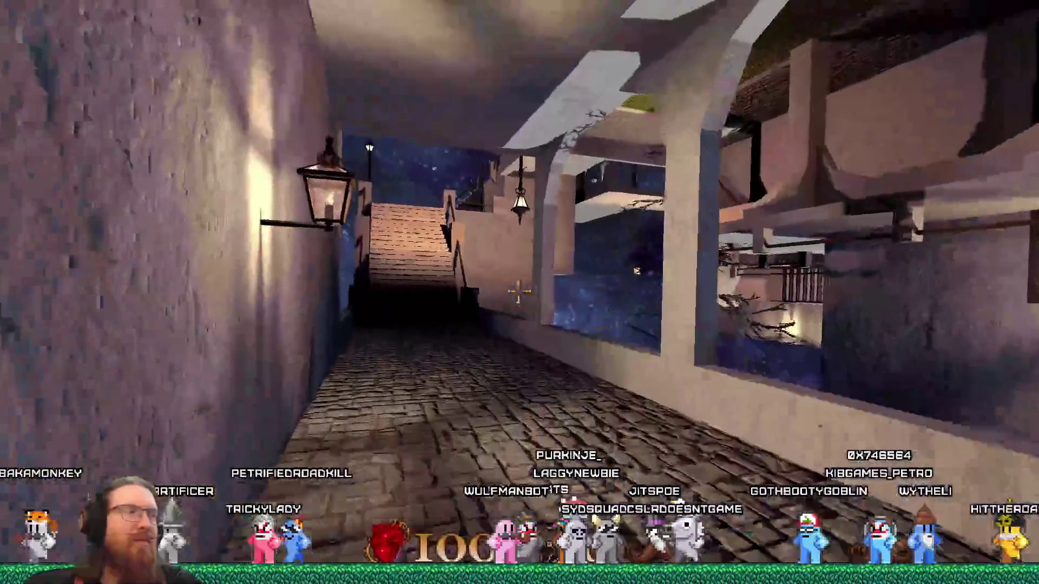
key("w")
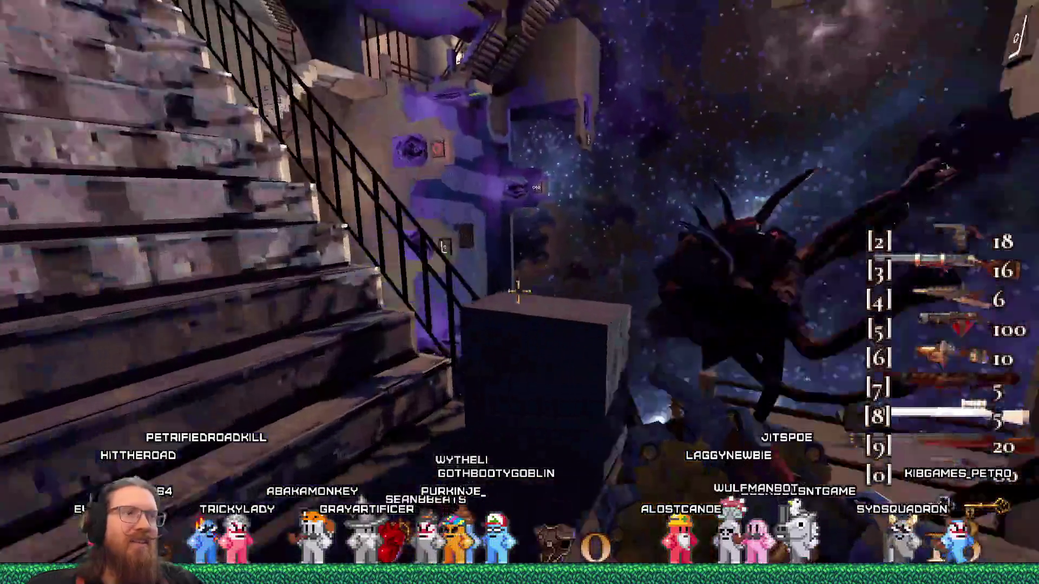
Shoot the monster, climb the tower stairs to the open floor, and open the console
left_click(518, 292)
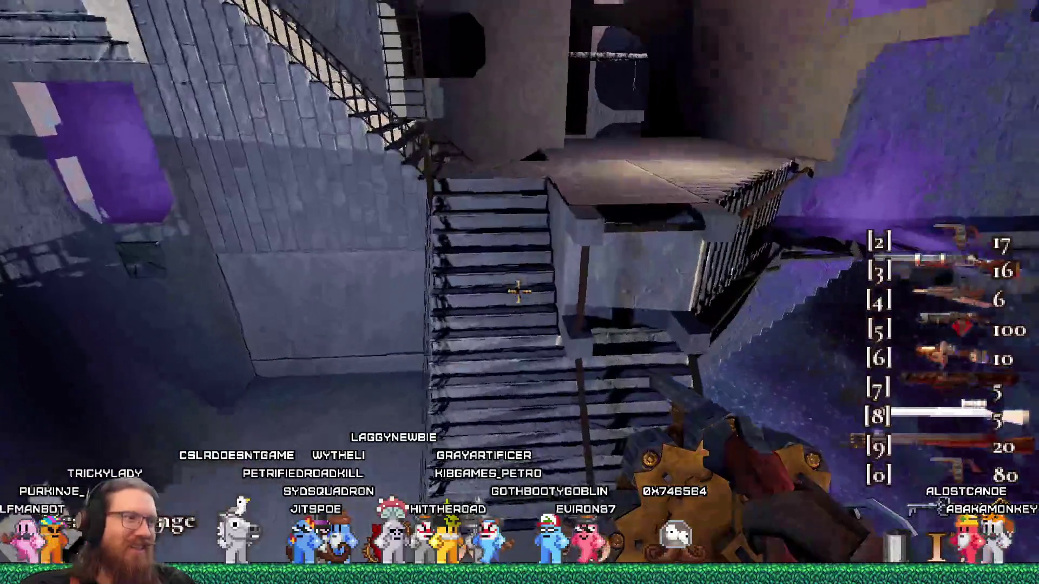
key("w")
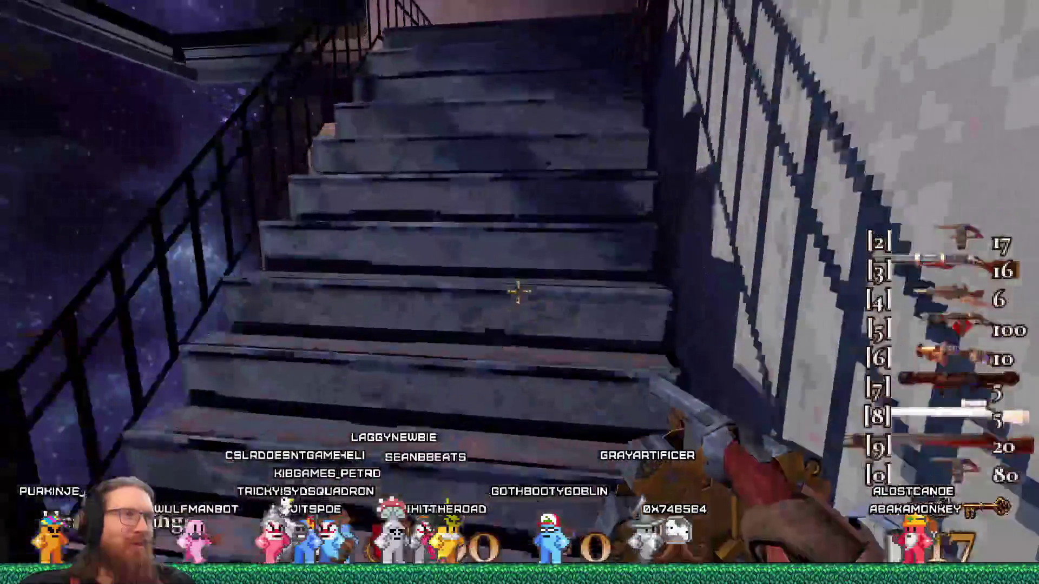
key("w")
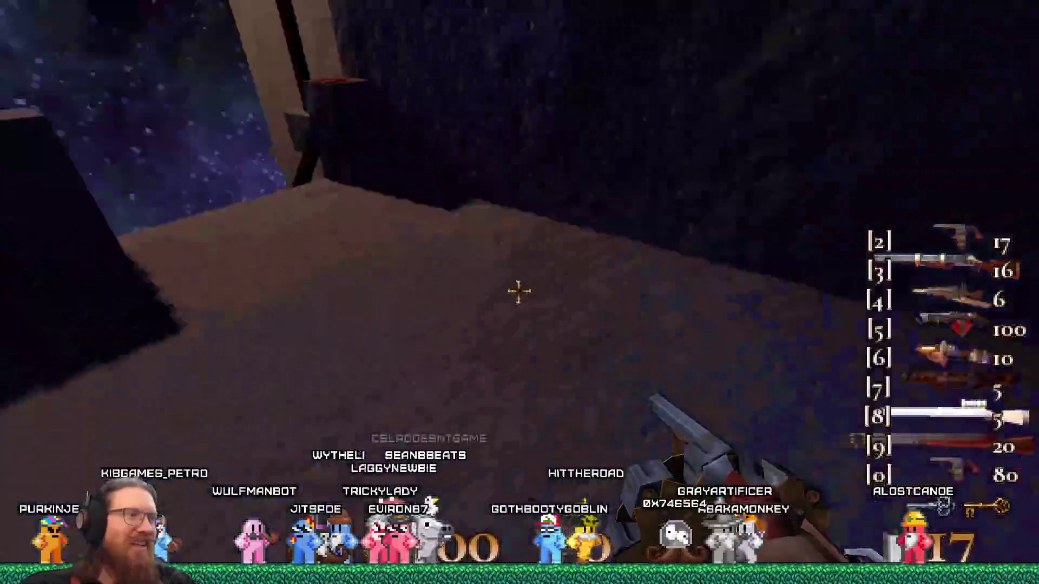
key("w")
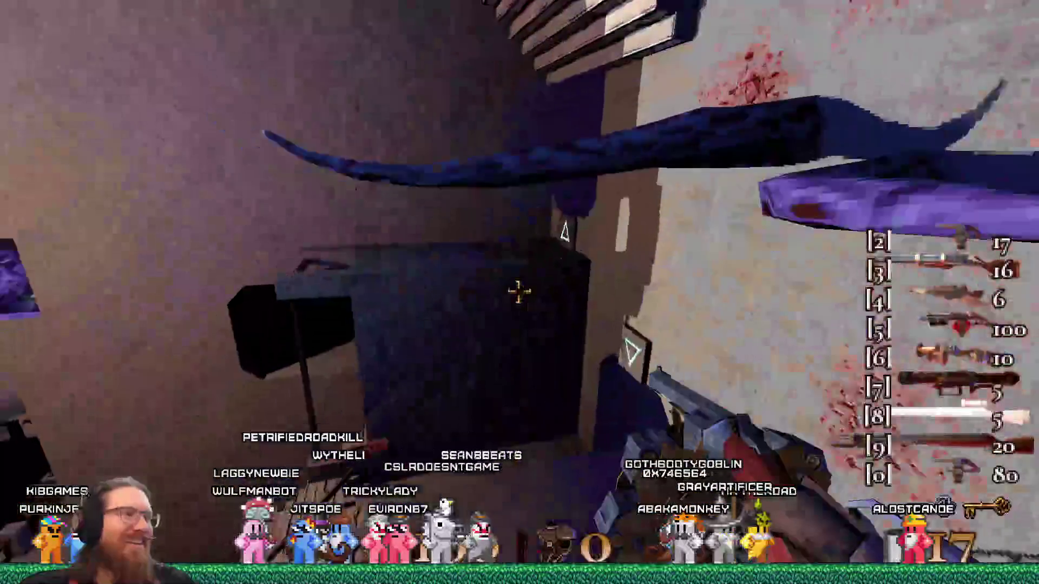
key("w")
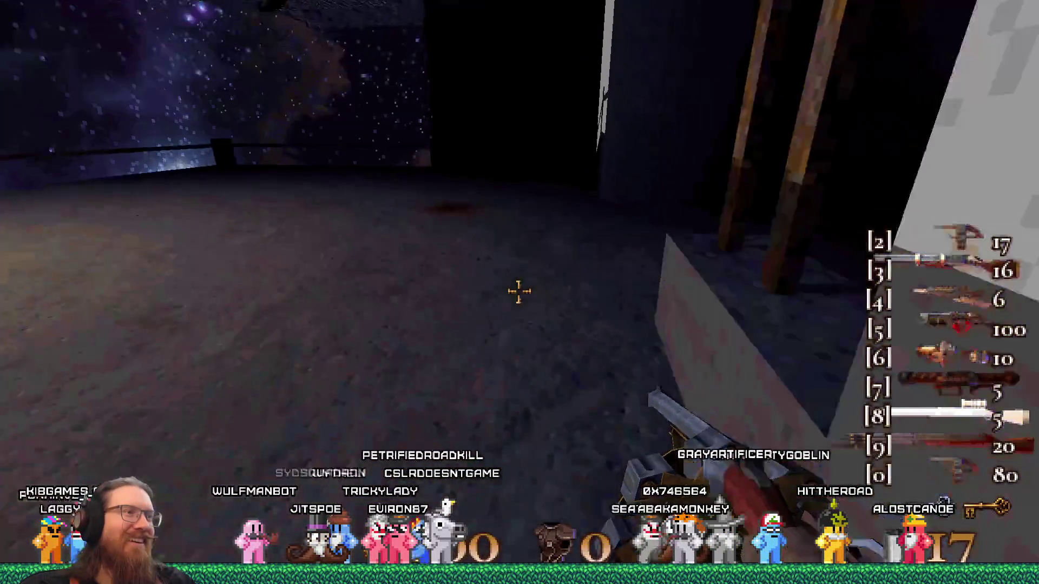
key("grave")
type("map rocky")
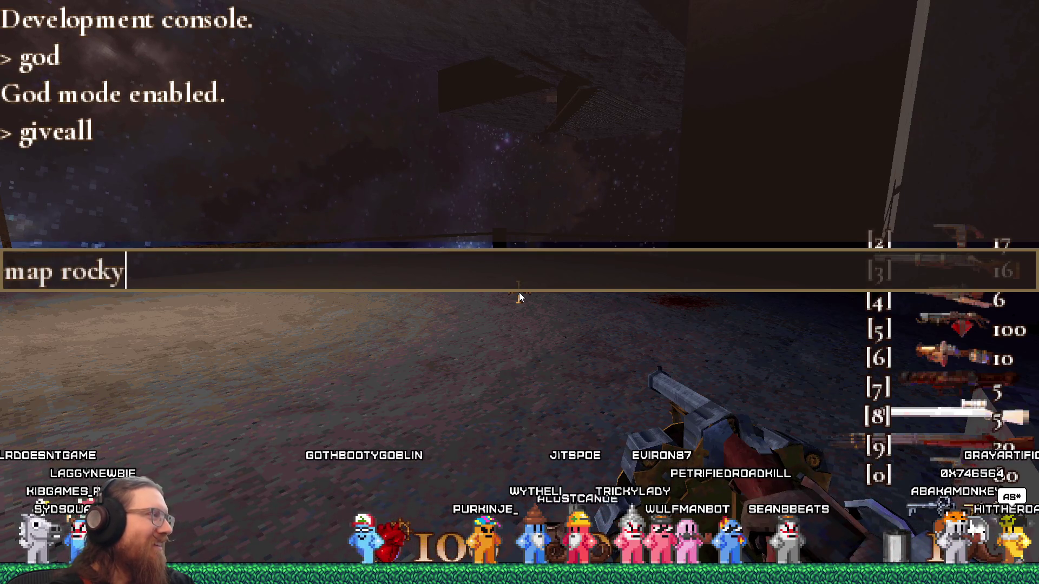
Load the rocky1 map and walk across the plain toward the lamp posts and purple tentacles
type("1")
key("Return")
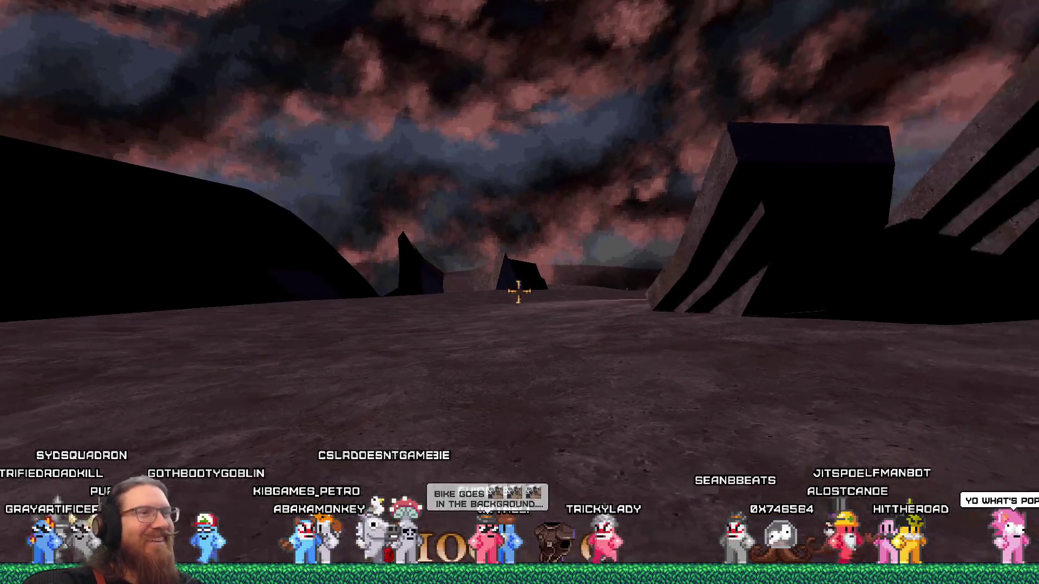
key("w")
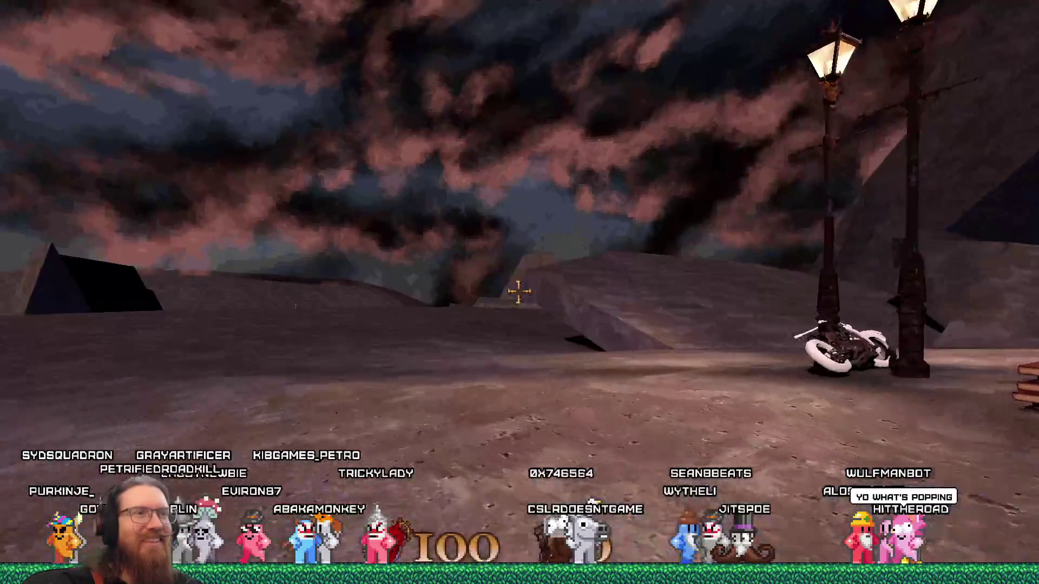
key("w")
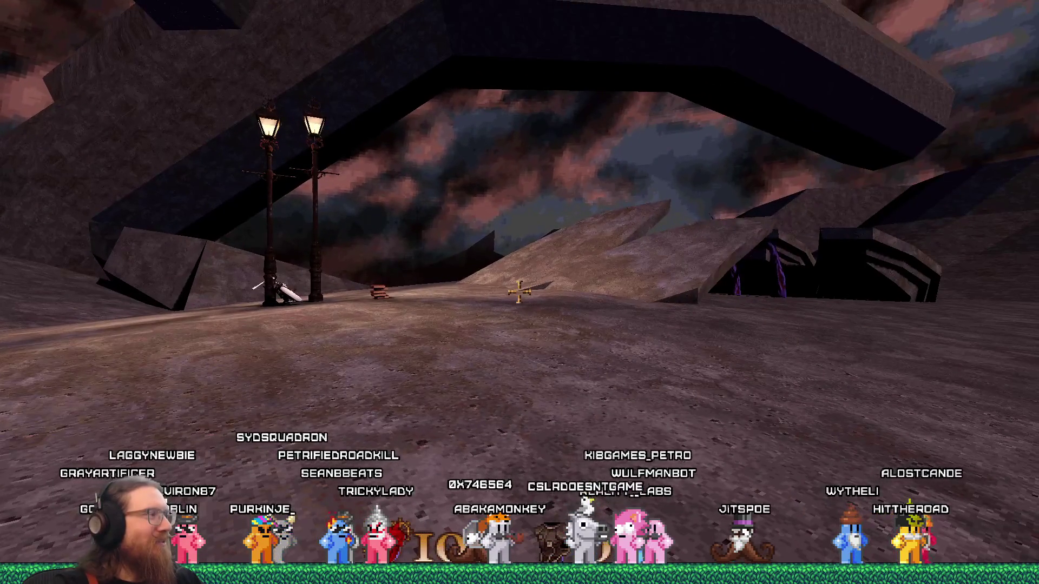
key("w")
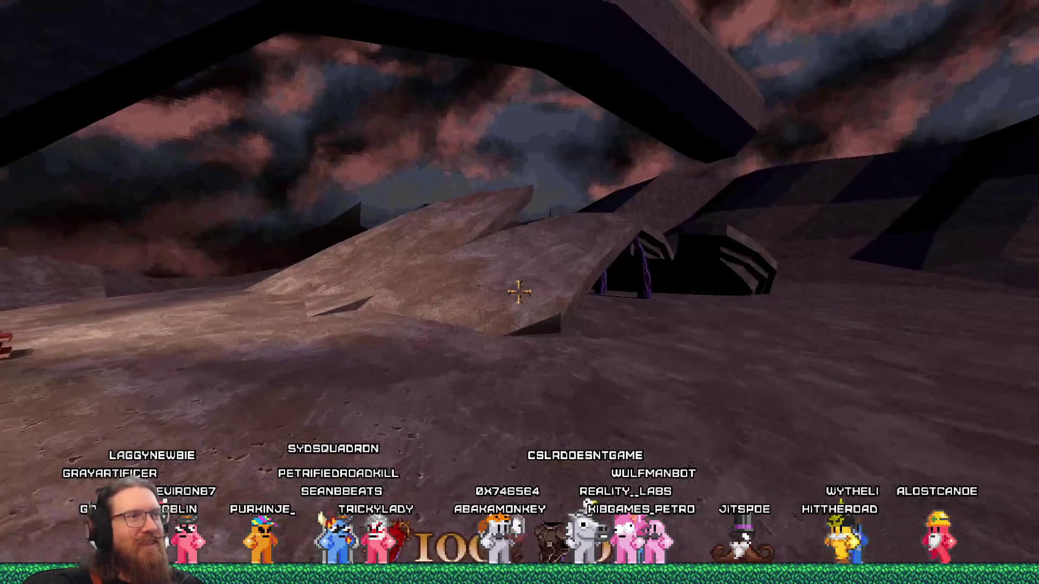
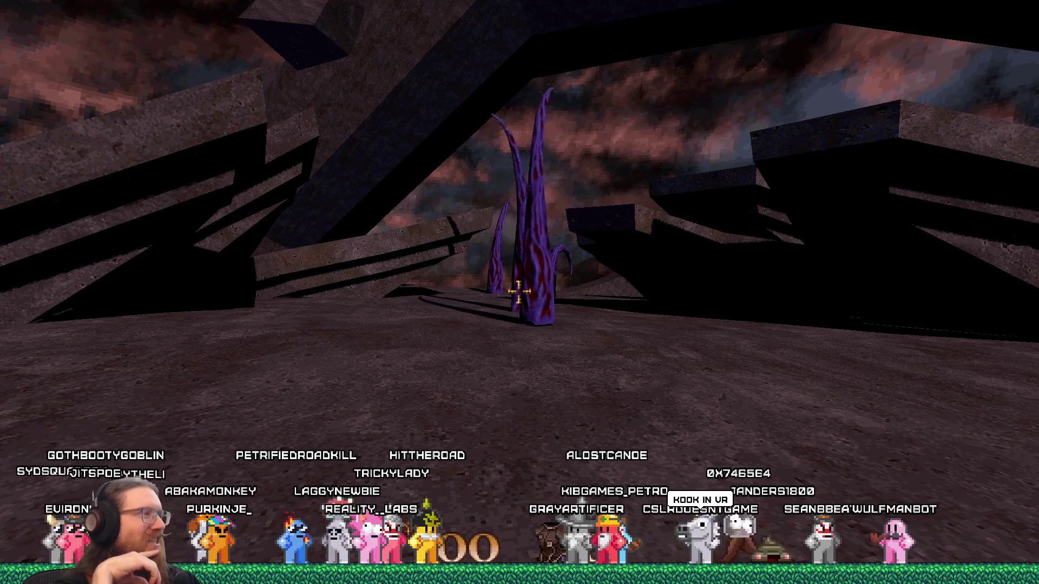
Walk past the purple tentacle and lamp posts, up the rocky slope, and back toward the tentacles
key("w")
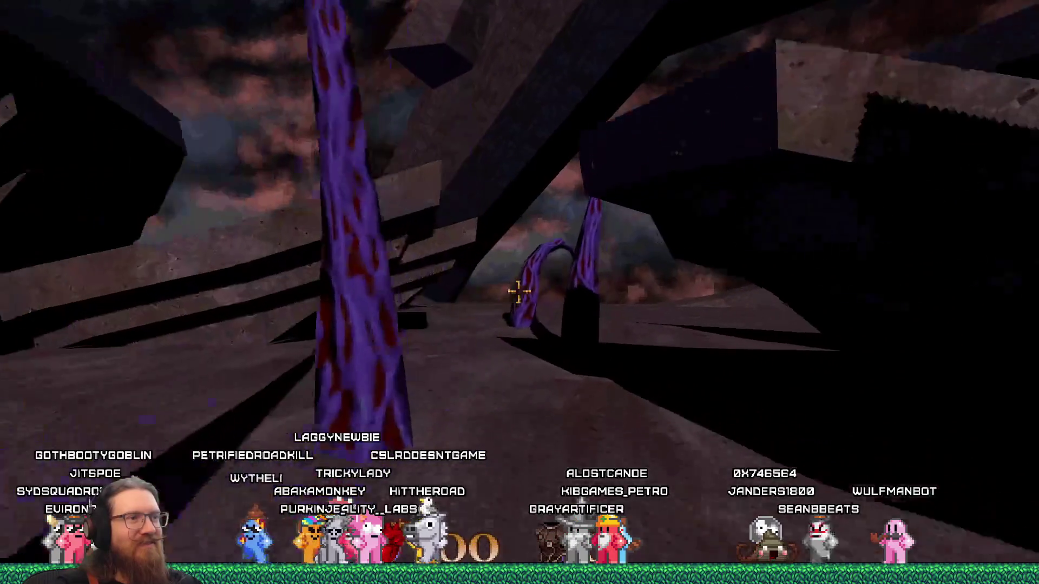
key("w")
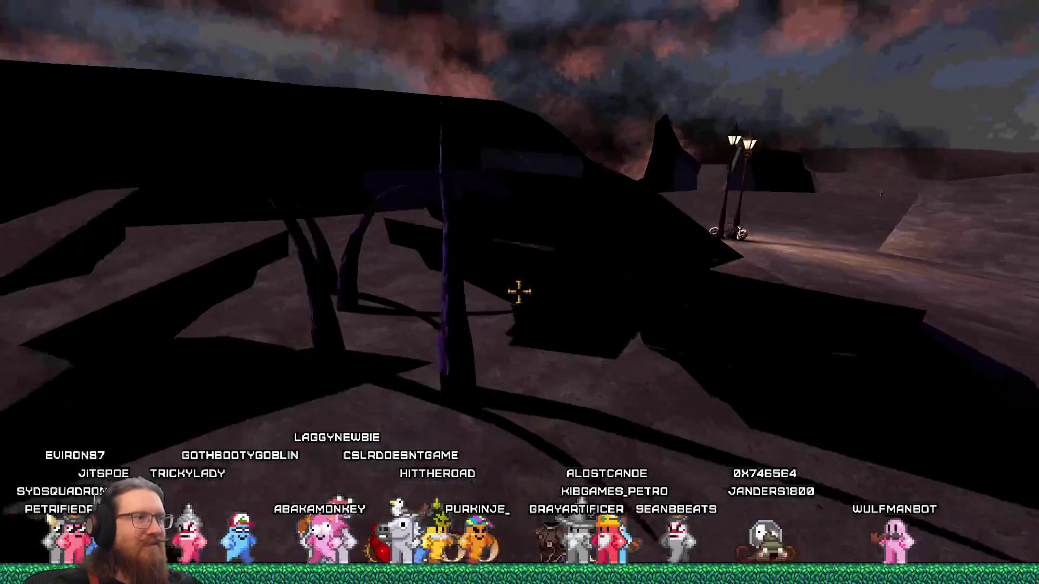
key("w")
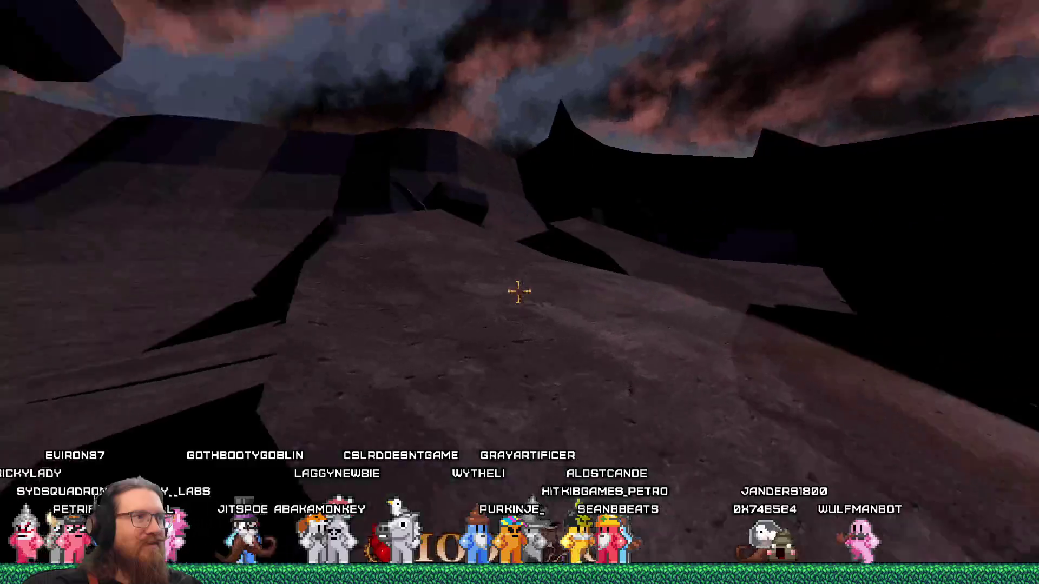
key("w")
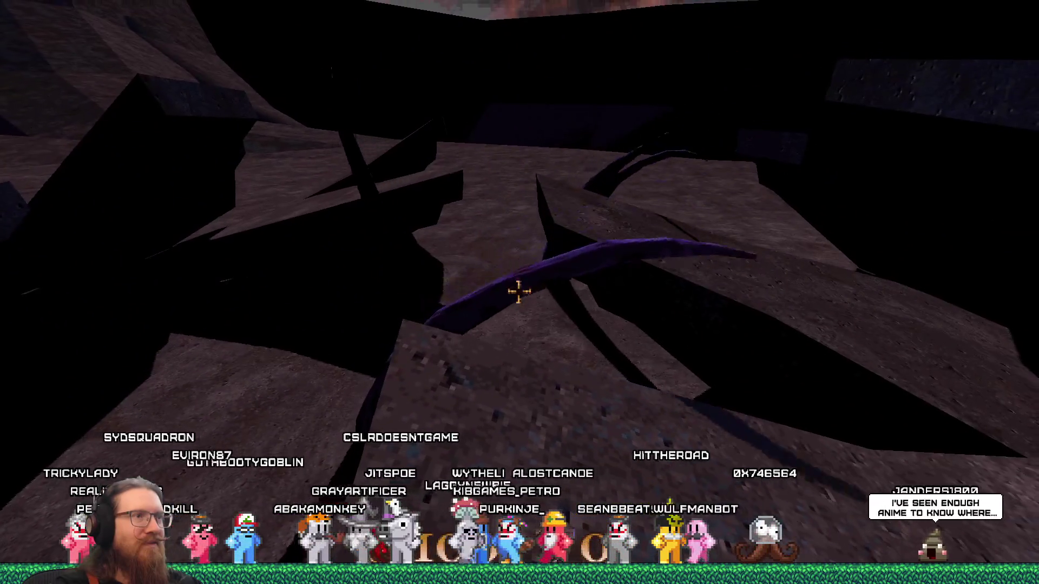
key("w")
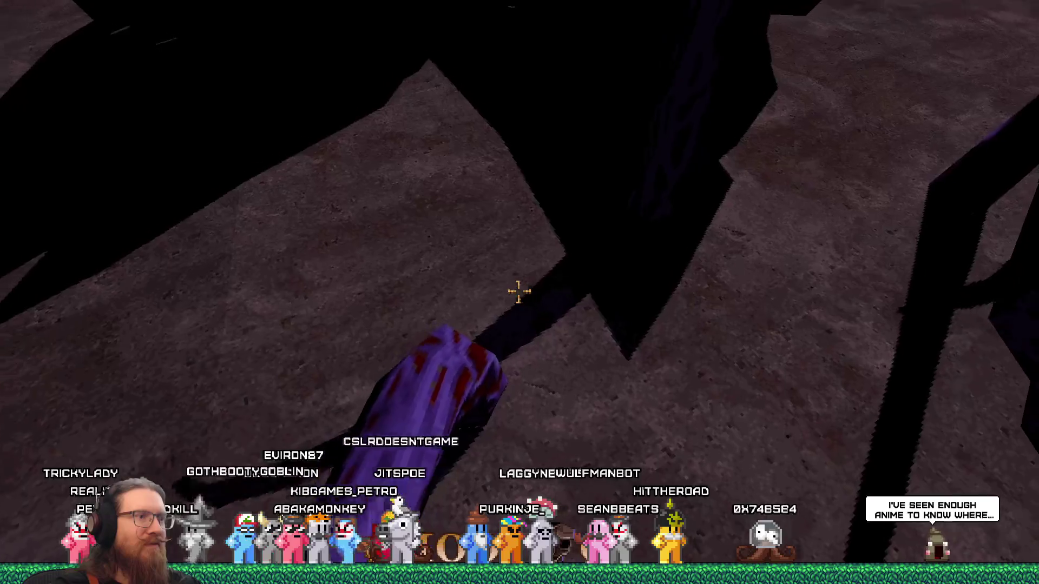
key("w")
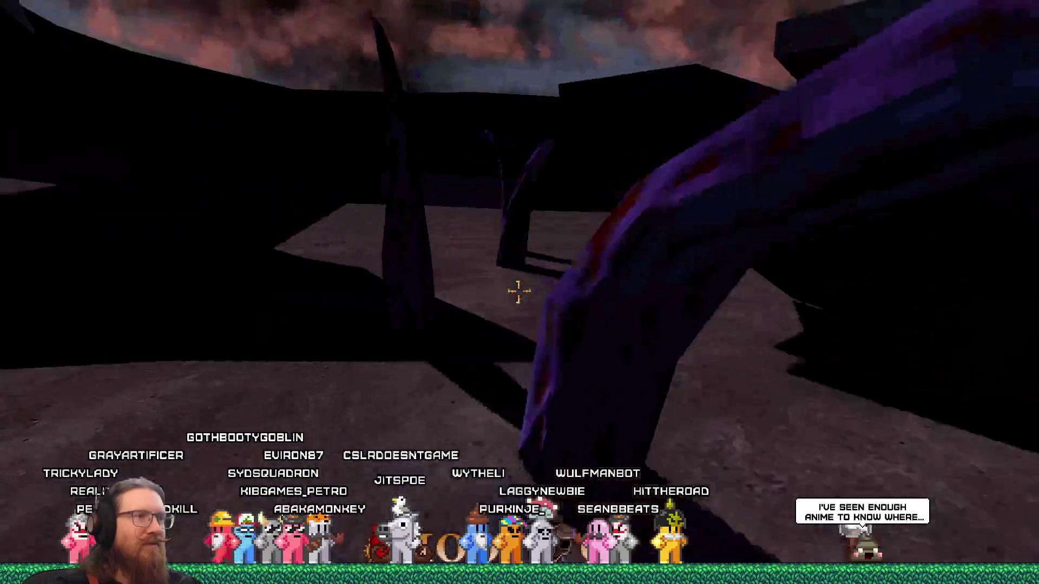
key("w")
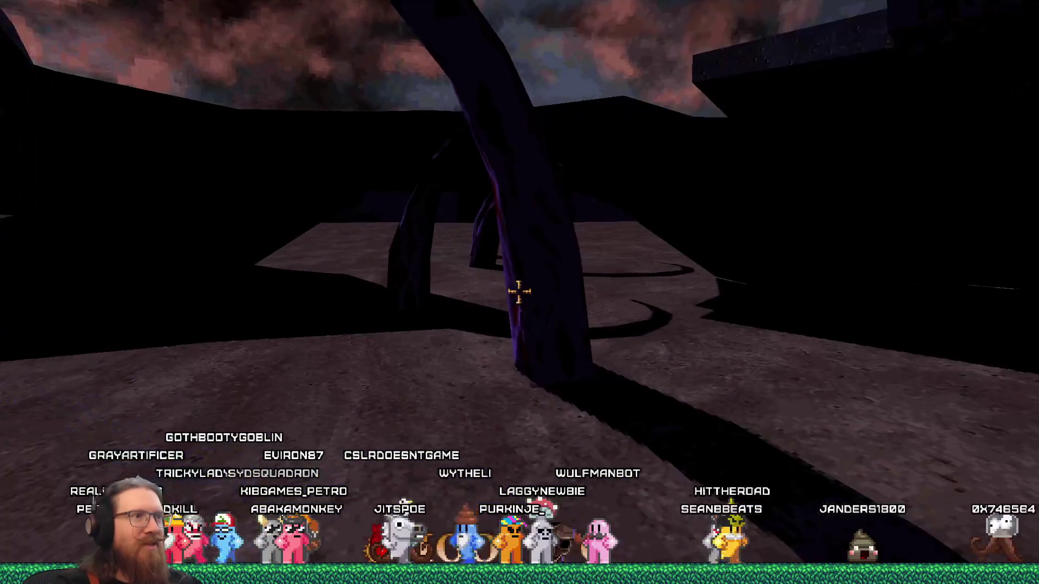
key("w")
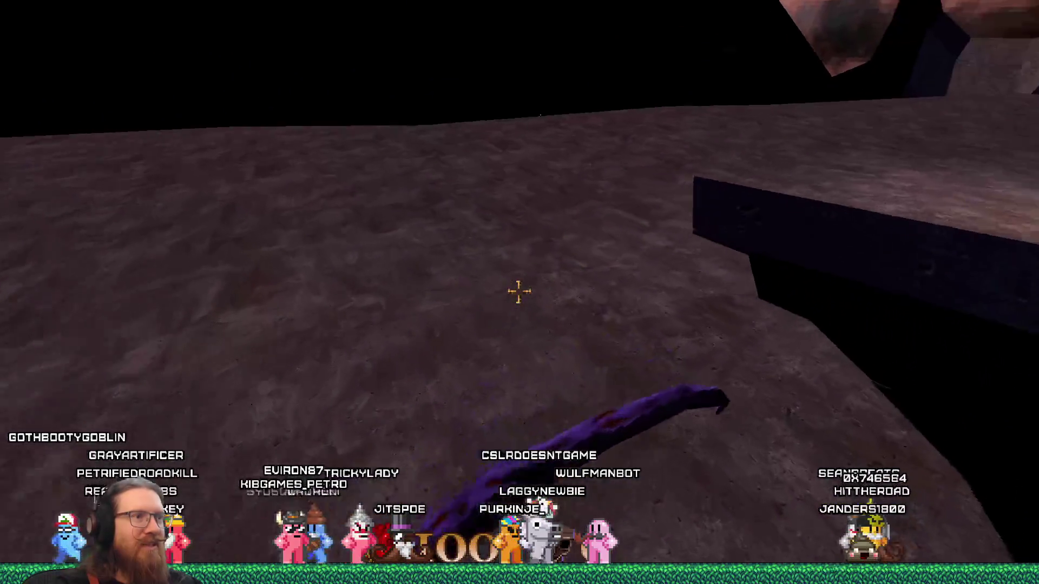
key("w")
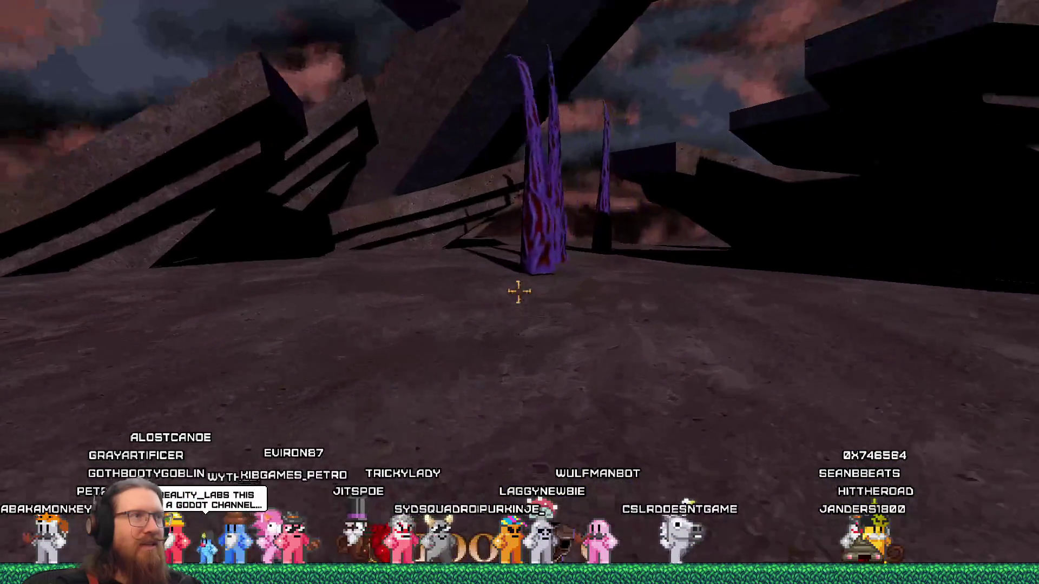
key("w")
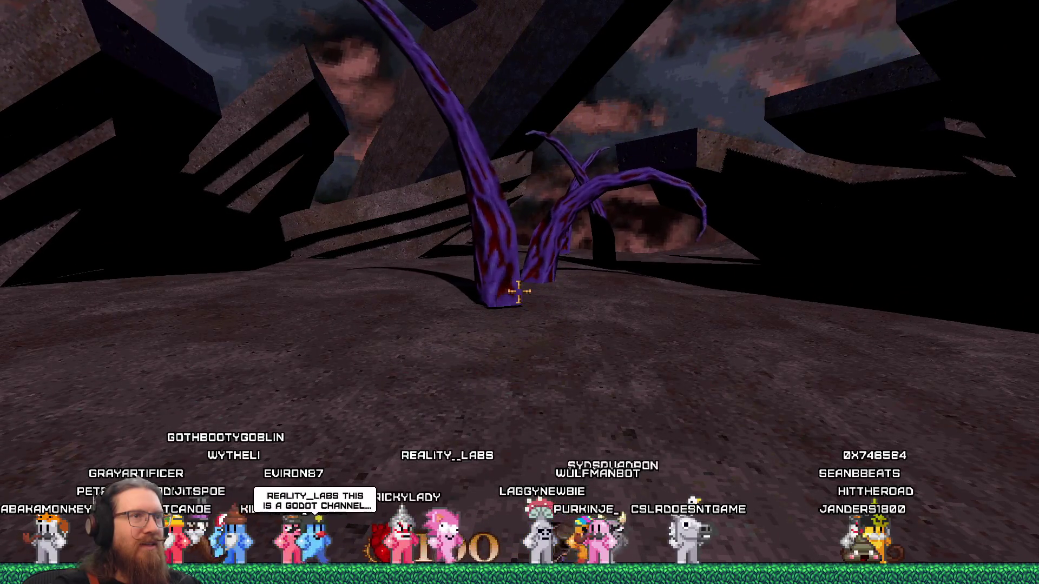
key("w")
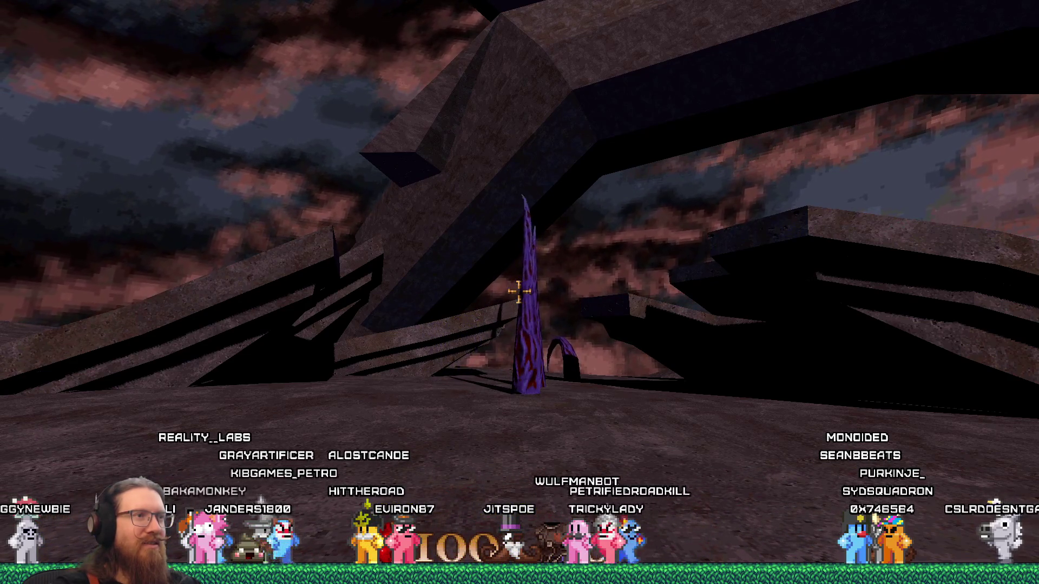
Walk past the first tentacle, then turn back to face the tentacles among the rock arches
key("w")
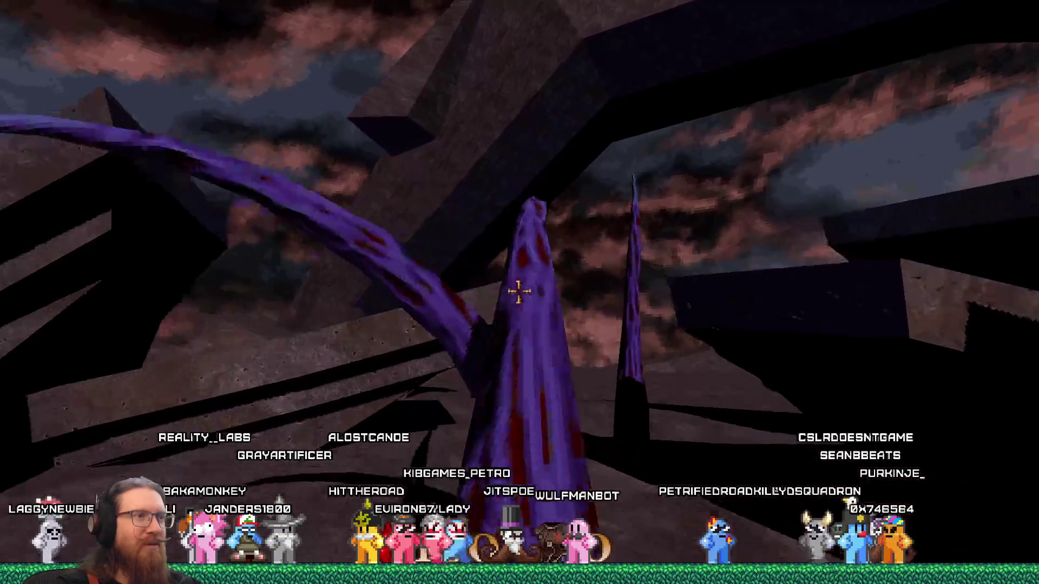
key("w")
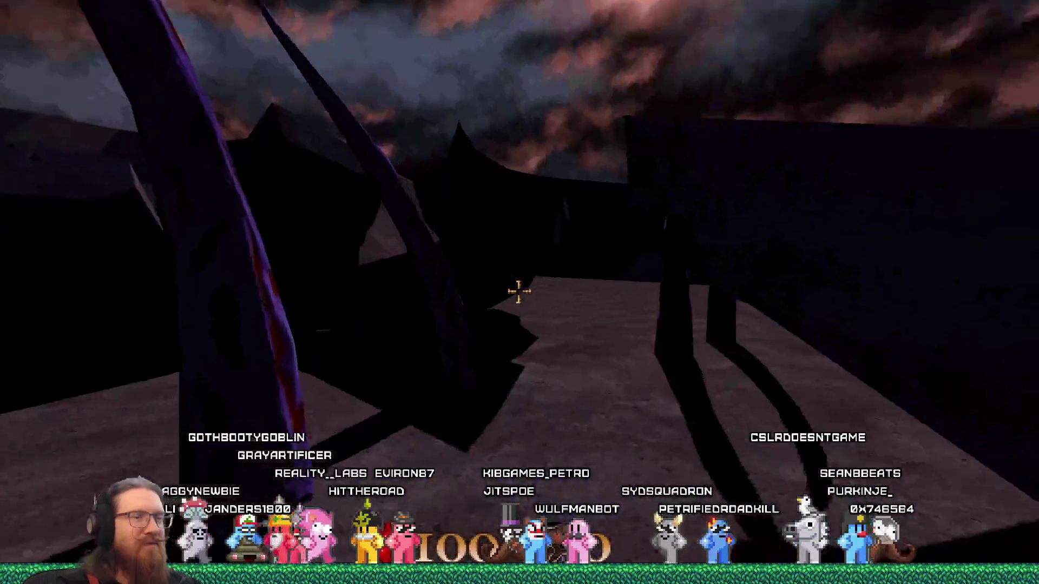
key("w")
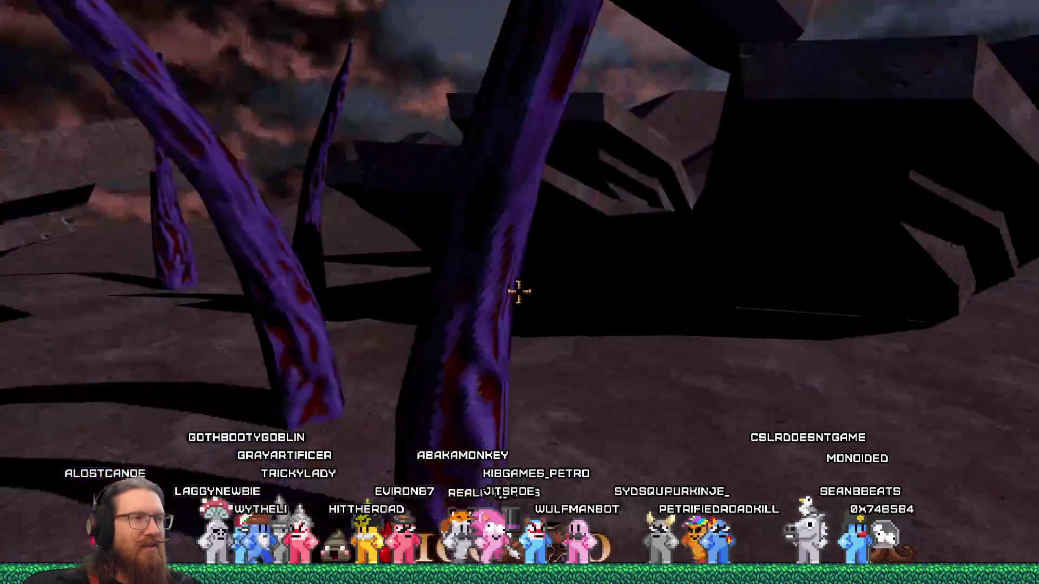
key("w")
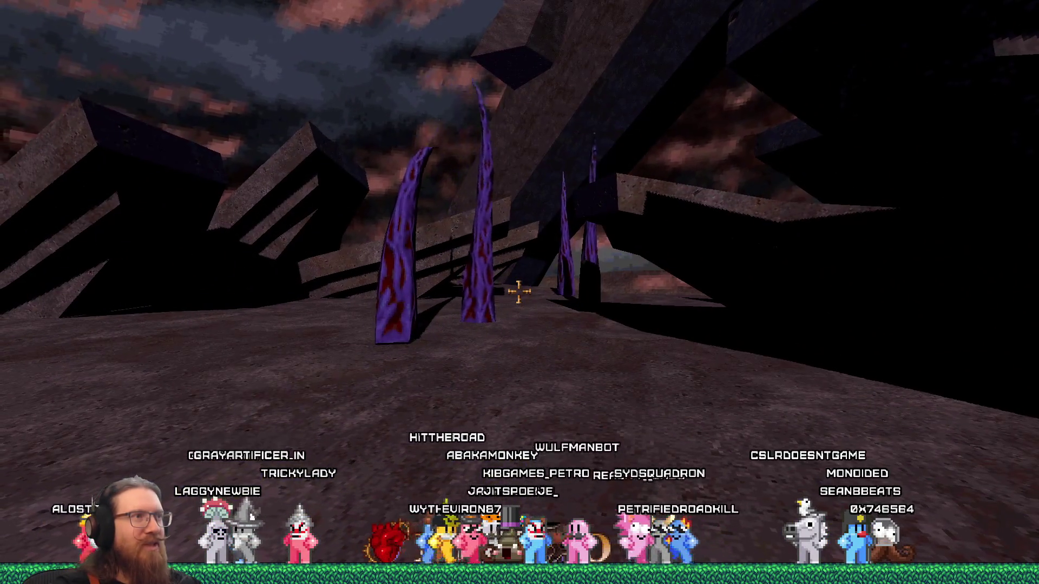
key("w")
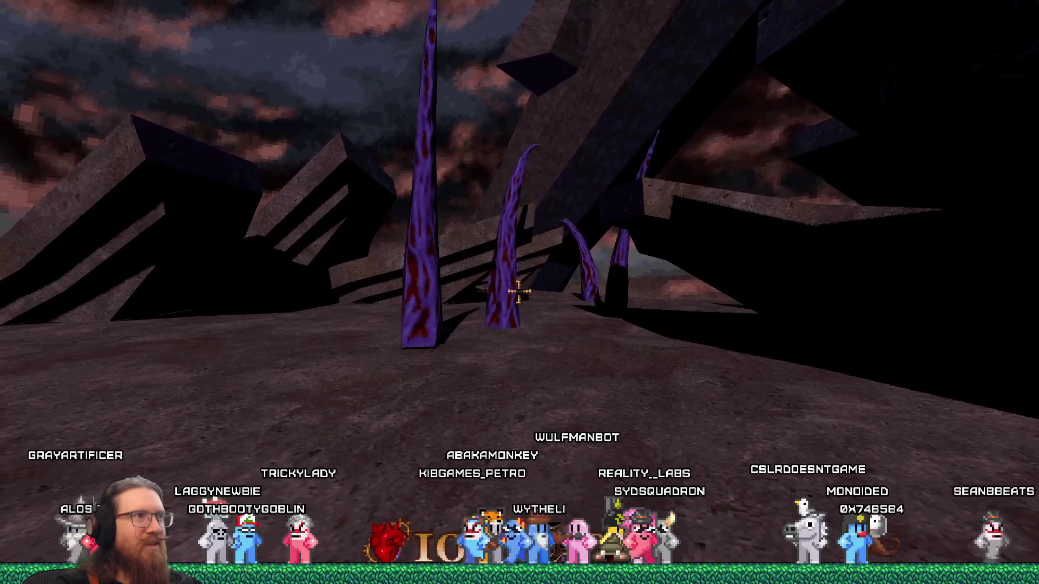
key("w")
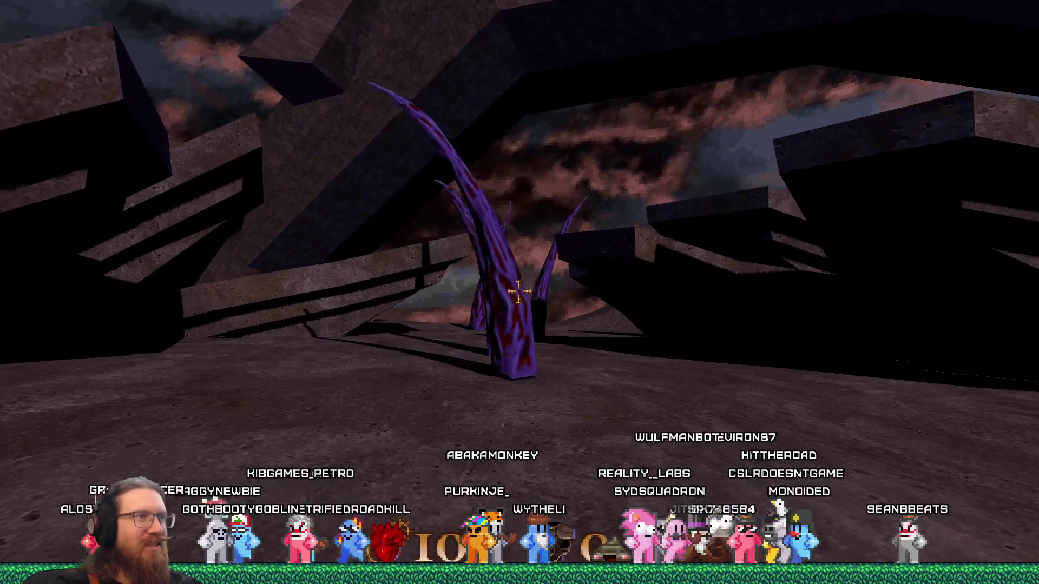
key("w")
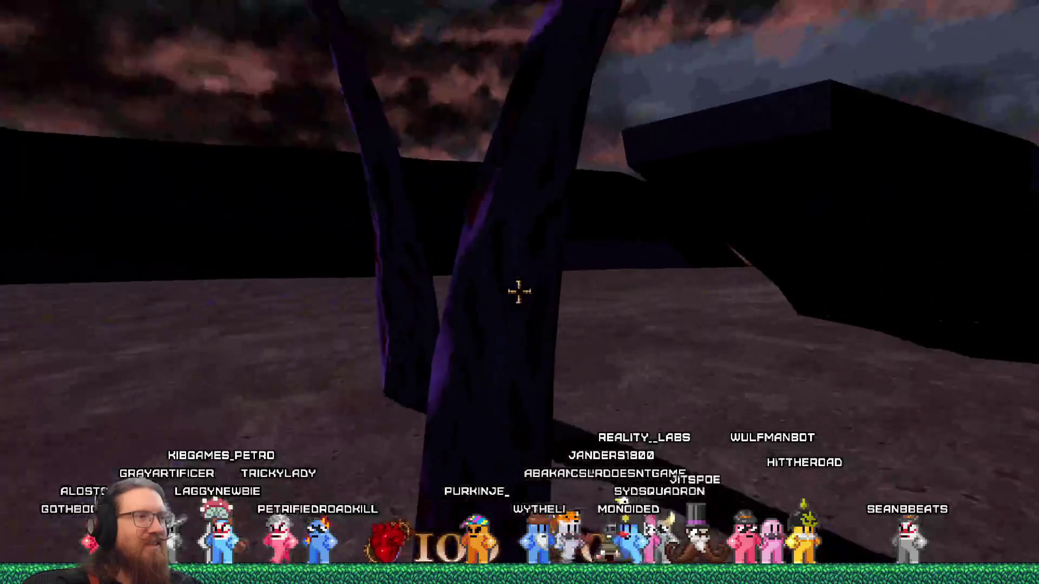
key("w")
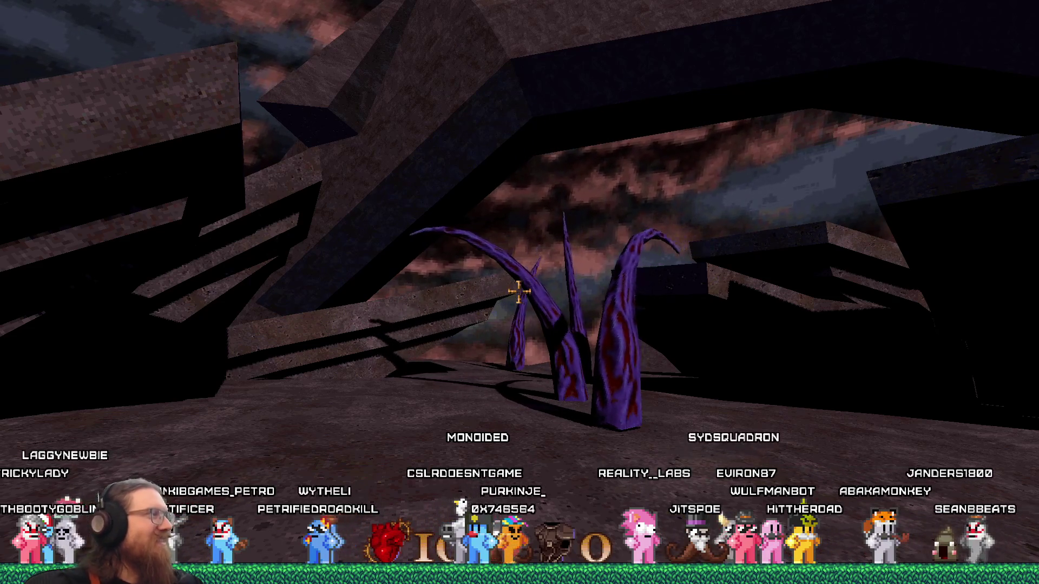
Walk through the tentacle cluster until two curved tentacles stand centred ahead
key("w")
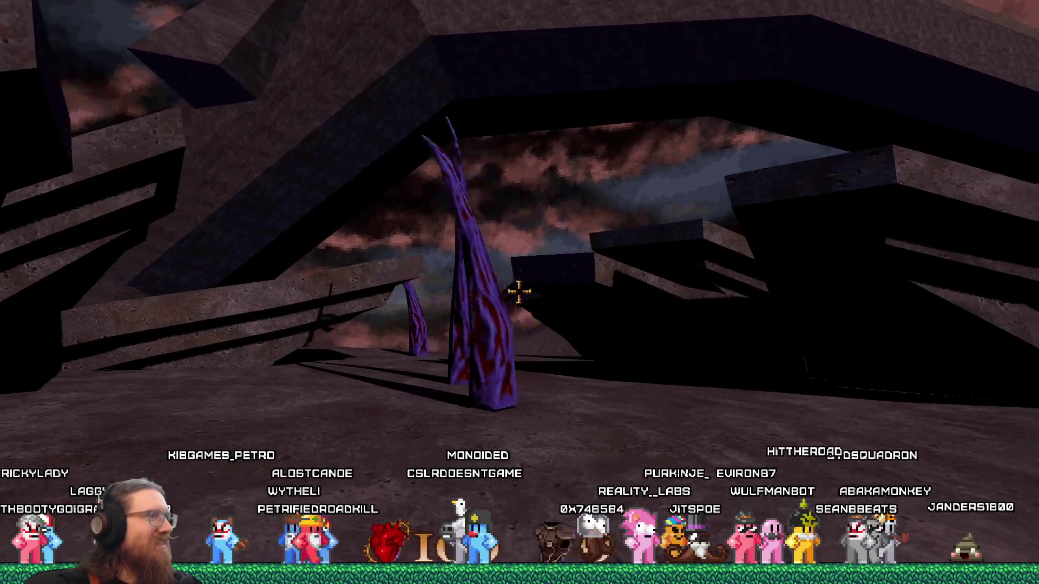
key("w")
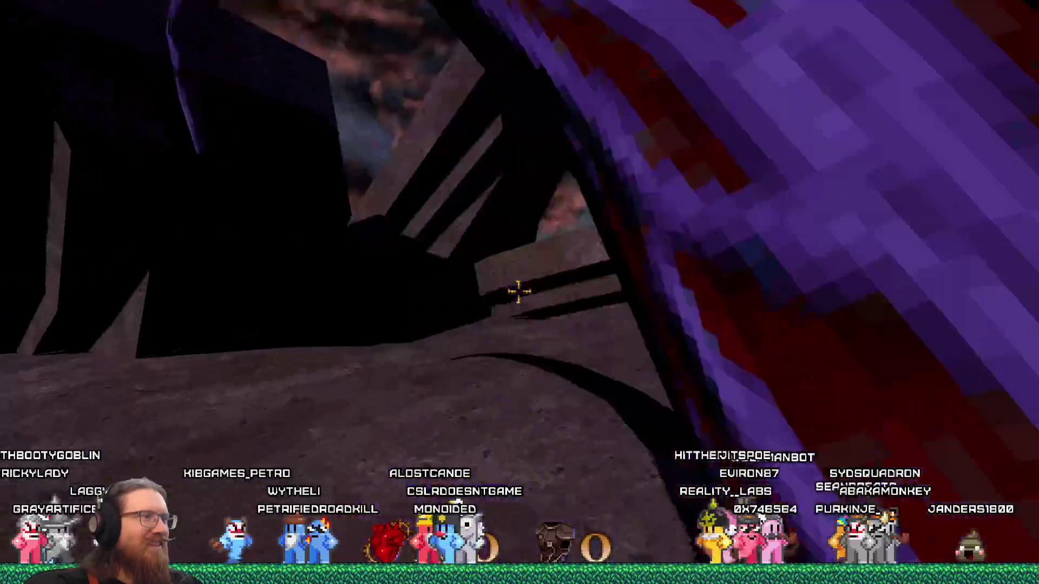
key("w")
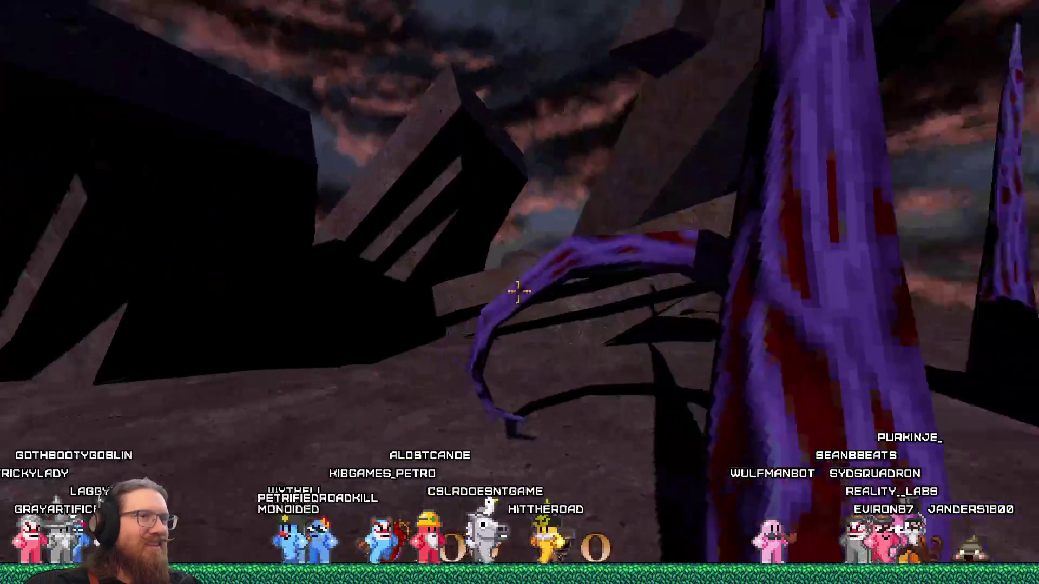
key("w")
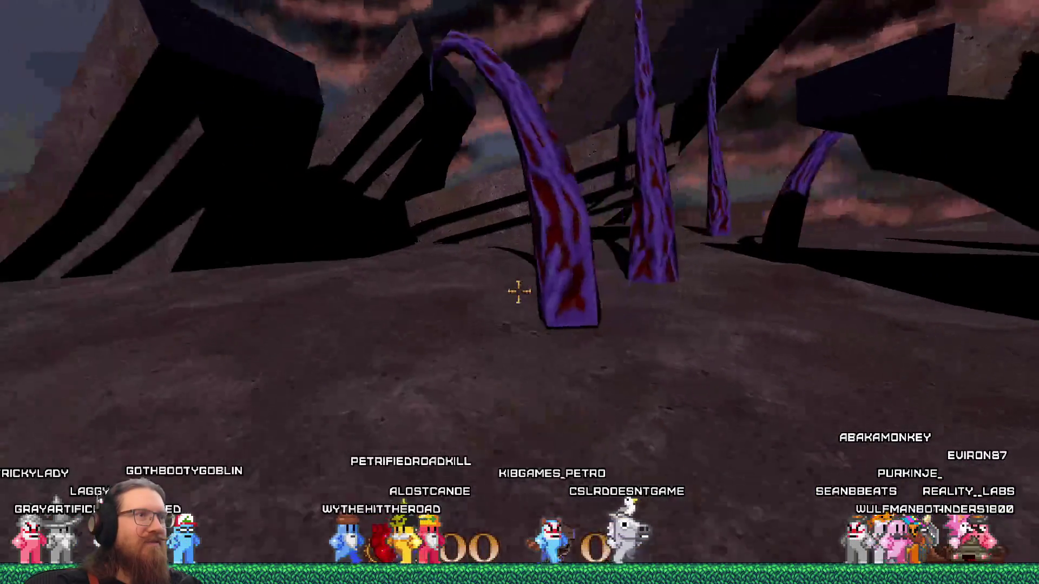
key("w")
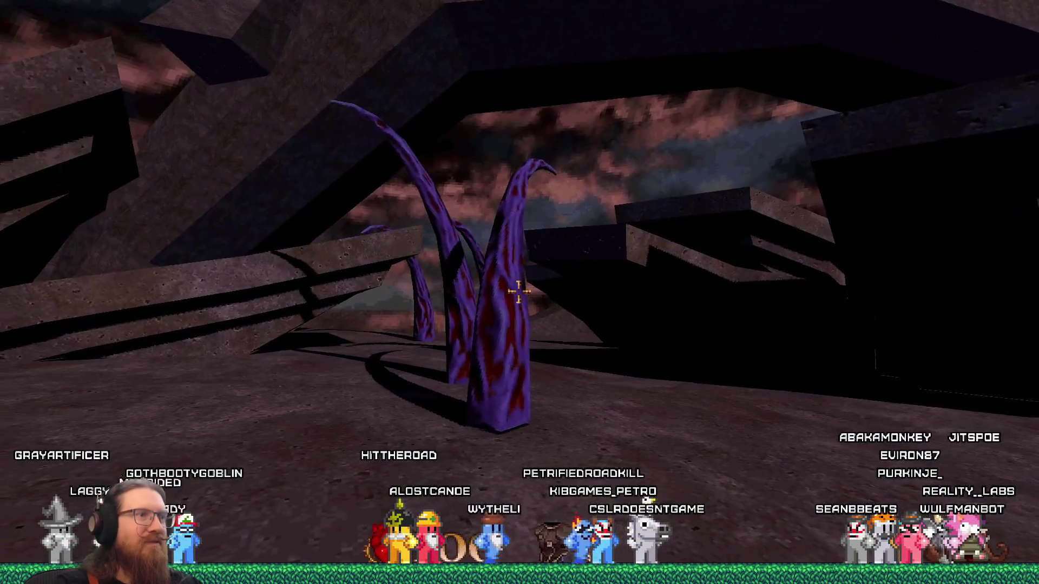
key("w")
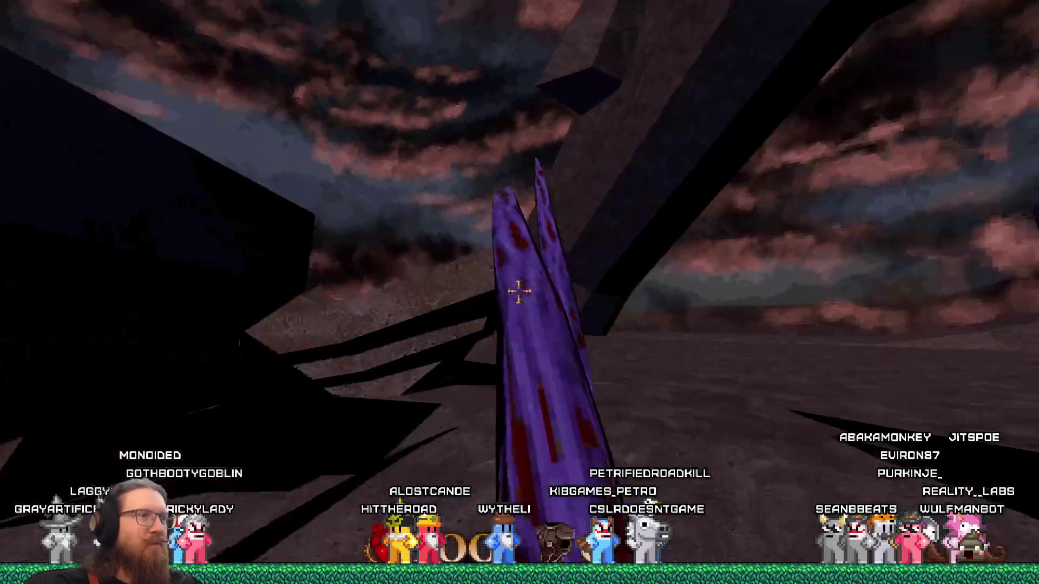
key("w")
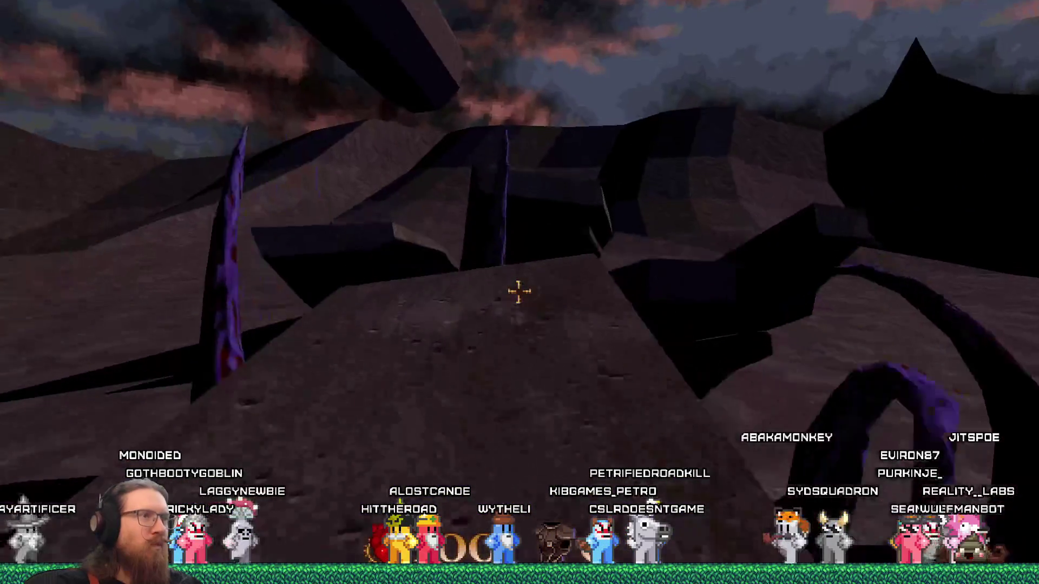
key("w")
key("w")
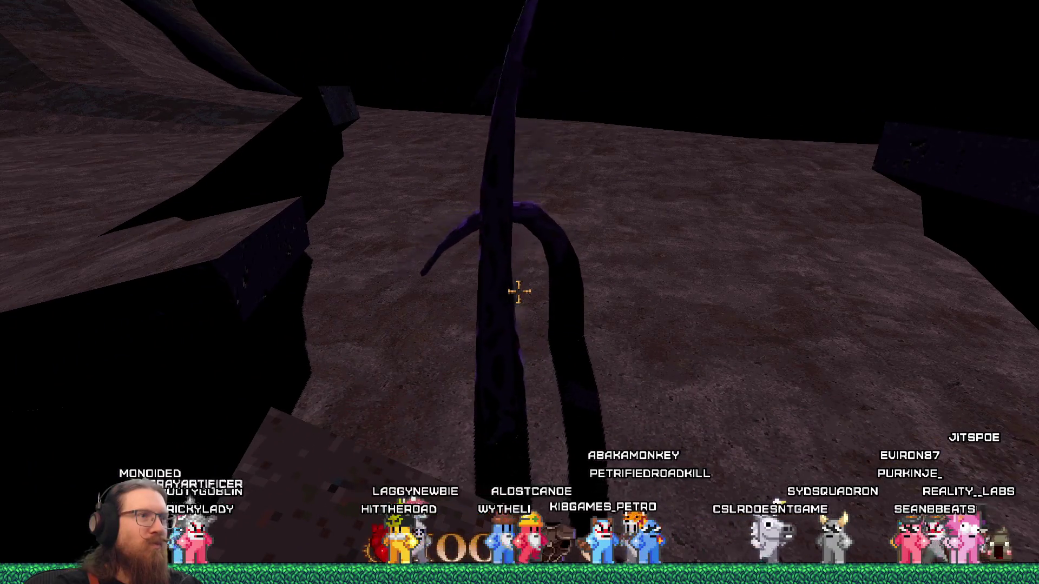
key("w")
key("w")
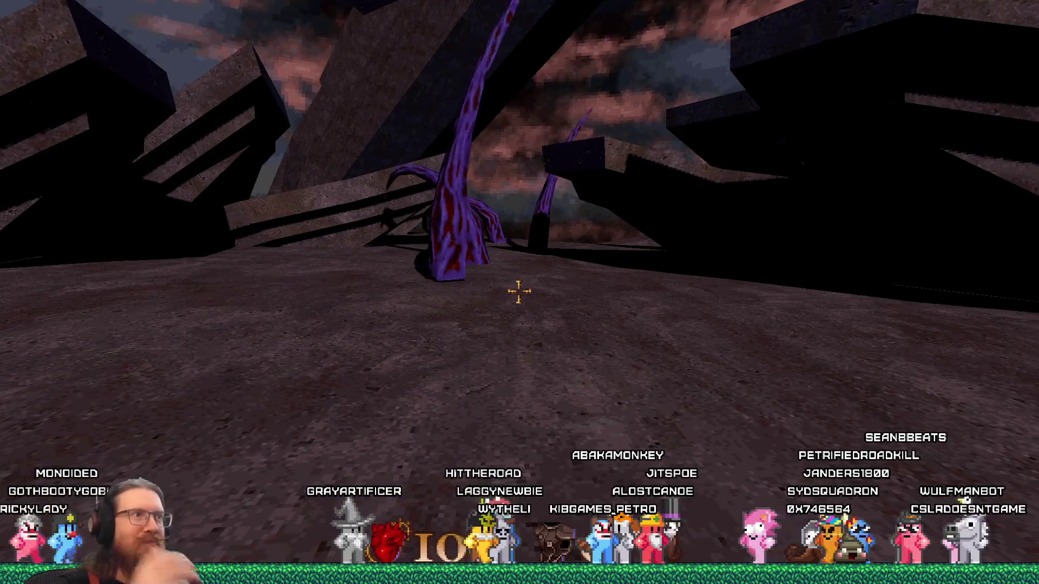
Climb the rock ramp onto the dark rock structure and head past the tentacles toward the lamp post
key("w")
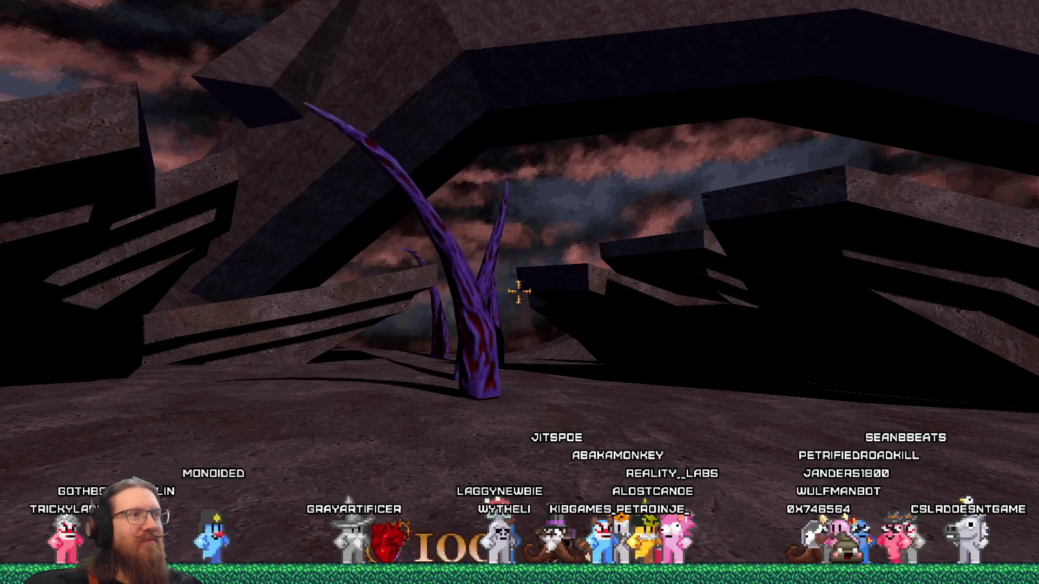
key("w")
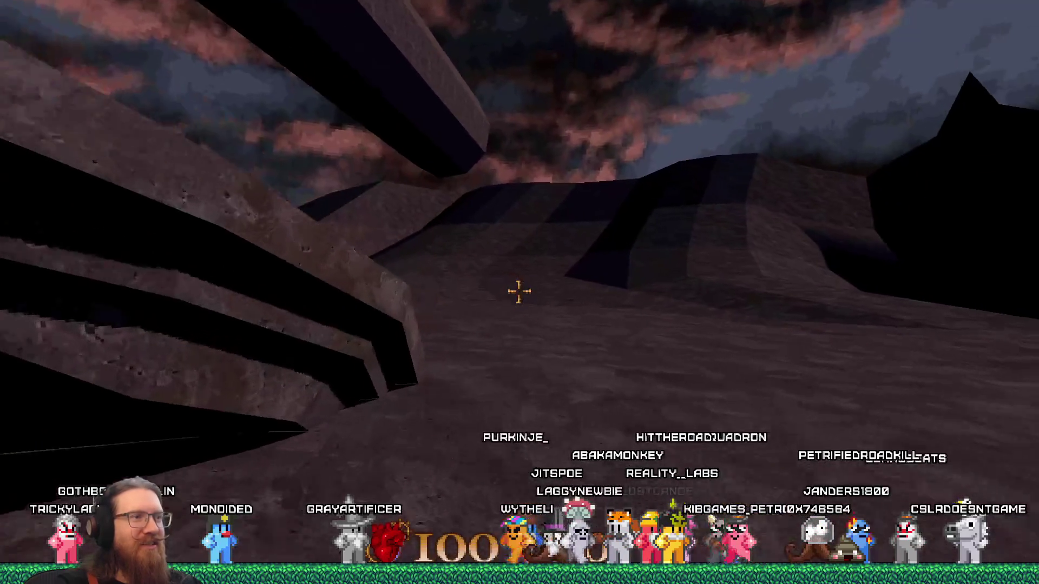
key("w")
key("w")
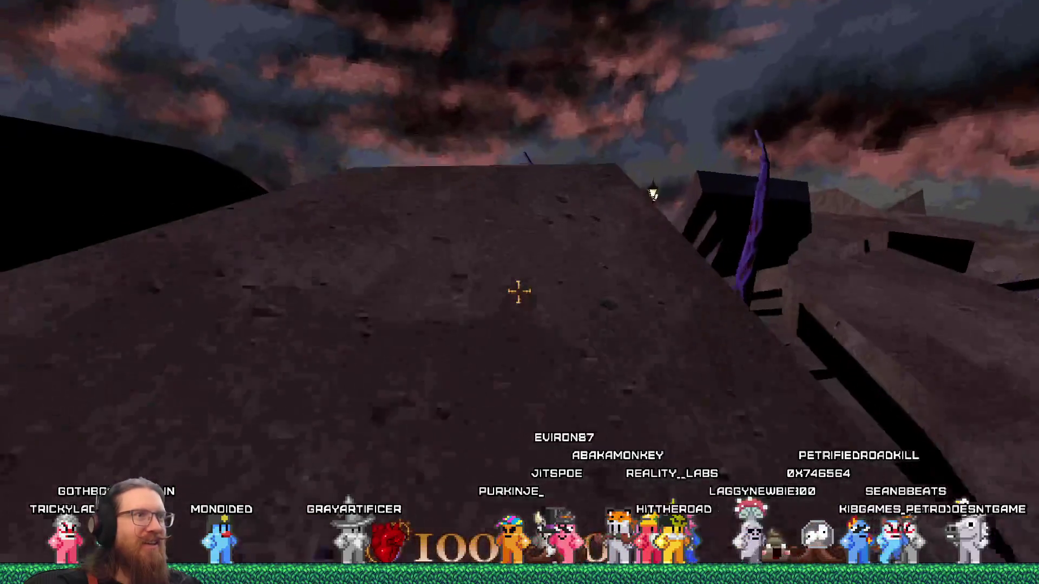
key("w")
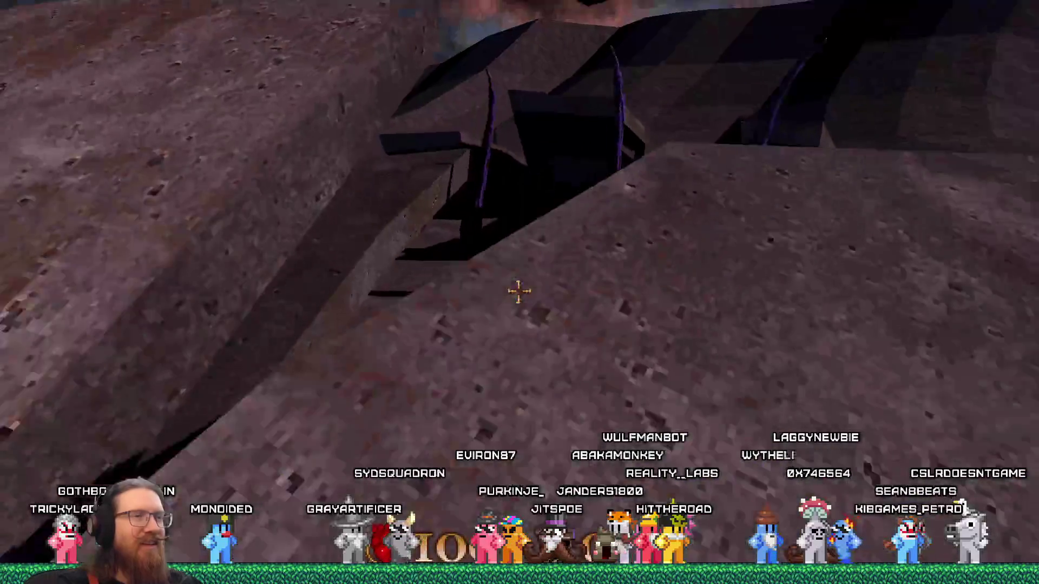
key("w")
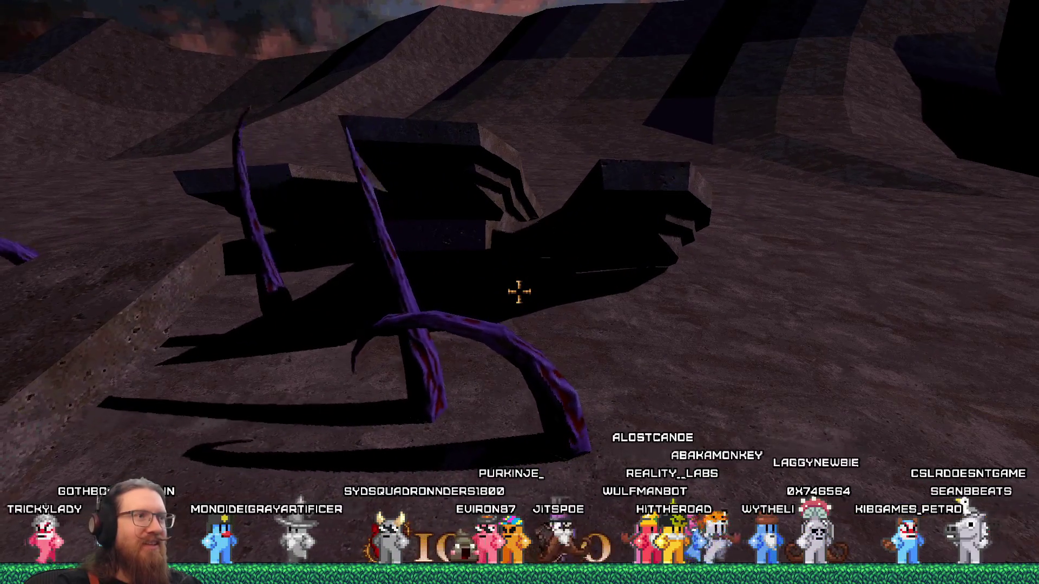
key("w")
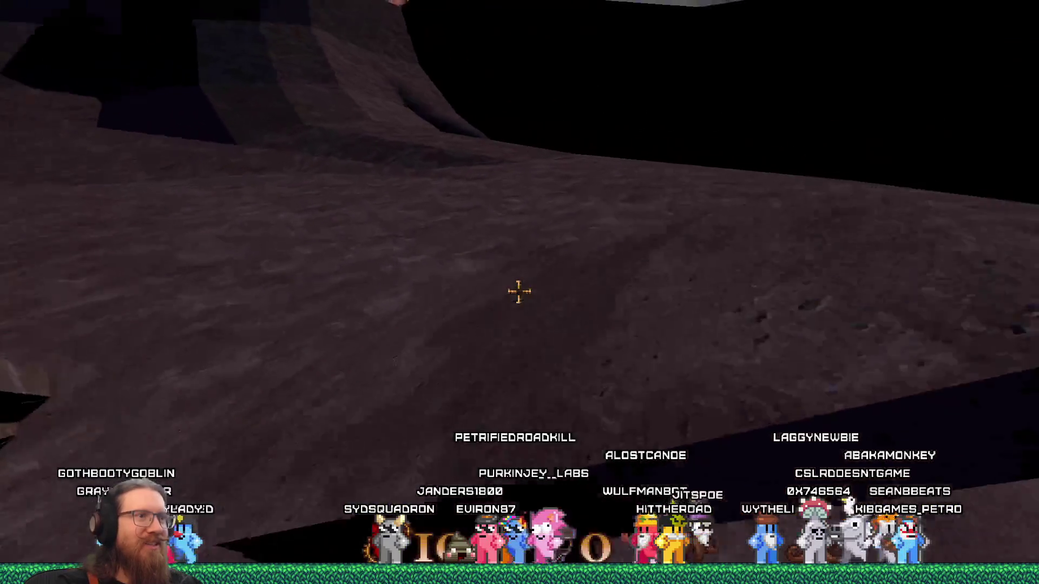
key("w")
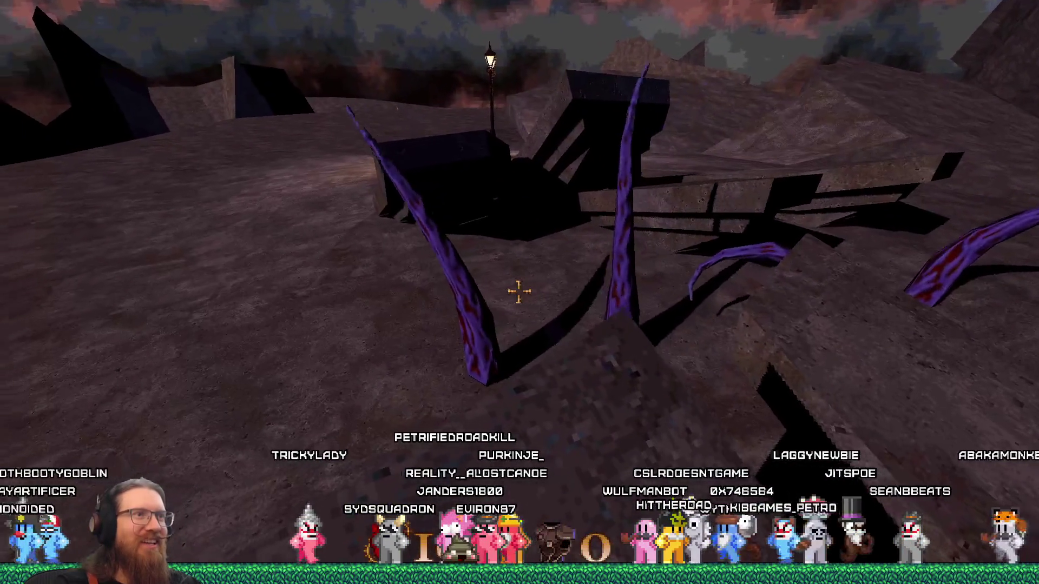
key("w")
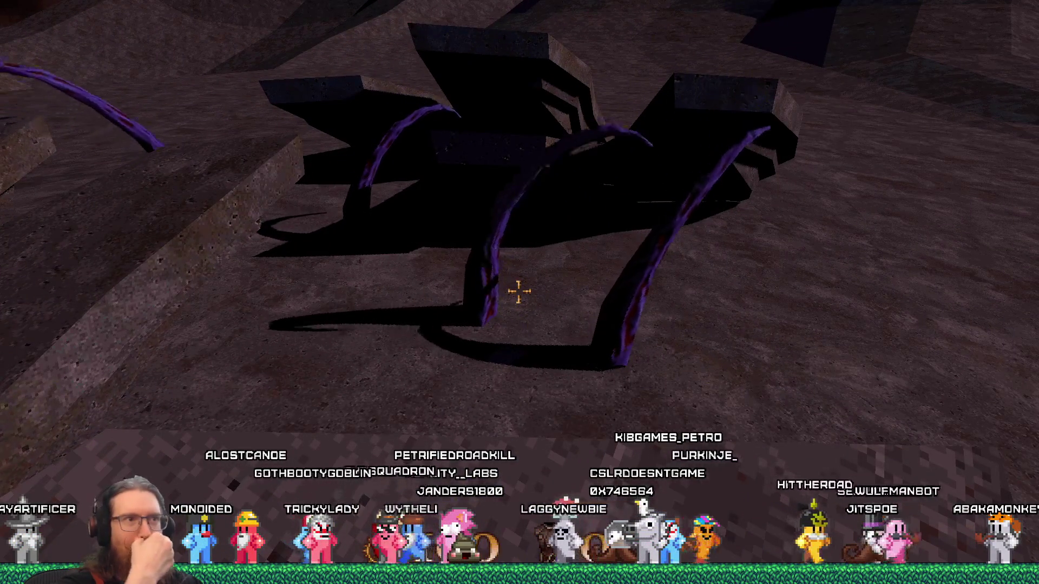
Pass the lamp post onto the flat ledge, walk up to the tentacle arches, then back away
key("w")
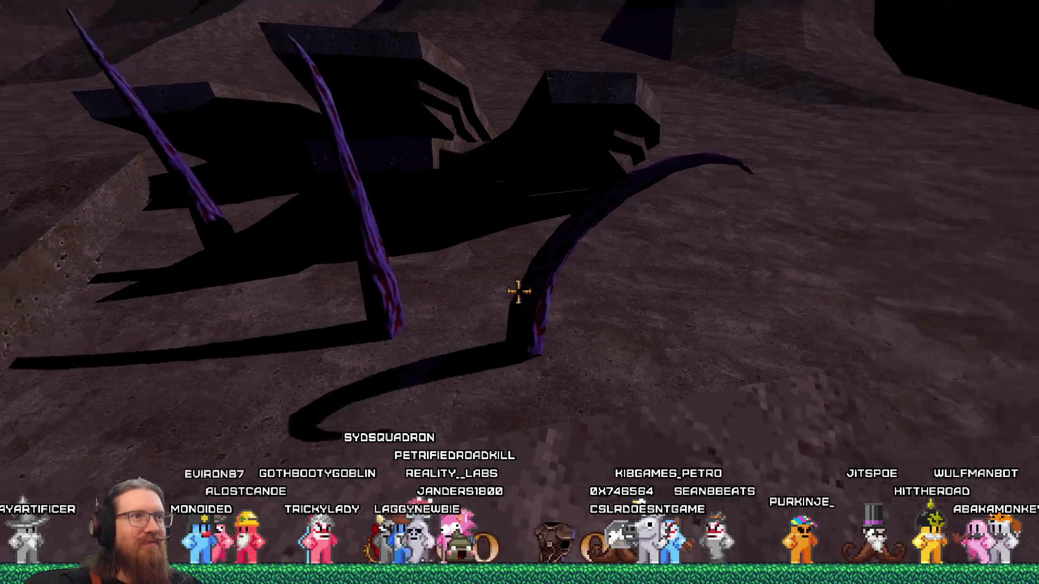
key("w")
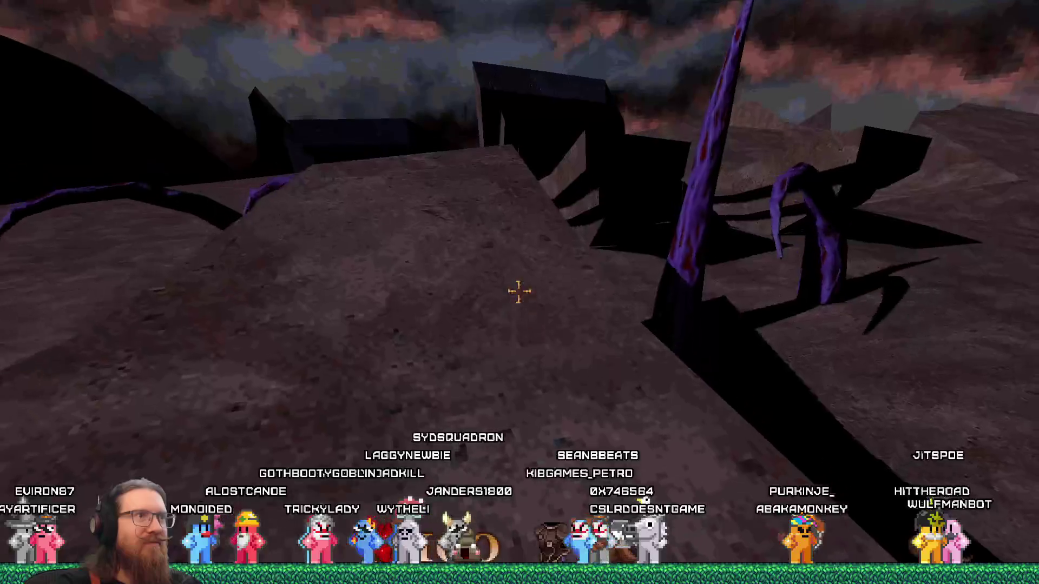
key("w")
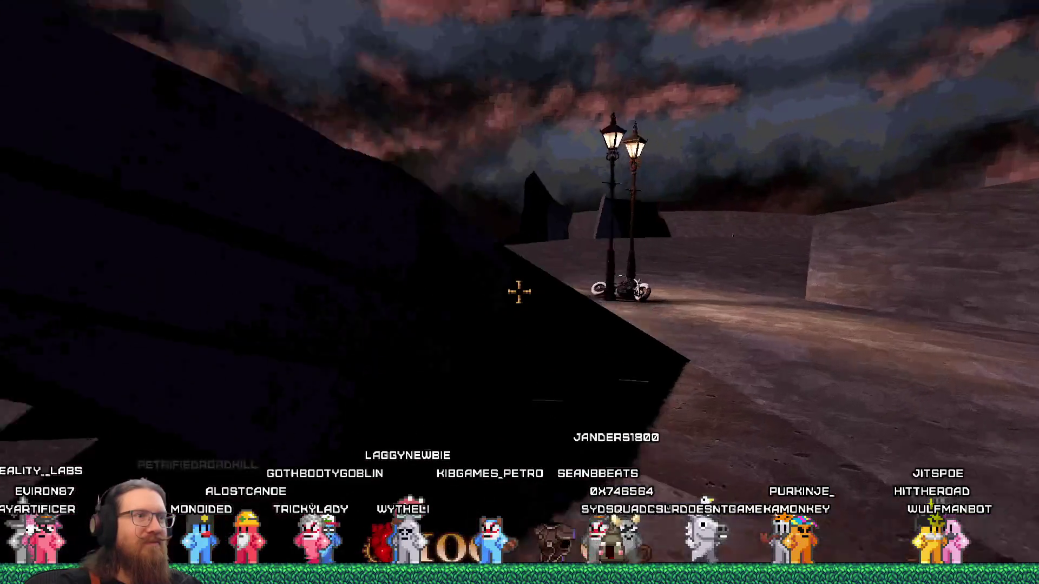
key("w")
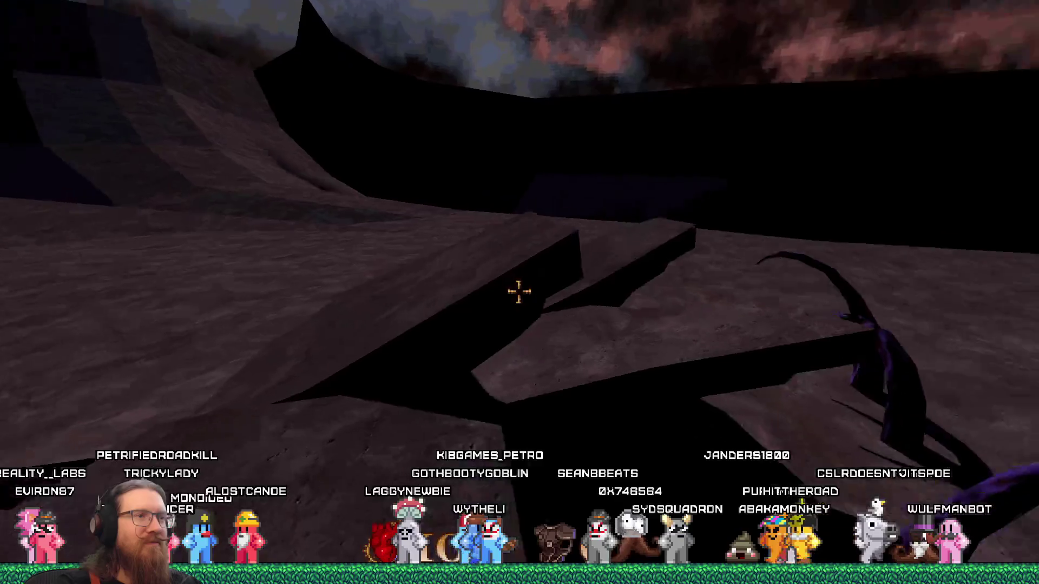
key("w")
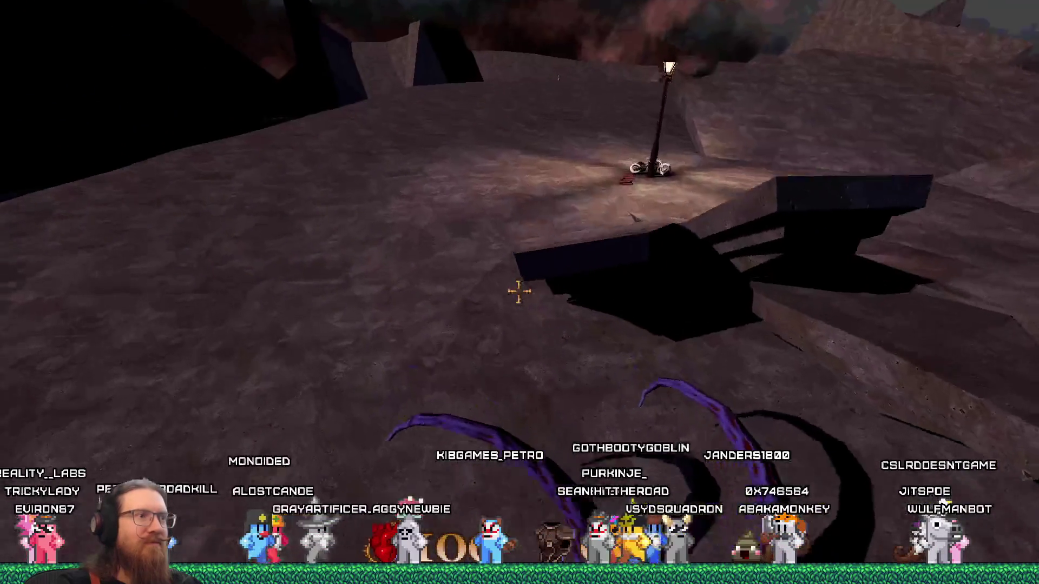
key("w")
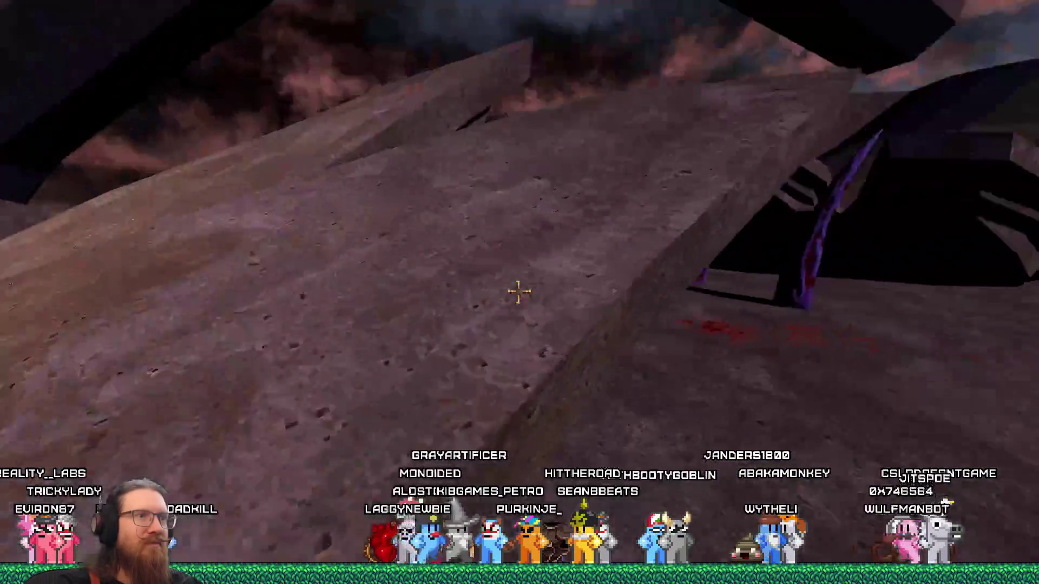
key("w")
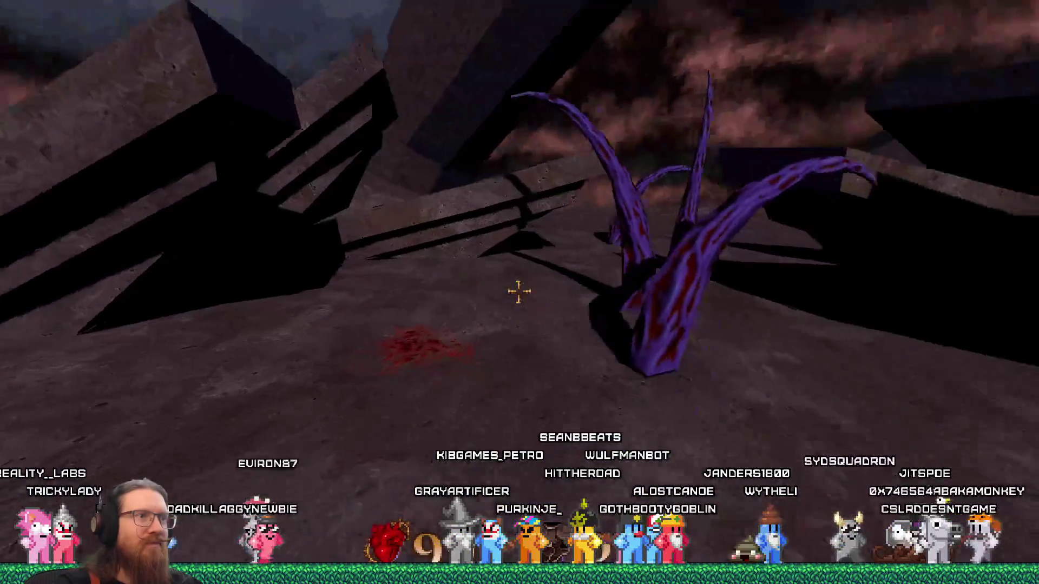
key("w")
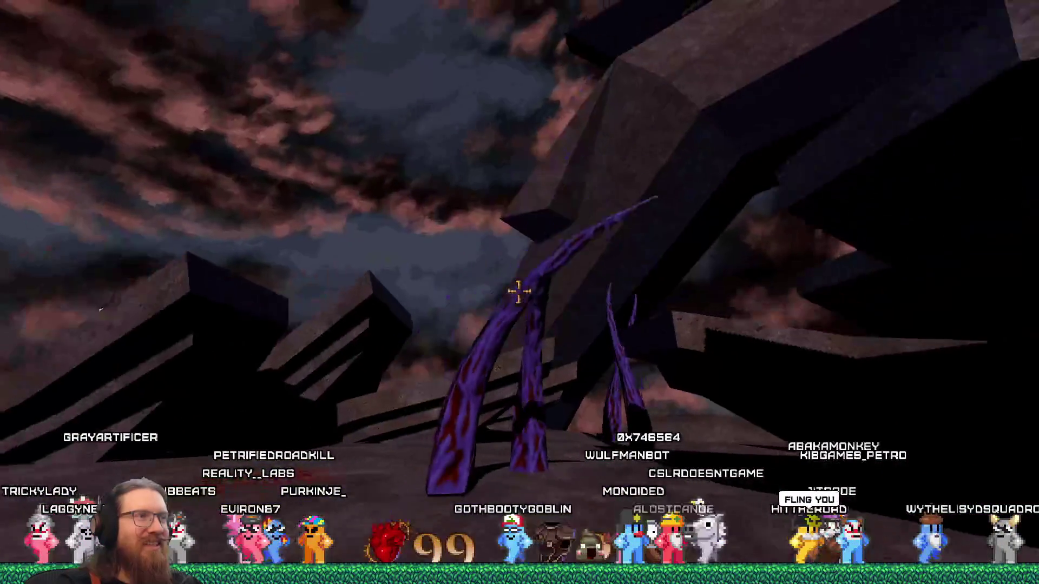
key("w")
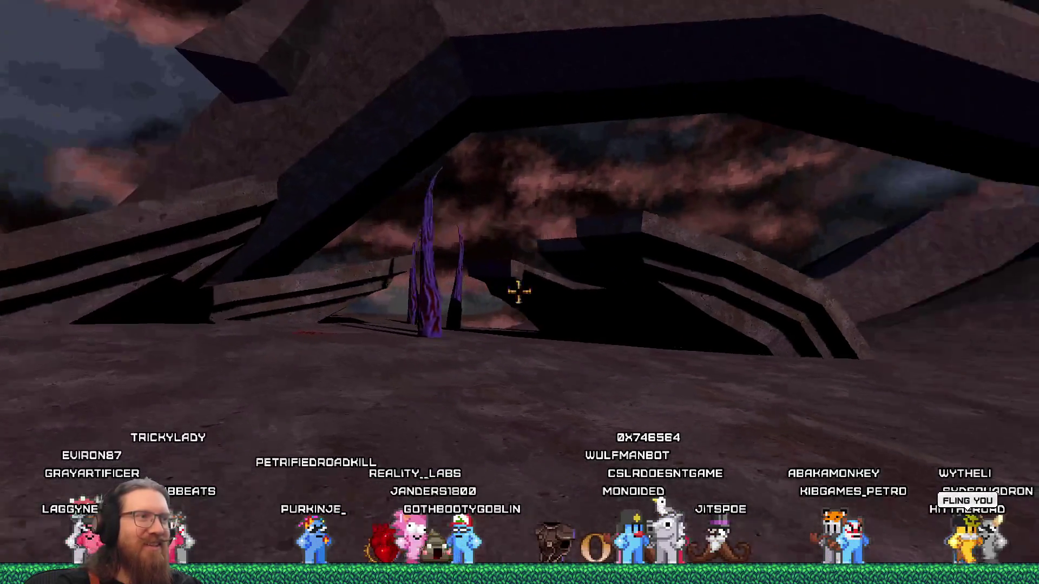
key("s")
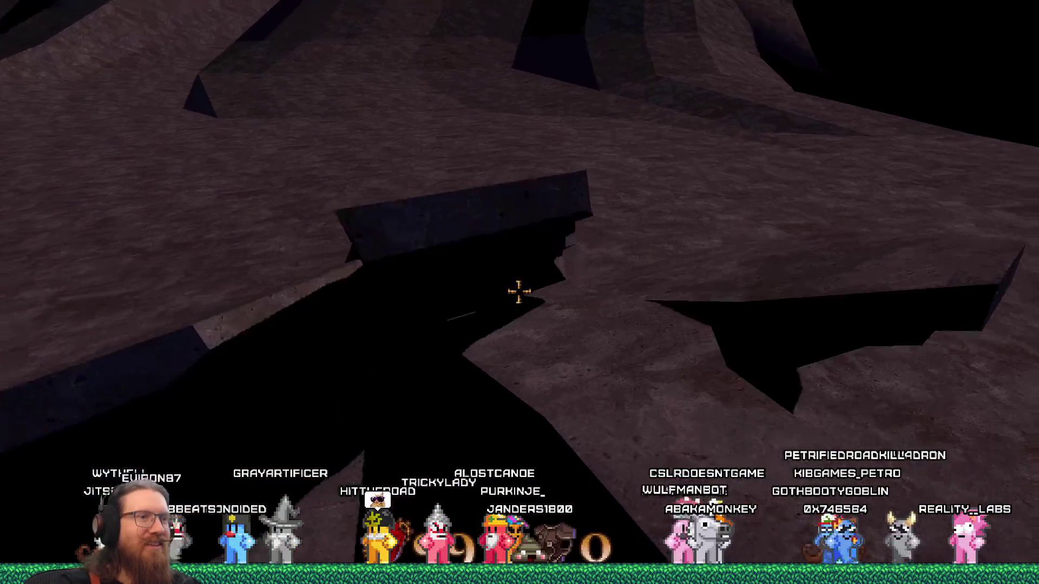
Cross the dark gap and circle the rock slabs past the tentacles, then open the developer console
key("w")
key("w")
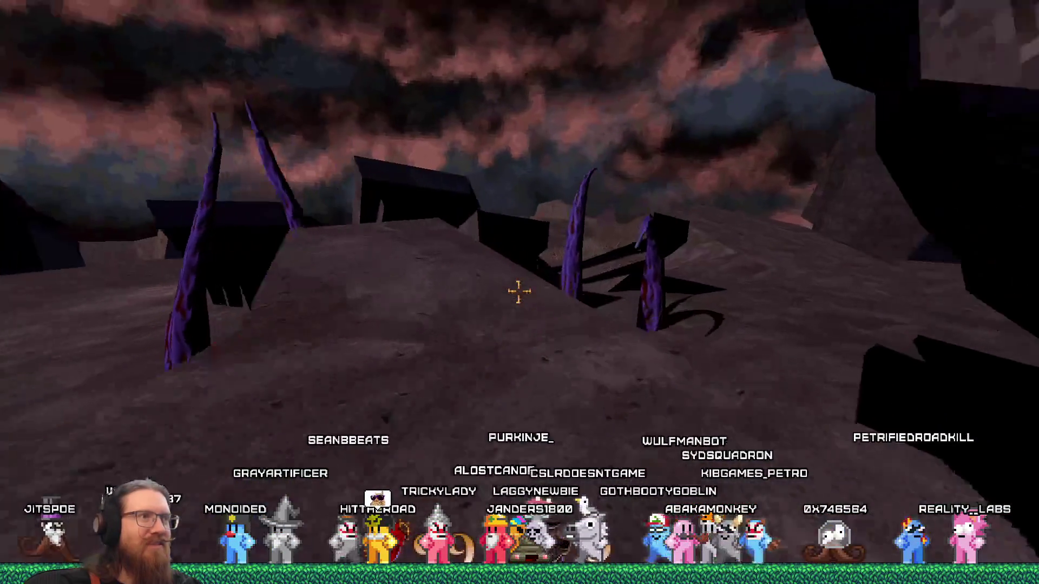
key("w")
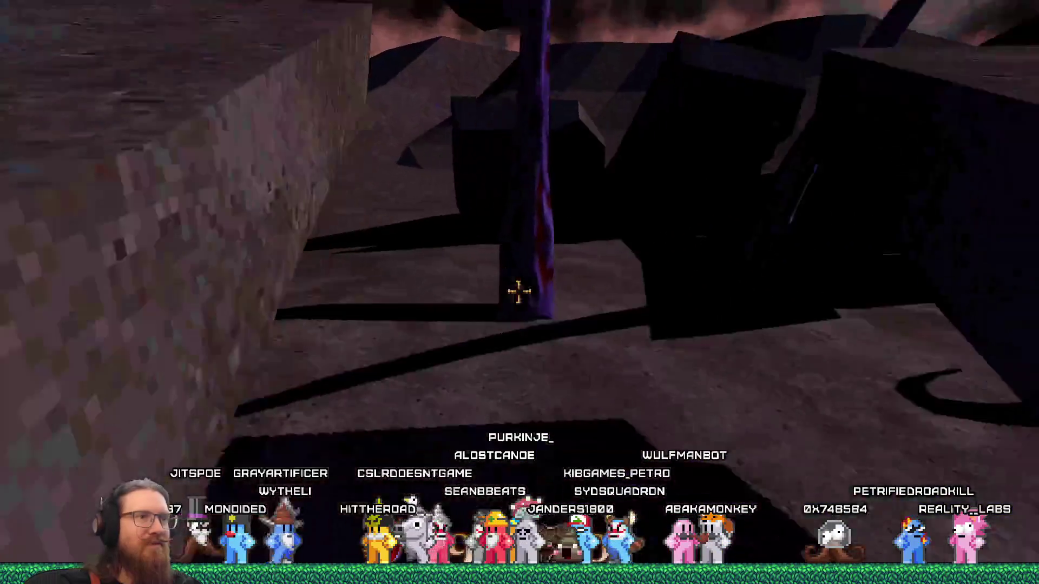
key("w")
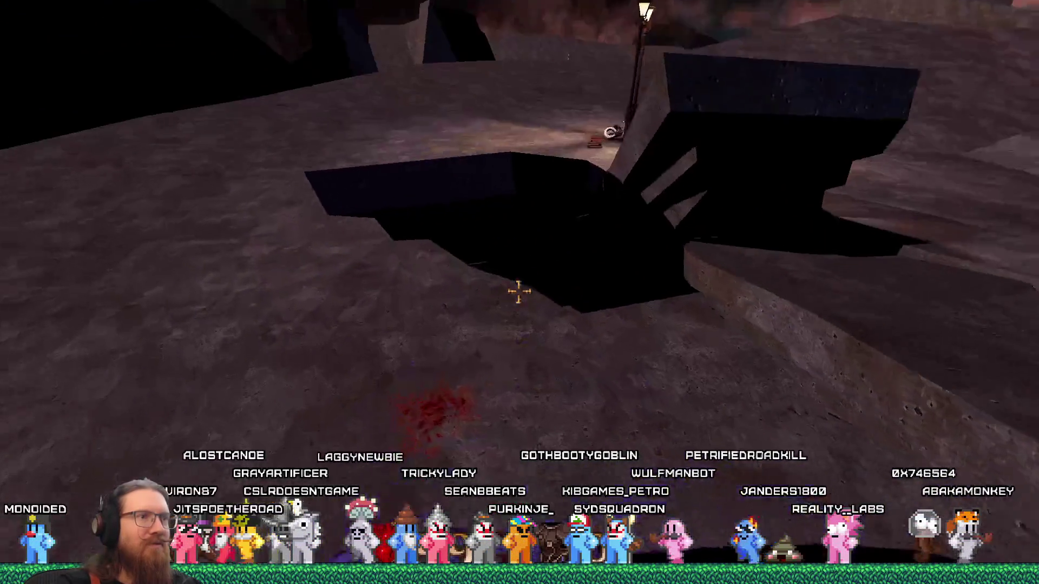
key("w")
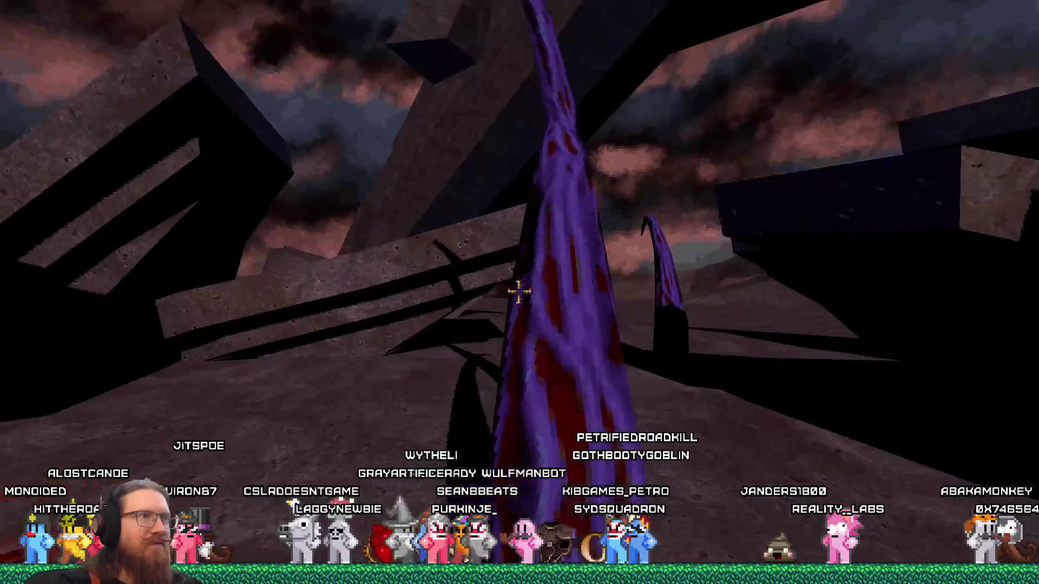
key("w")
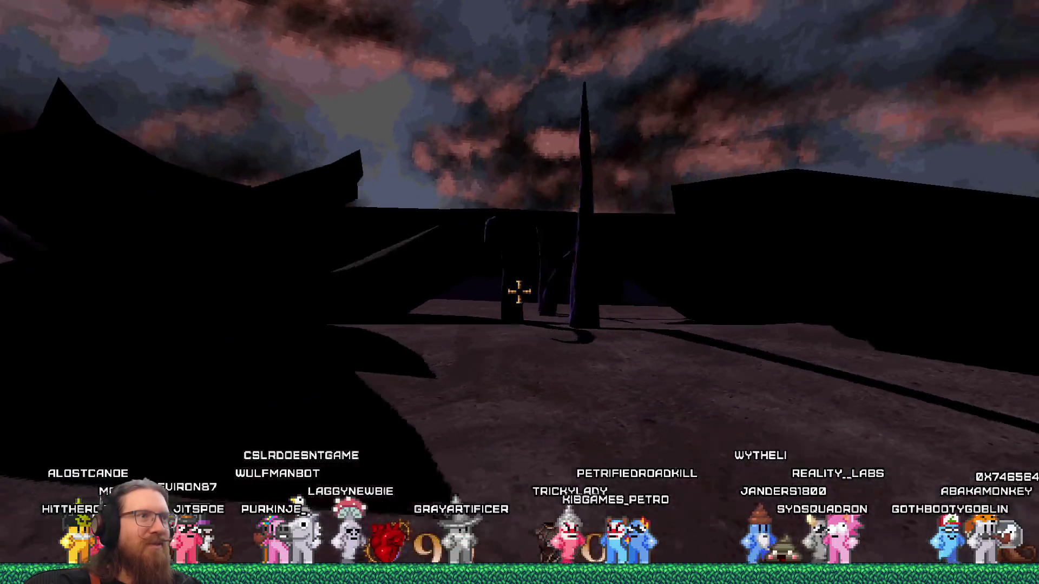
key("w")
key("w")
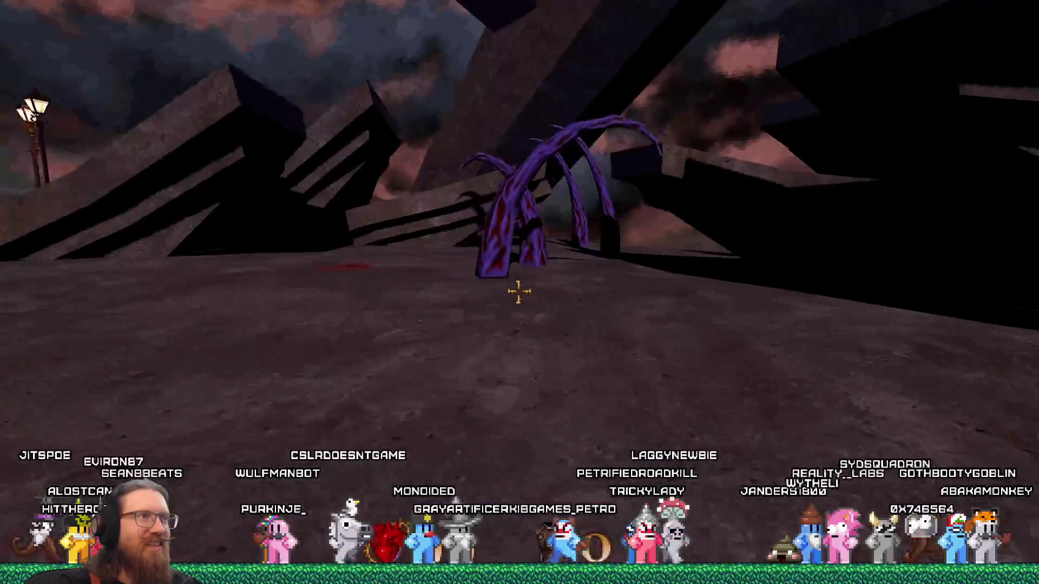
key("grave")
Run 'quit' in the console to close the game and return to the Godot editor
type("quit")
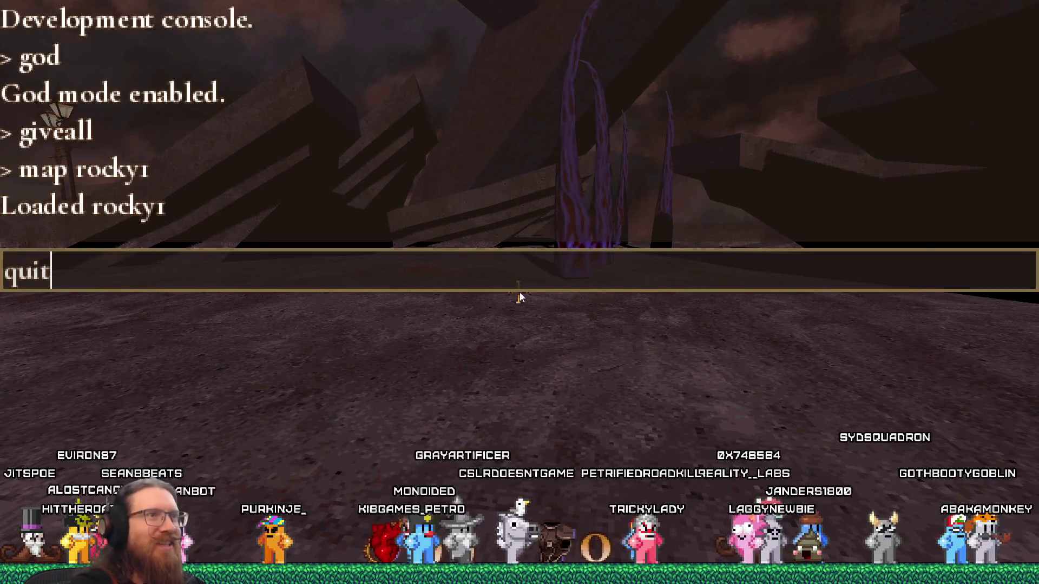
key("Return")
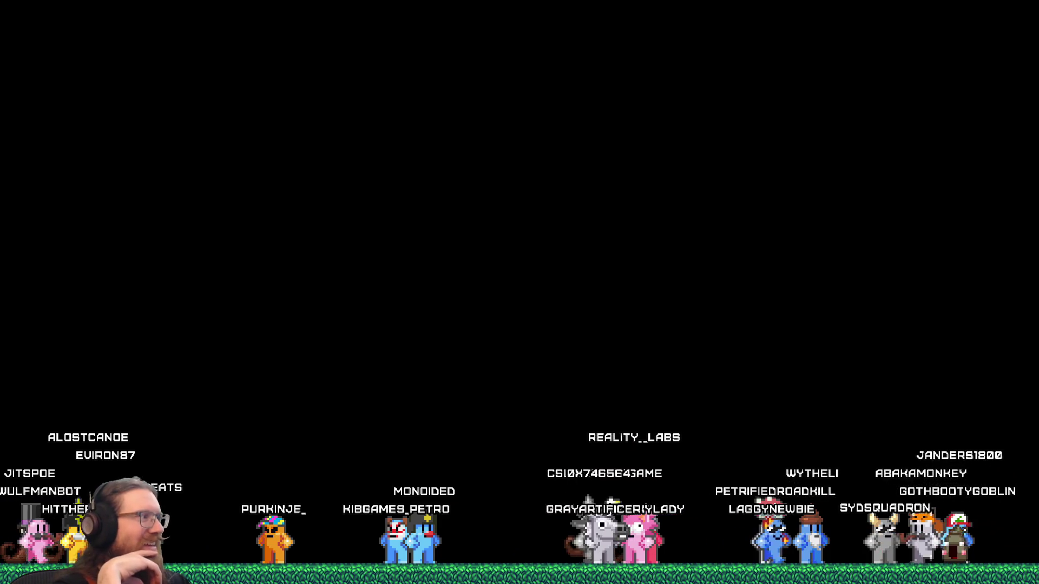
key("alt+Tab")
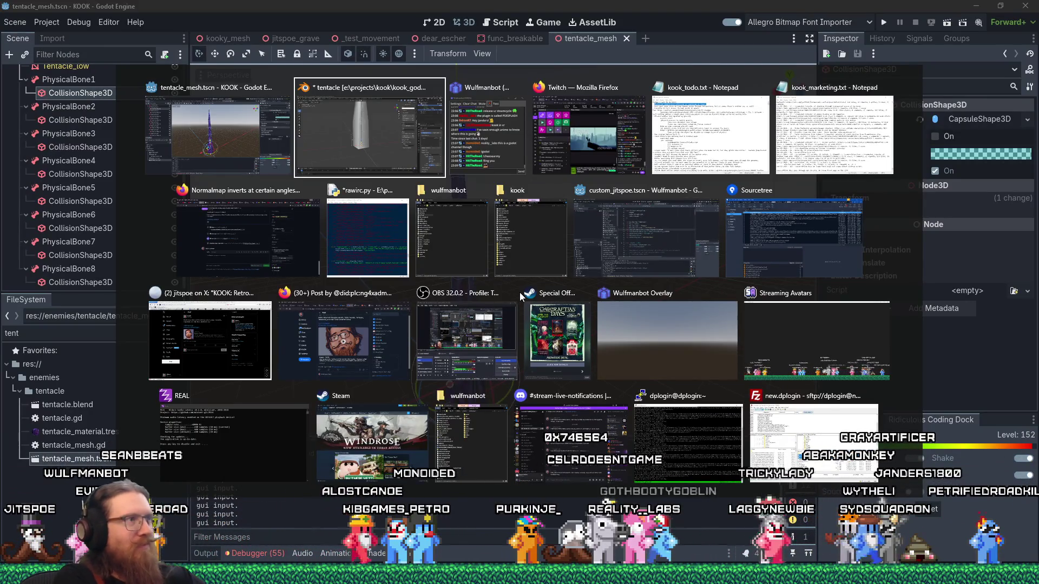
key("alt+shift+Tab")
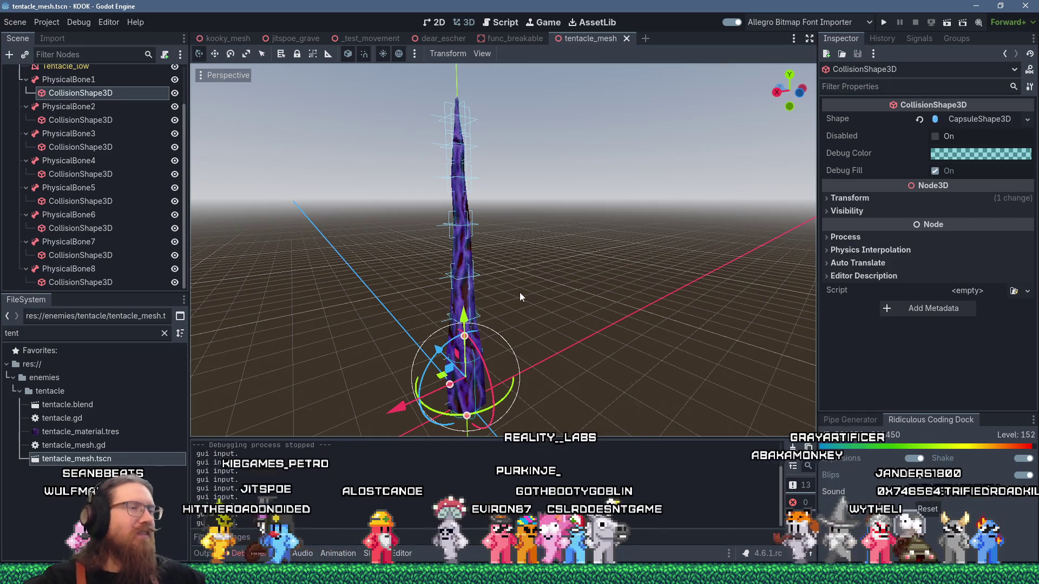
Close Blender without saving, then switch to the kook_todo.txt list in Notepad
key("alt+Tab")
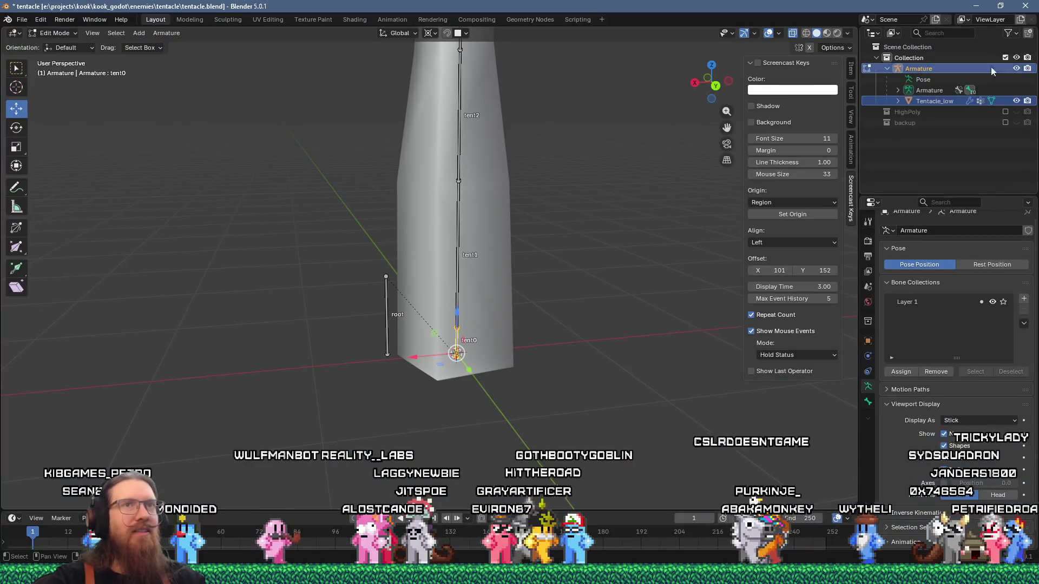
left_click(1025, 6)
left_click(533, 304)
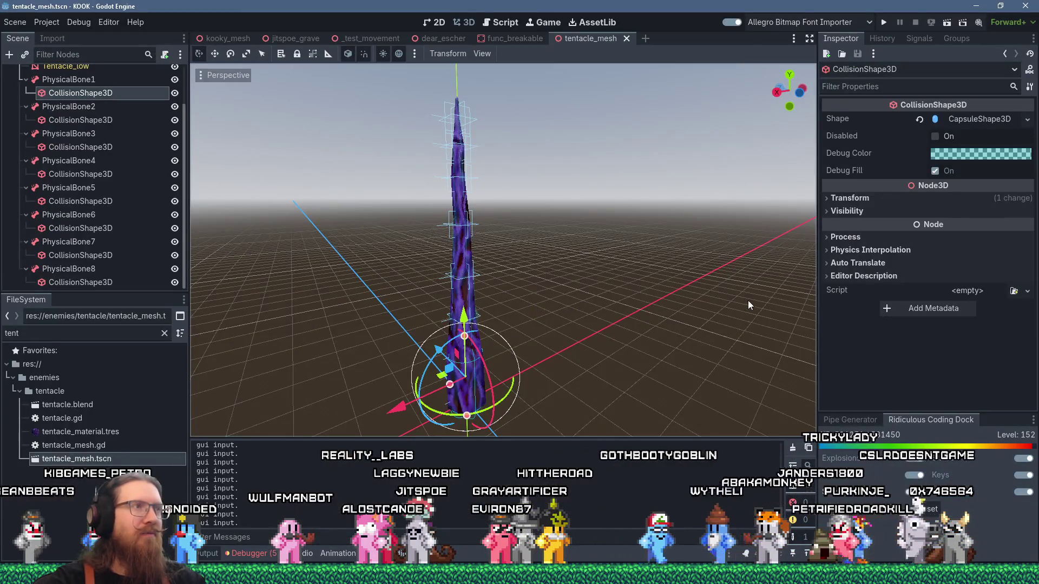
key("alt+Tab")
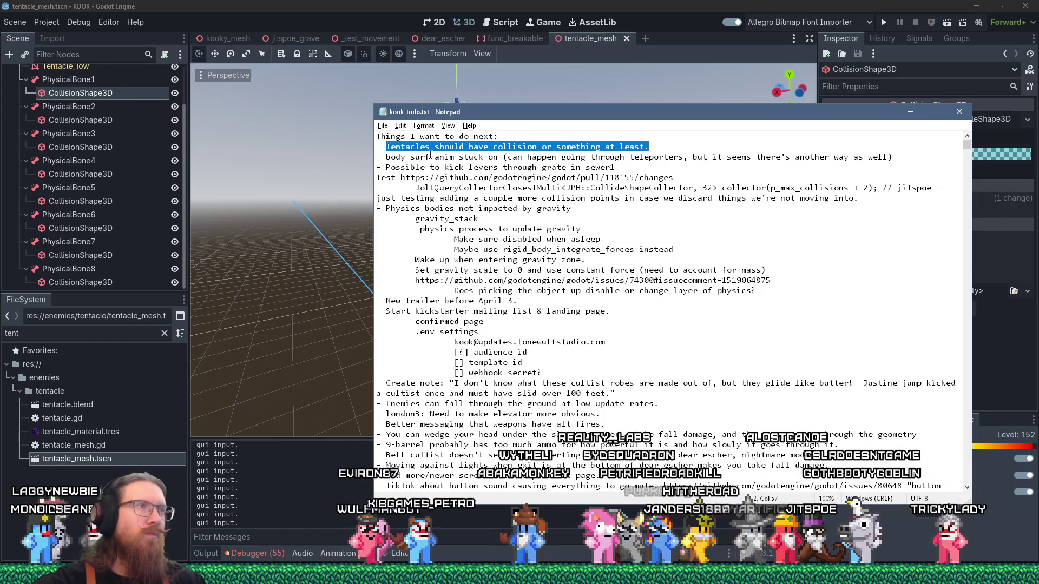
Copy the 'body surf anim' todo line, then return to the Godot editor's FileSystem filter
mouse_move(381, 157)
left_mouse_down()
mouse_move(615, 167)
mouse_move(894, 157)
left_mouse_up()
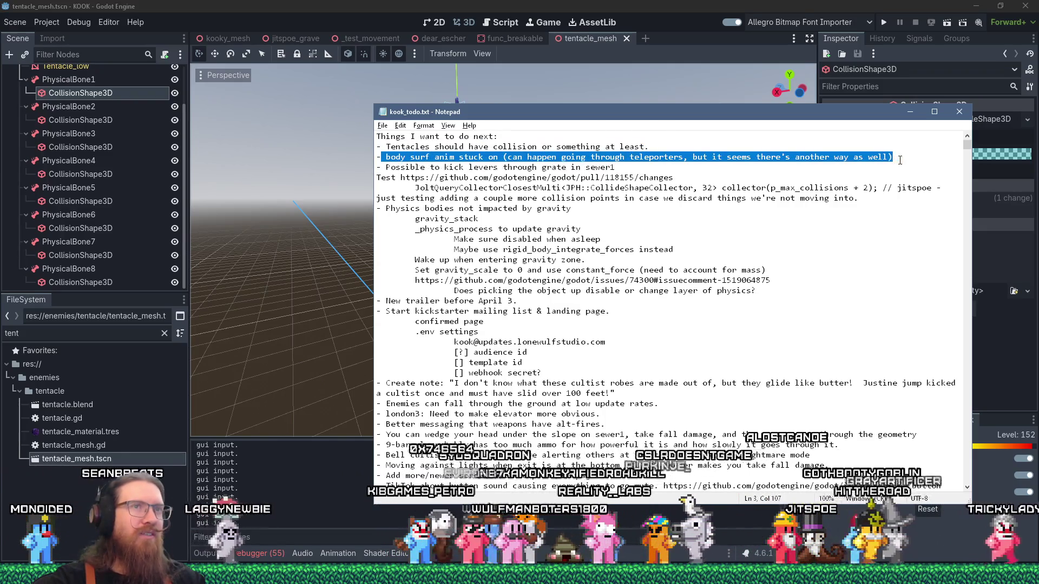
left_click(401, 125)
left_click(411, 168)
left_click(540, 5)
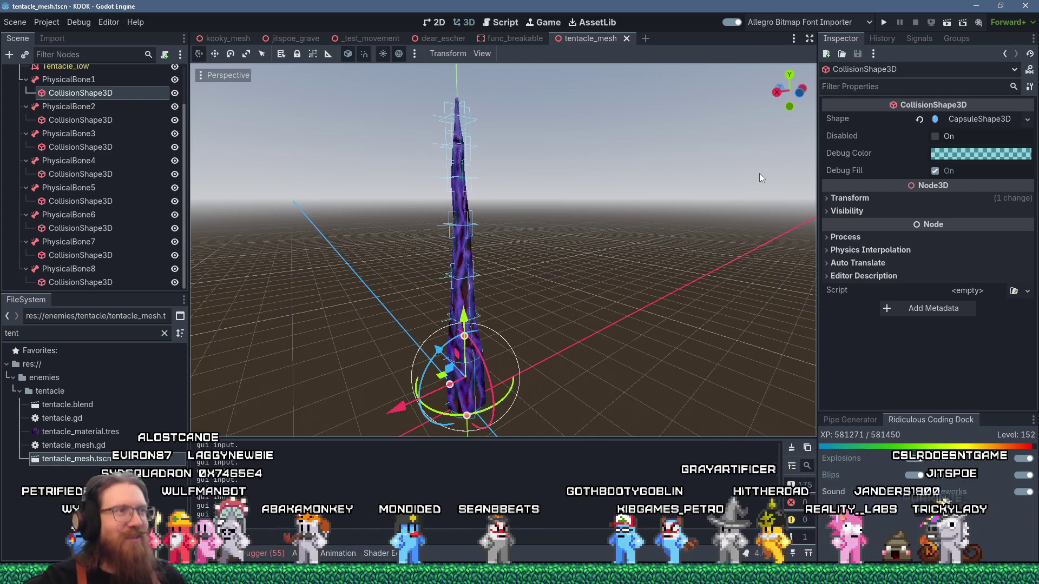
key("alt+Tab")
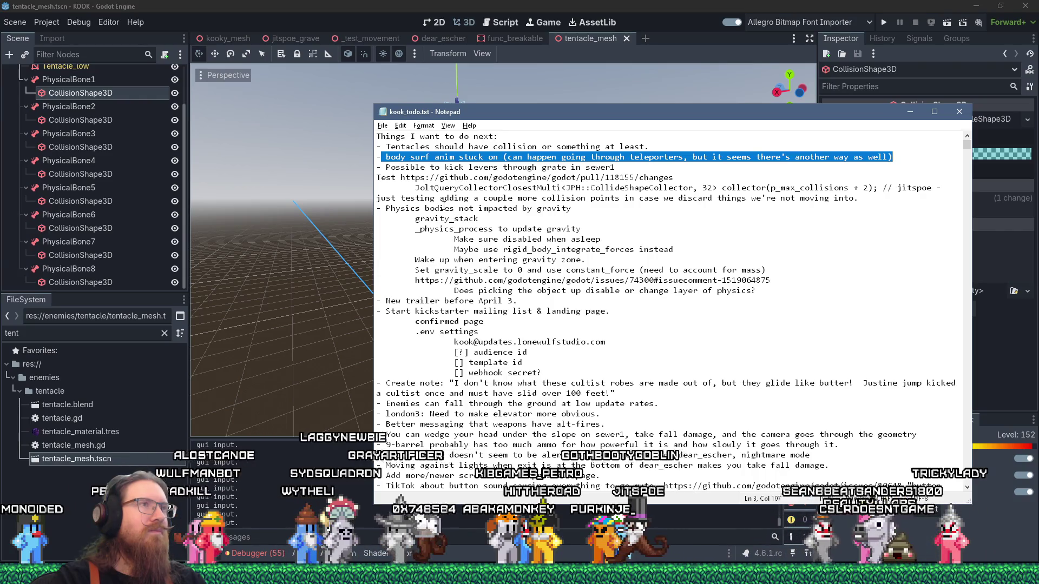
left_click(541, 5)
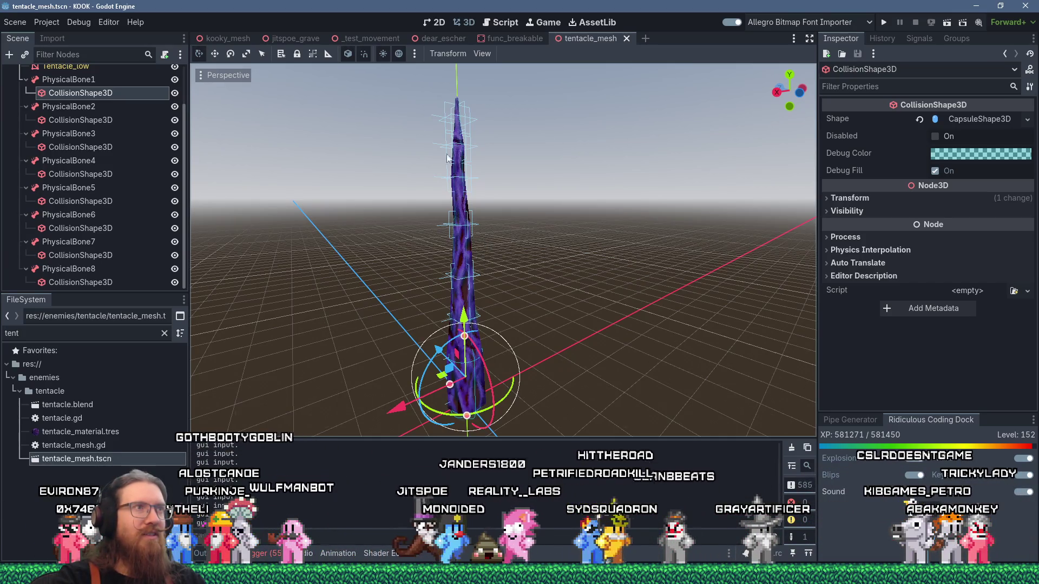
left_click(84, 334)
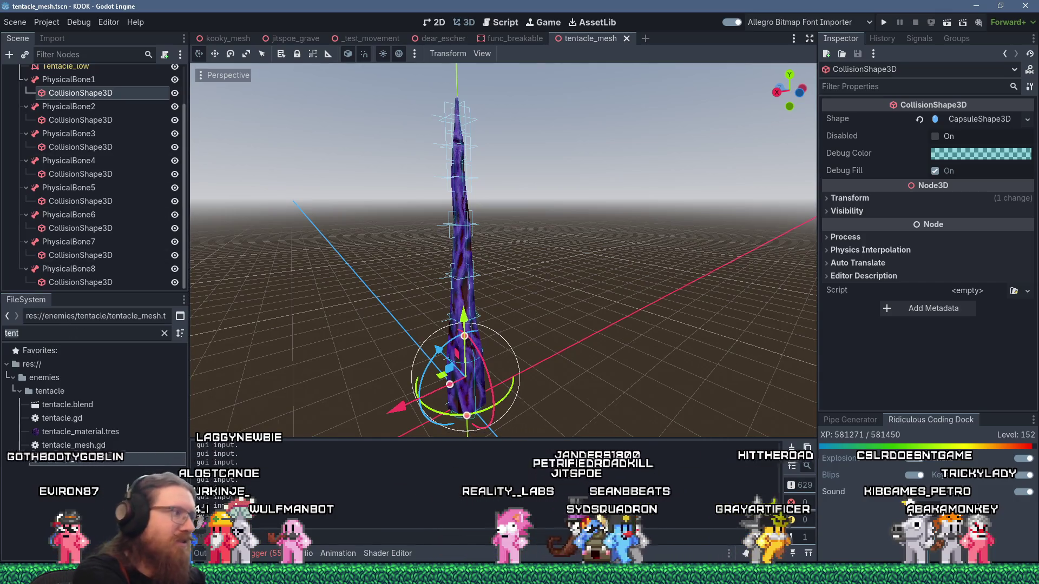
Filter the FileSystem for 'dear_esc', open dear_escher.tscn, and orbit to view the level
key("BackSpace")
key("BackSpace")
key("BackSpace")
type("dear_esc")
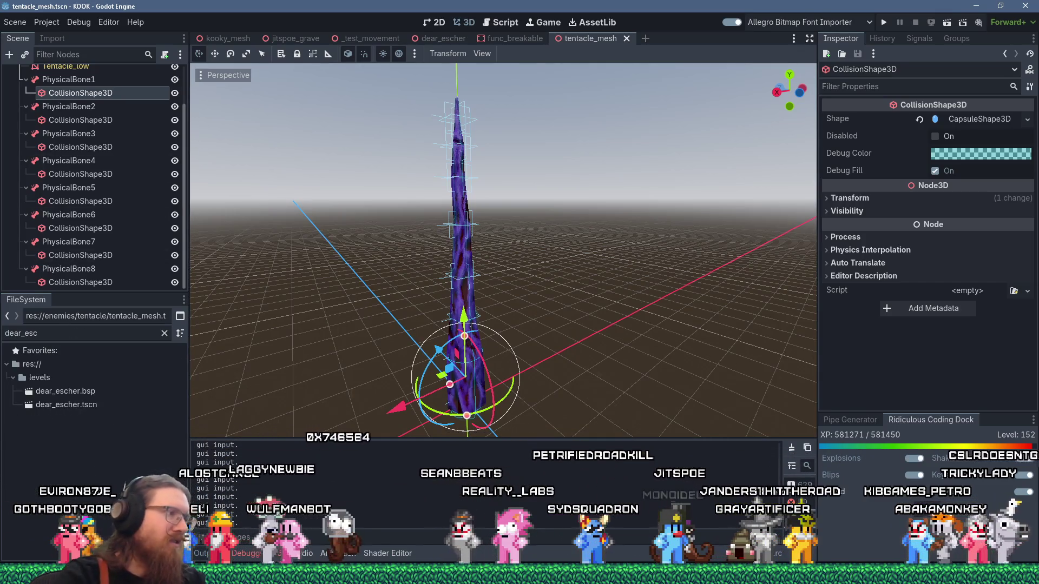
left_click(77, 407)
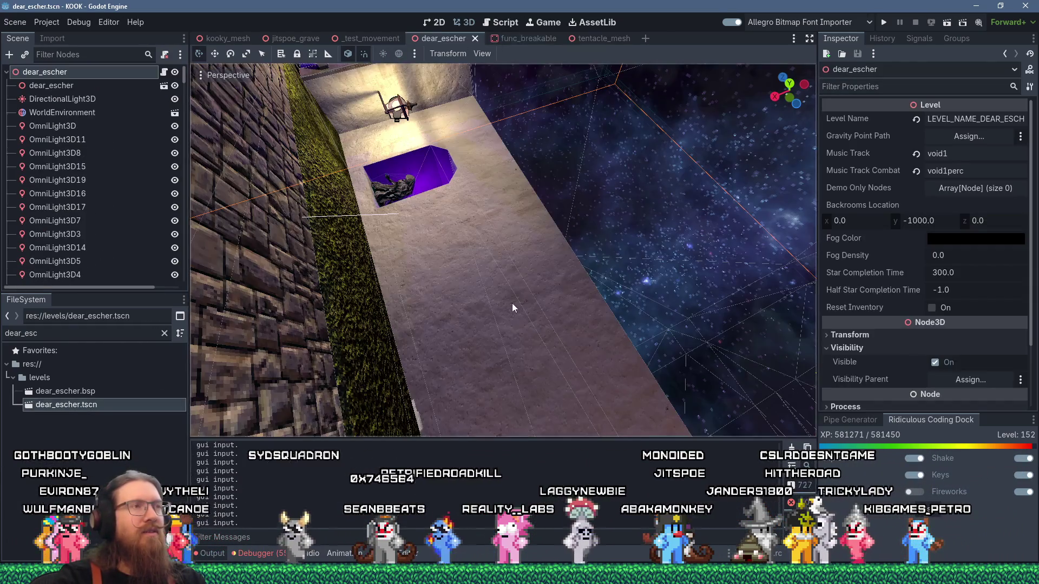
scroll(493, 269, "down", 5)
mouse_move(482, 265)
left_mouse_down()
mouse_move(534, 245)
mouse_move(419, 236)
mouse_move(514, 265)
mouse_move(463, 220)
mouse_move(421, 210)
mouse_move(536, 223)
mouse_move(362, 290)
mouse_move(444, 284)
mouse_move(475, 306)
mouse_move(457, 248)
mouse_move(515, 228)
mouse_move(506, 183)
mouse_move(545, 216)
mouse_move(480, 261)
mouse_move(326, 272)
mouse_move(467, 275)
mouse_move(515, 248)
mouse_move(517, 278)
mouse_move(517, 229)
mouse_move(487, 120)
mouse_move(351, 208)
mouse_move(390, 168)
mouse_move(482, 128)
mouse_move(446, 237)
mouse_move(589, 189)
mouse_move(678, 94)
mouse_move(390, 303)
mouse_move(237, 392)
mouse_move(411, 397)
mouse_move(593, 203)
mouse_move(613, 154)
mouse_move(524, 231)
mouse_move(626, 228)
mouse_move(694, 128)
mouse_move(579, 254)
mouse_move(486, 310)
mouse_move(568, 162)
left_mouse_up()
scroll(419, 236, "up", 4)
scroll(482, 281, "down", 2)
scroll(466, 276, "up", 2)
Select the PlayerSpawnPoint and drag it down its Y axis into the alley
left_click(488, 135)
scroll(579, 254, "up", 3)
mouse_move(641, 105)
left_mouse_down()
mouse_move(604, 263)
mouse_move(576, 323)
mouse_move(671, 186)
mouse_move(417, 204)
mouse_move(475, 278)
mouse_move(541, 260)
mouse_move(698, 266)
mouse_move(706, 280)
mouse_move(680, 279)
left_mouse_up()
scroll(613, 274, "up", 3)
scroll(475, 278, "up", 3)
Raise the PlayerSpawnPoint slightly, rotate it -45 degrees, check it from around, and save dear_escher
mouse_move(612, 346)
left_mouse_down()
mouse_move(601, 351)
mouse_move(606, 323)
left_mouse_up()
left_click_drag(635, 261, 704, 244)
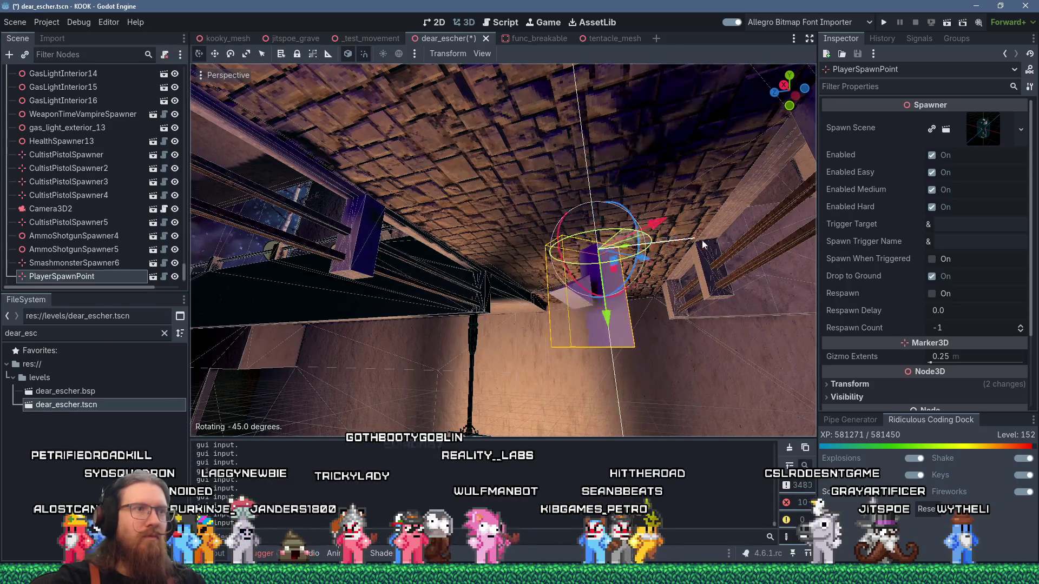
mouse_move(879, 323)
left_mouse_down()
mouse_move(643, 372)
mouse_move(667, 352)
left_mouse_up()
scroll(647, 294, "down", 8)
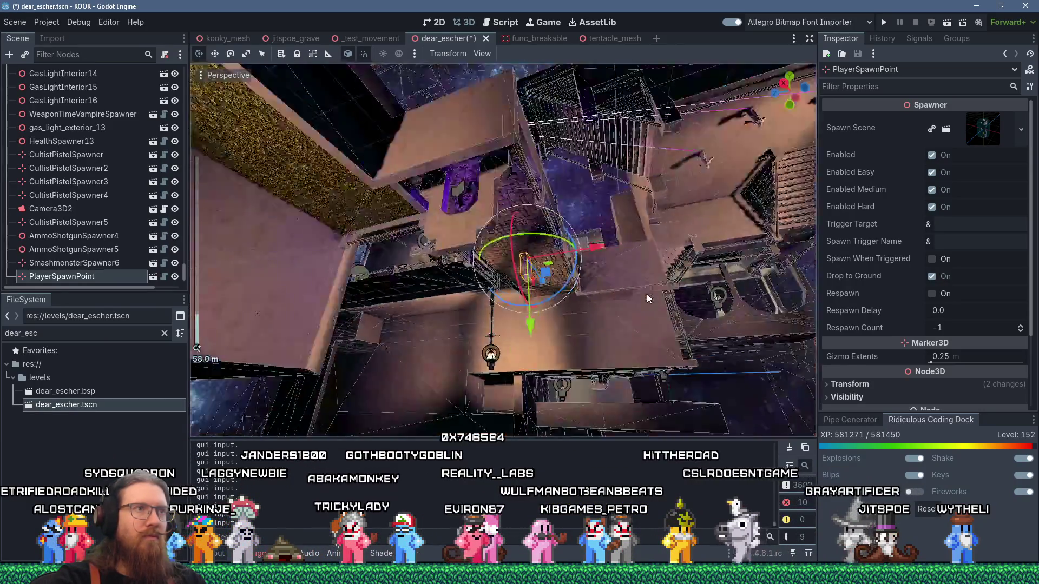
scroll(609, 260, "up", 10)
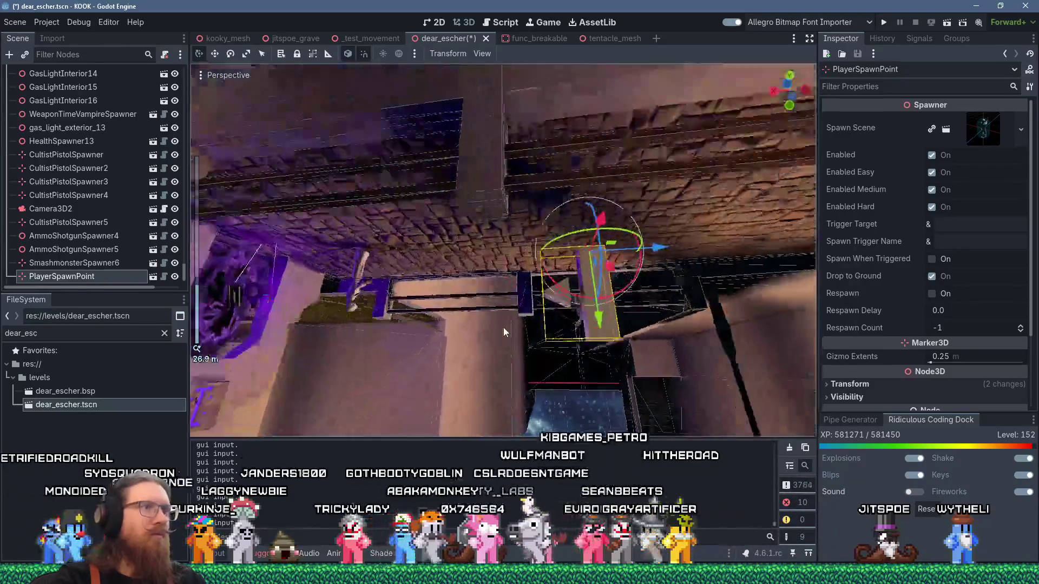
left_click_drag(503, 327, 645, 289)
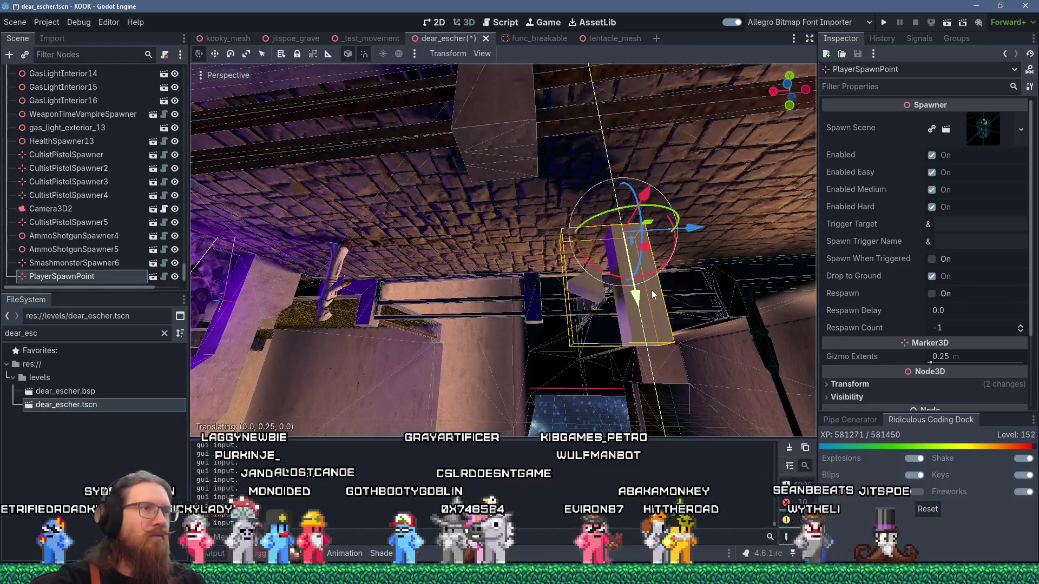
left_click_drag(560, 295, 645, 258)
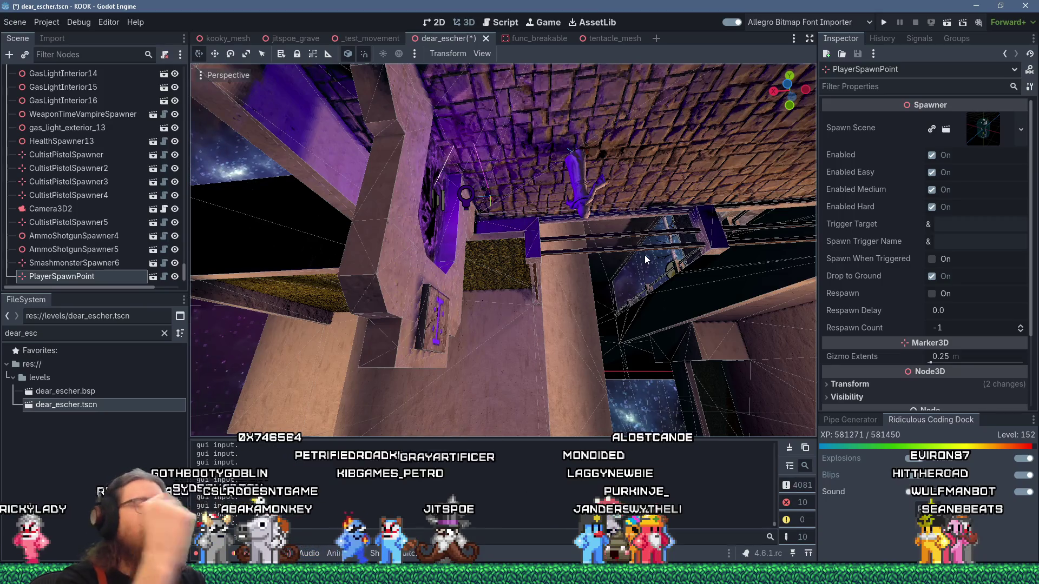
key("ctrl+s")
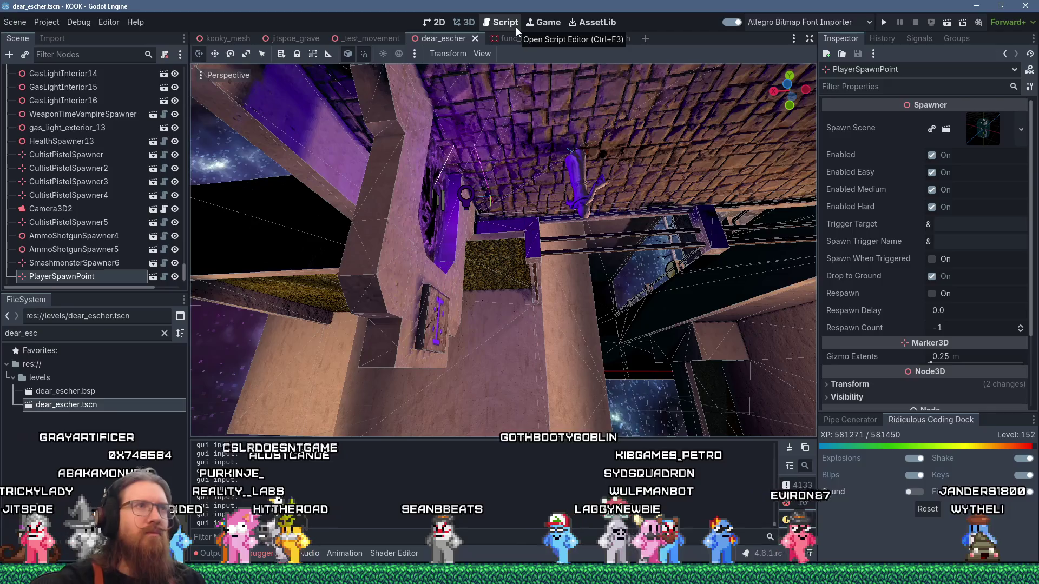
Run the project and walk toward the motorcycle, turning along the dark hill
left_click(884, 23)
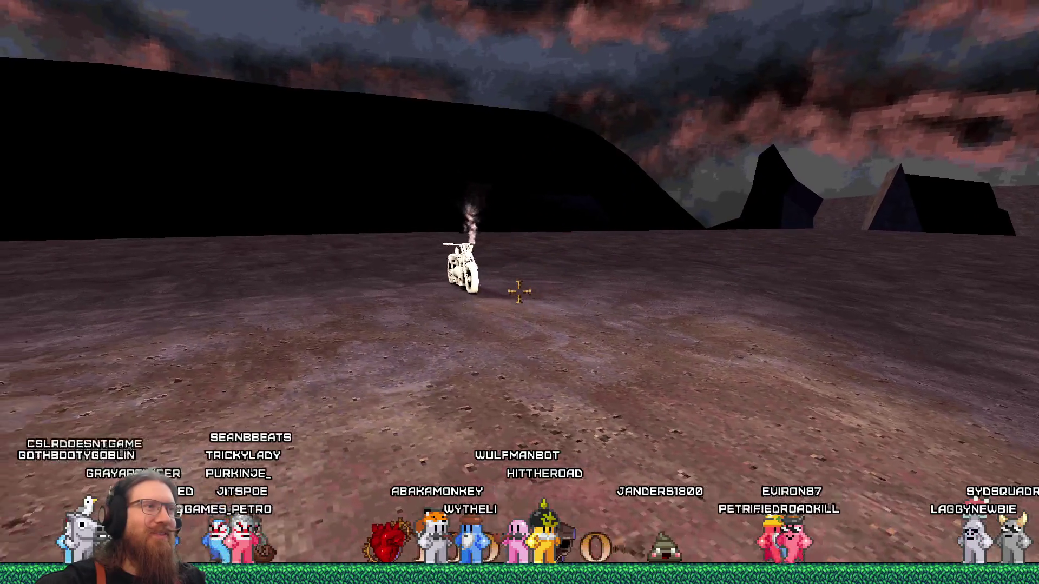
key("w")
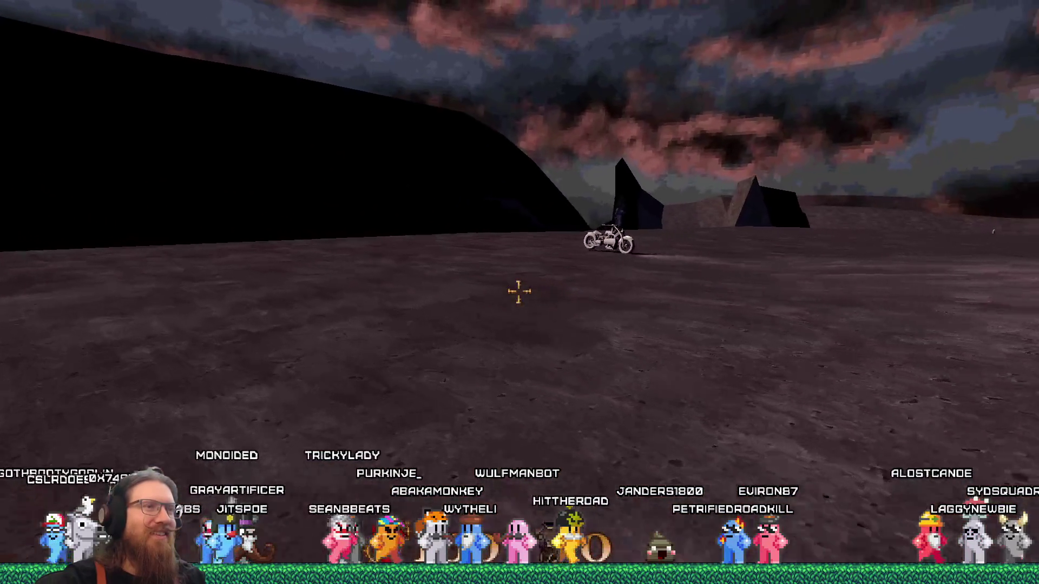
key("w")
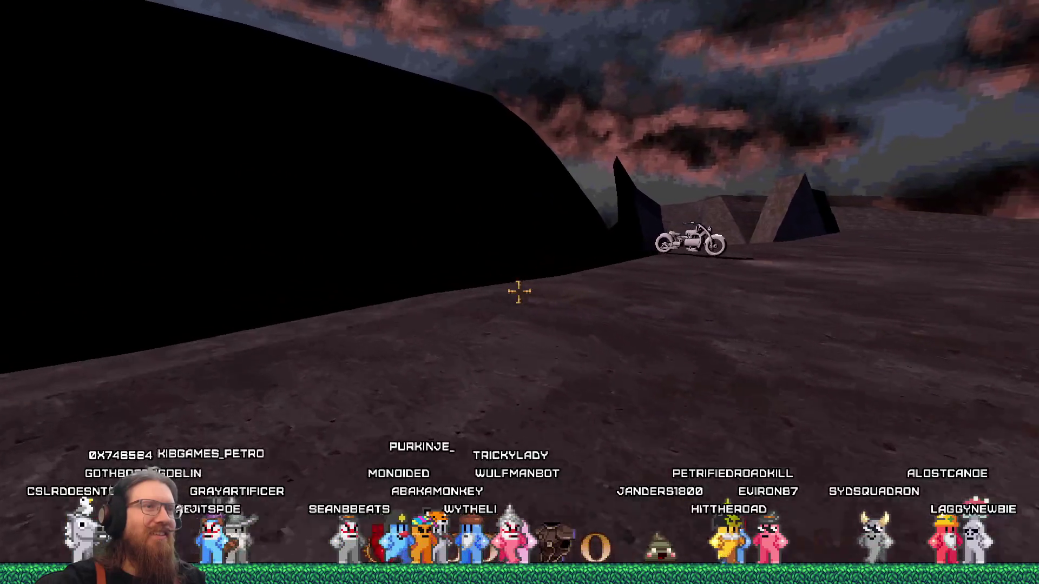
key("Left")
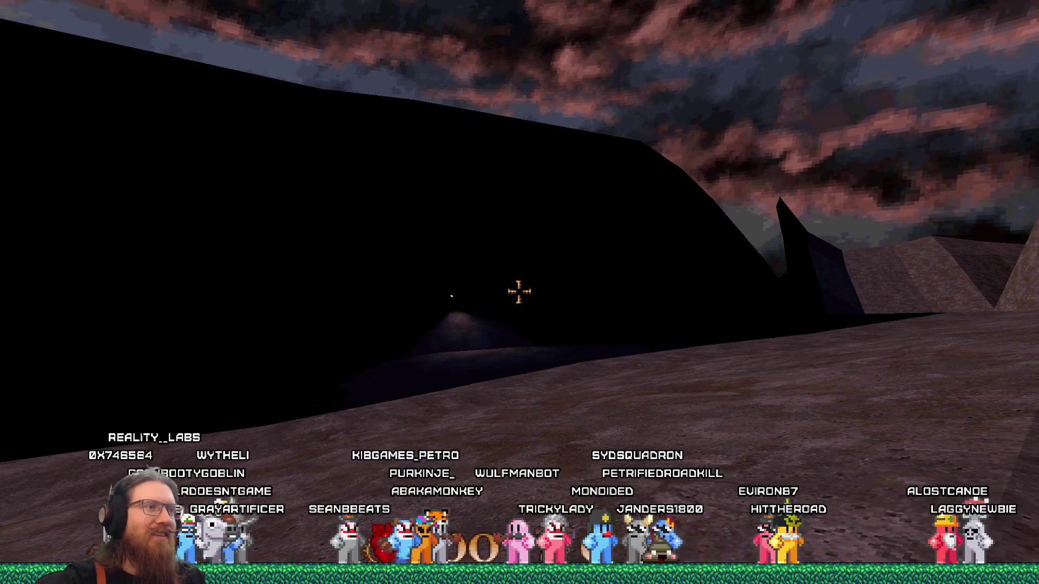
key("w")
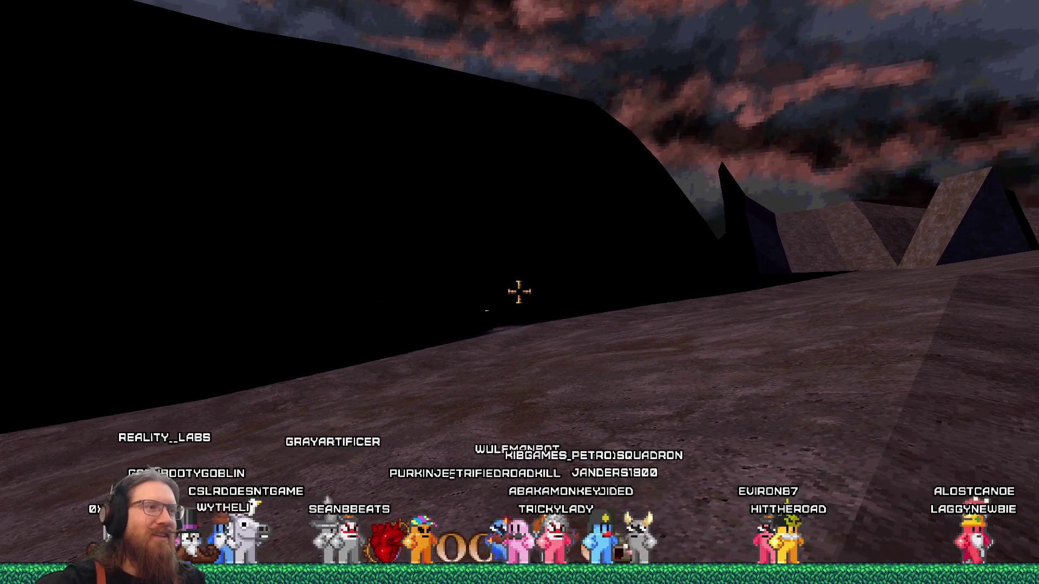
key("Right")
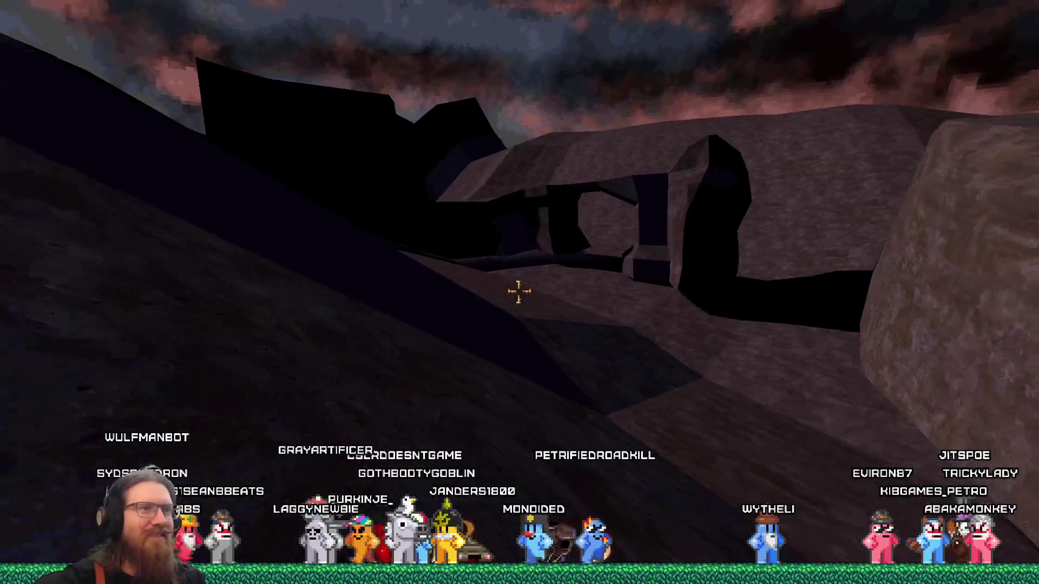
Walk over the hill crest toward the robed figure and open the development console
key("w")
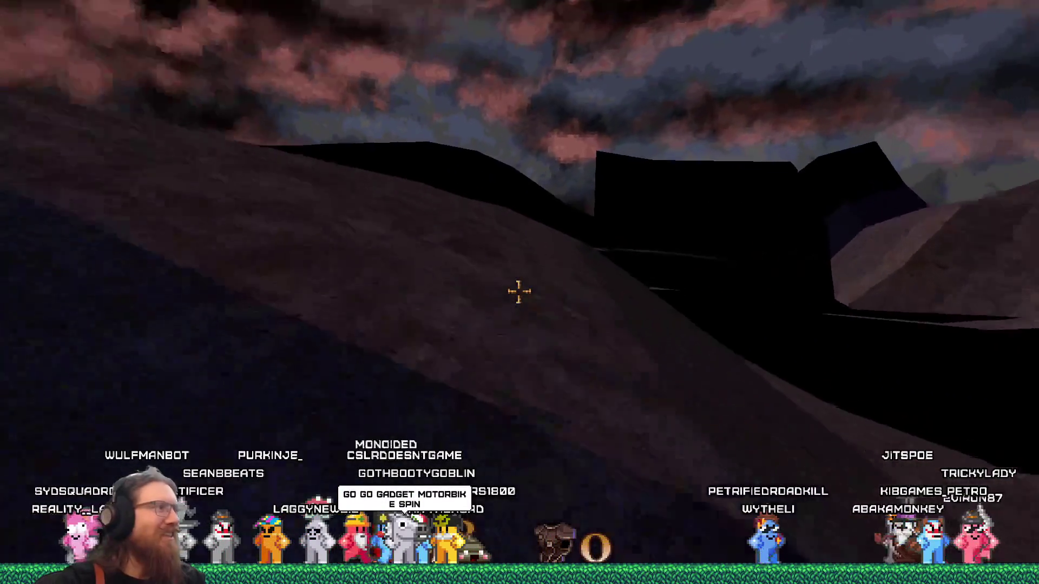
key("w")
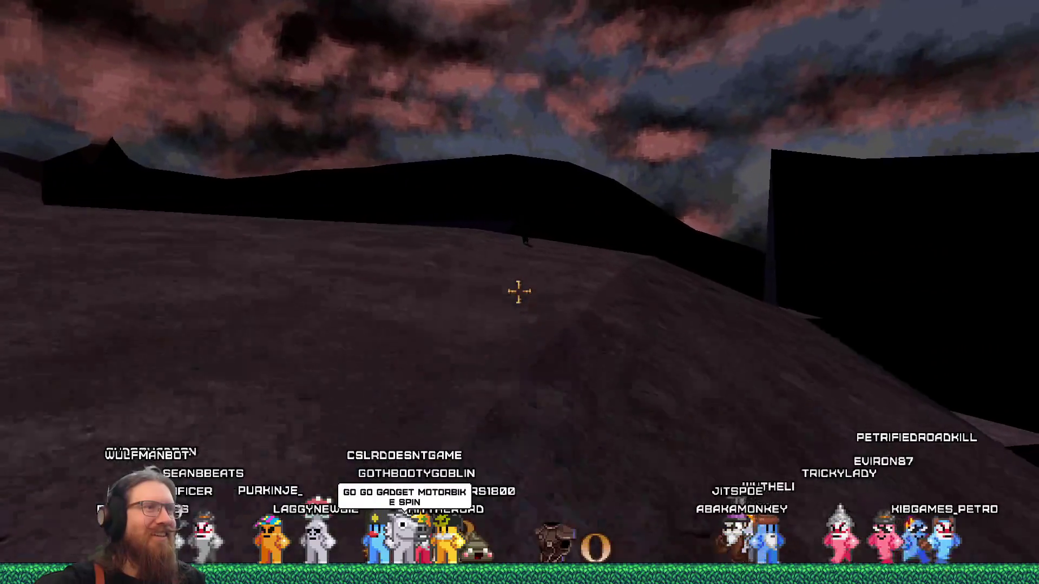
key("w")
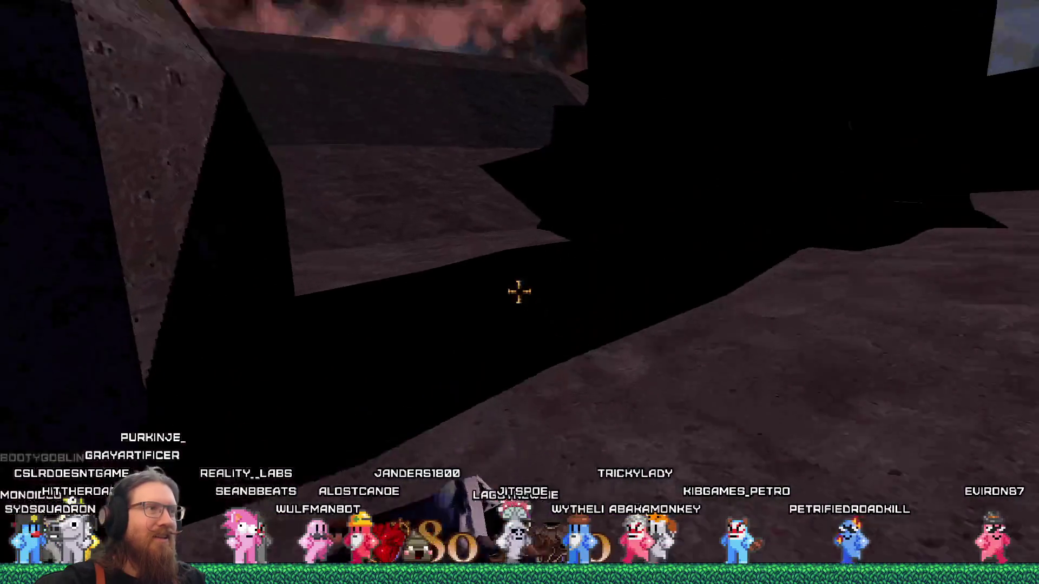
key("grave")
type("map dear_escher")
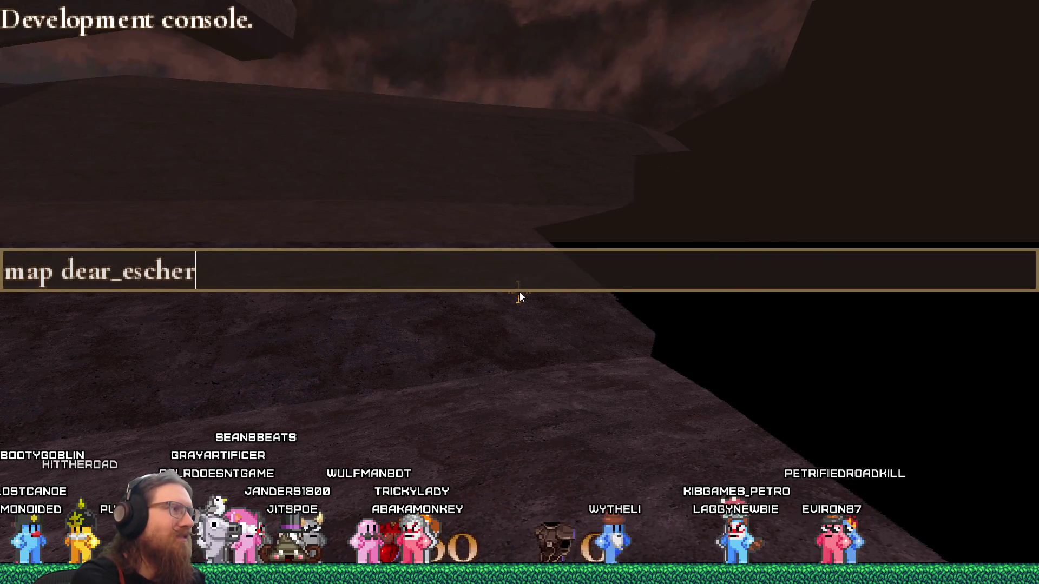
Load the dear_escher map from the console, close it, and reopen the console
key("Return")
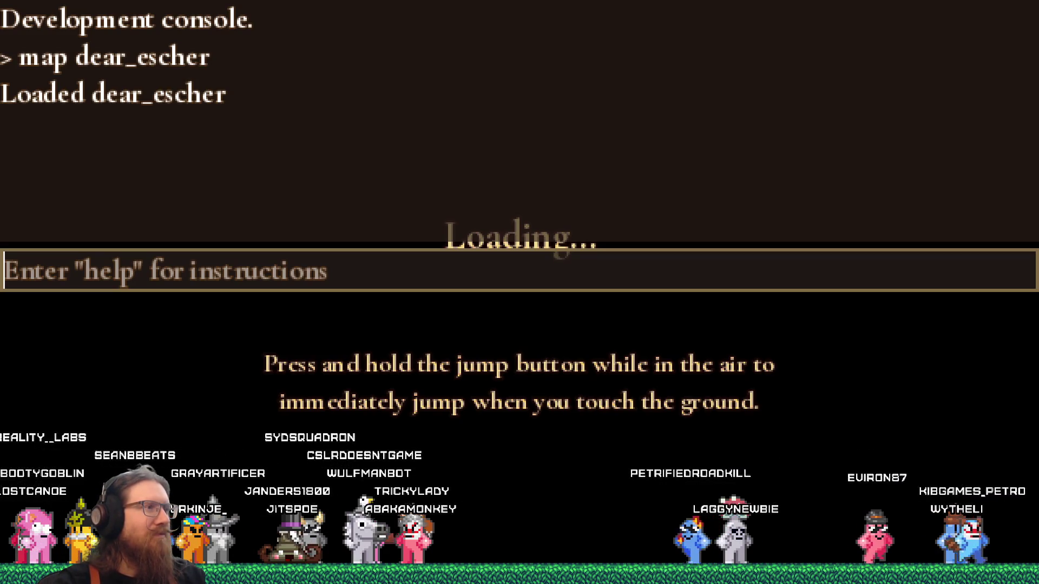
key("Escape")
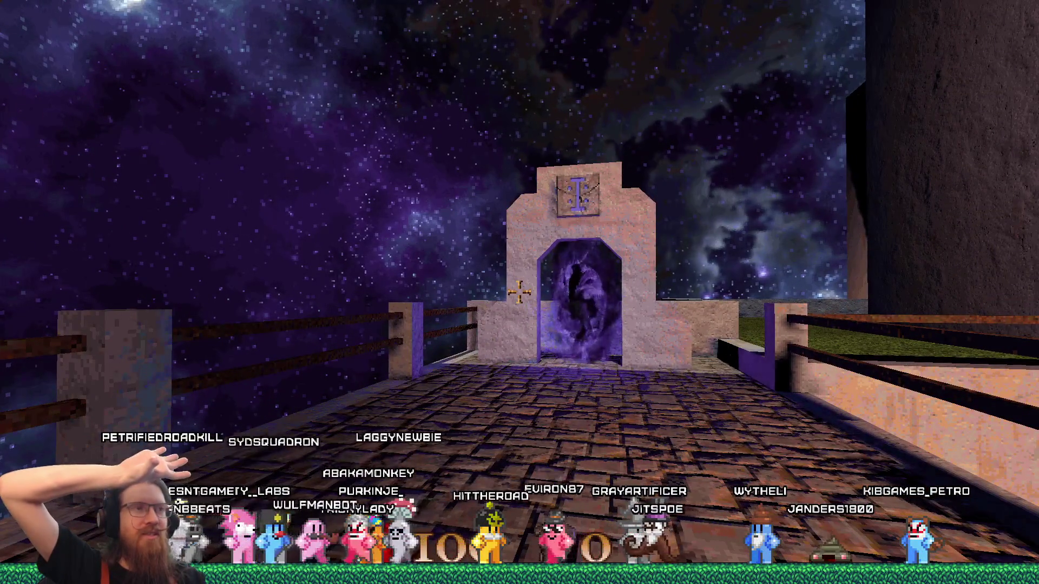
key("grave")
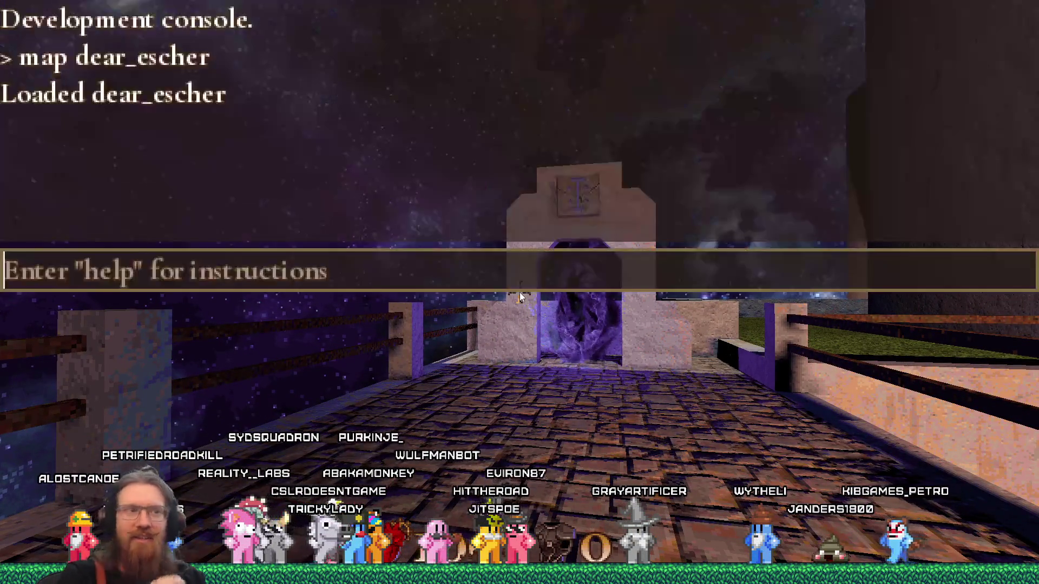
Enter 'qut' in the console to quit the game
type("qu")
type("t")
key("Return")
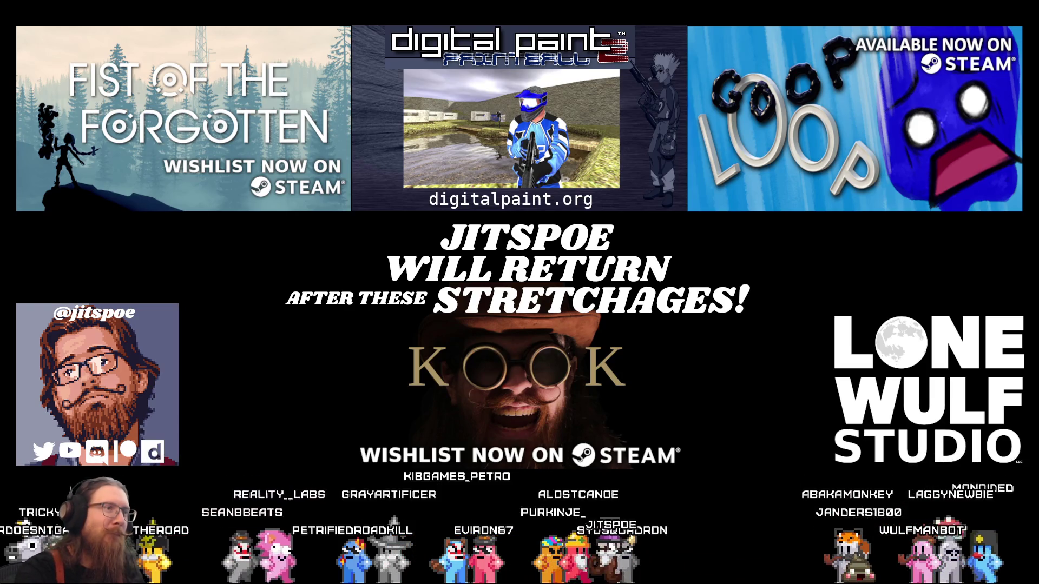
left_click(367, 414)
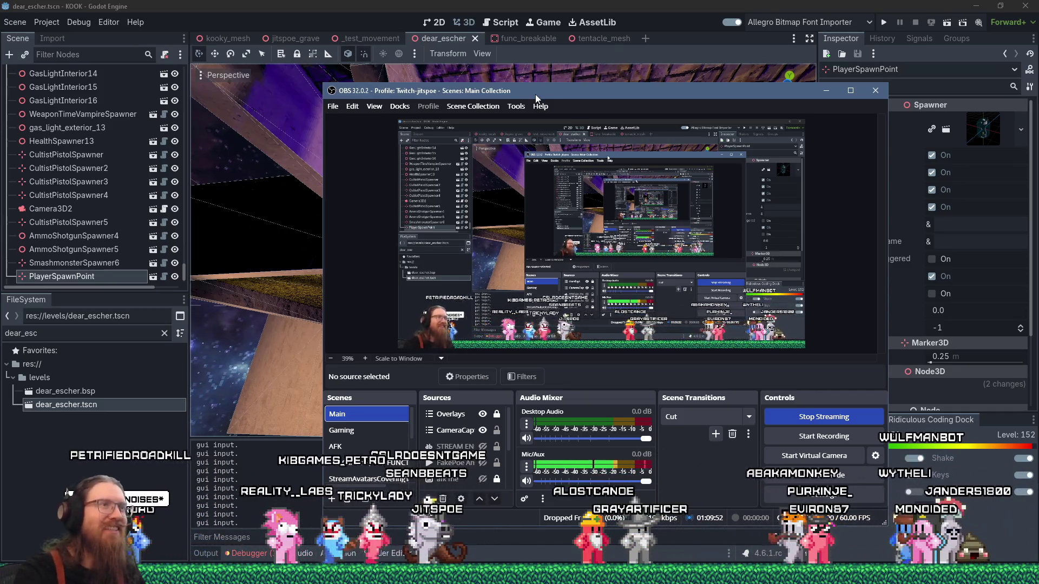
Bring Godot back in front of OBS, showing the dear_escher level in the 3D editor
key("alt+Tab")
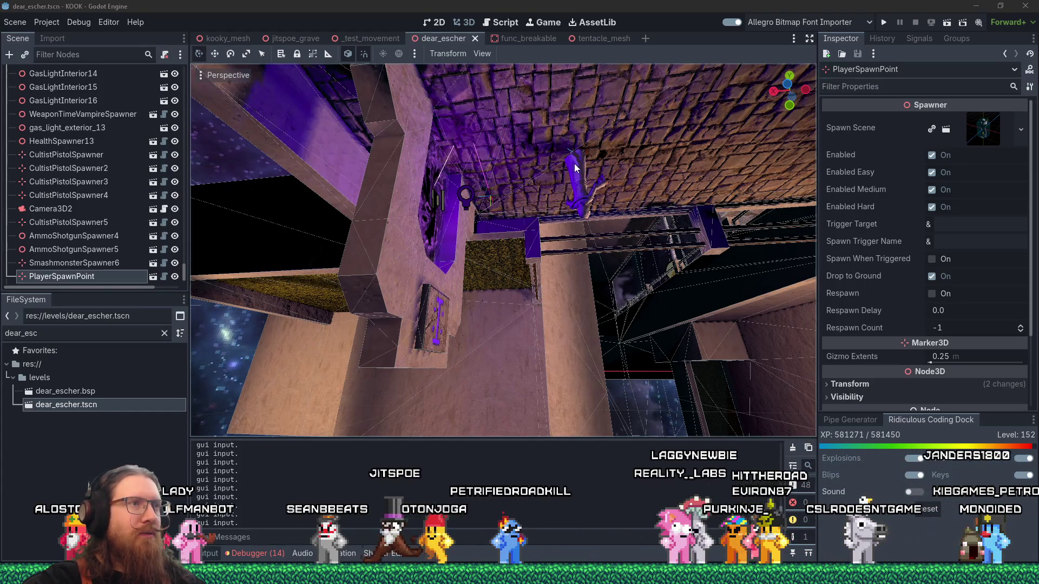
In the Script workspace, filter the FileSystem by 'movemen' and open movement_system.gd
left_click(508, 25)
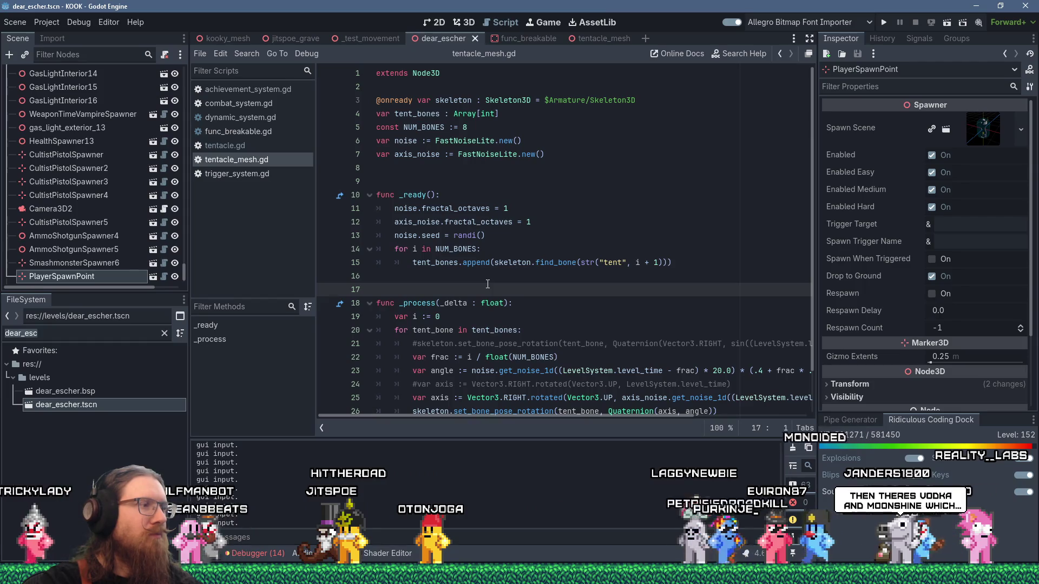
key("ctrl+a")
type("movemen")
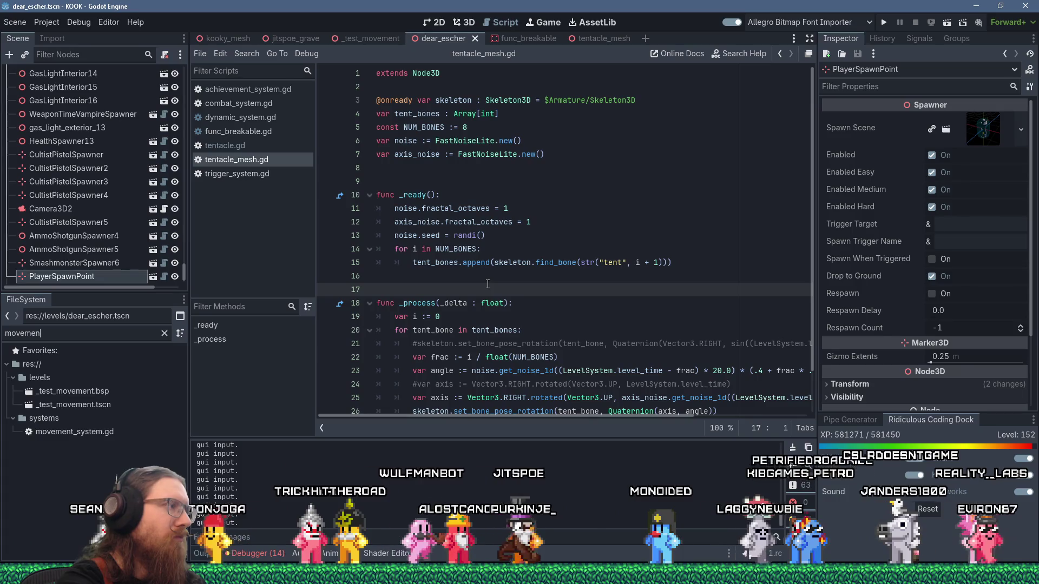
left_click(104, 433)
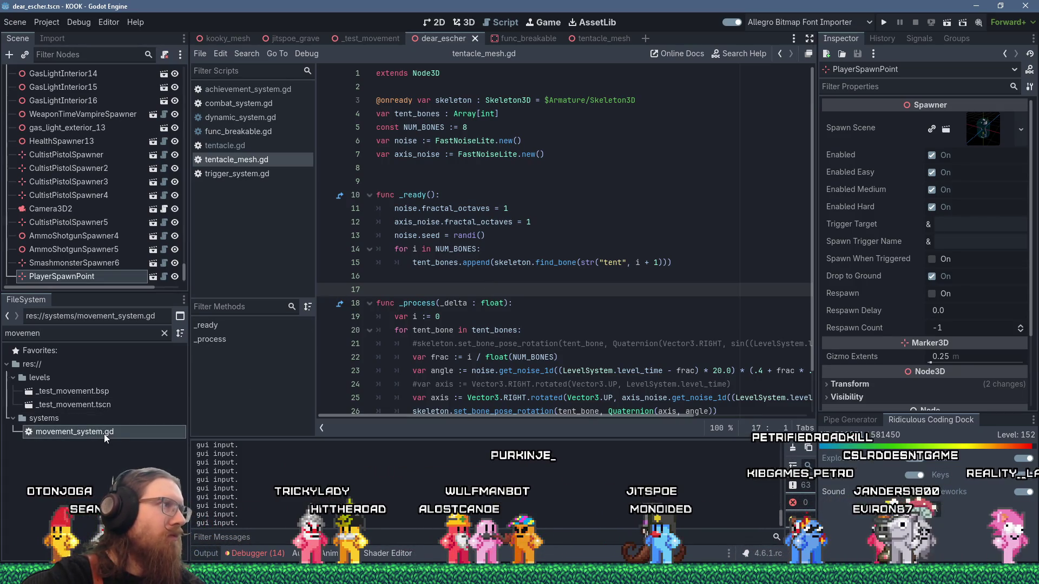
double_click(104, 433)
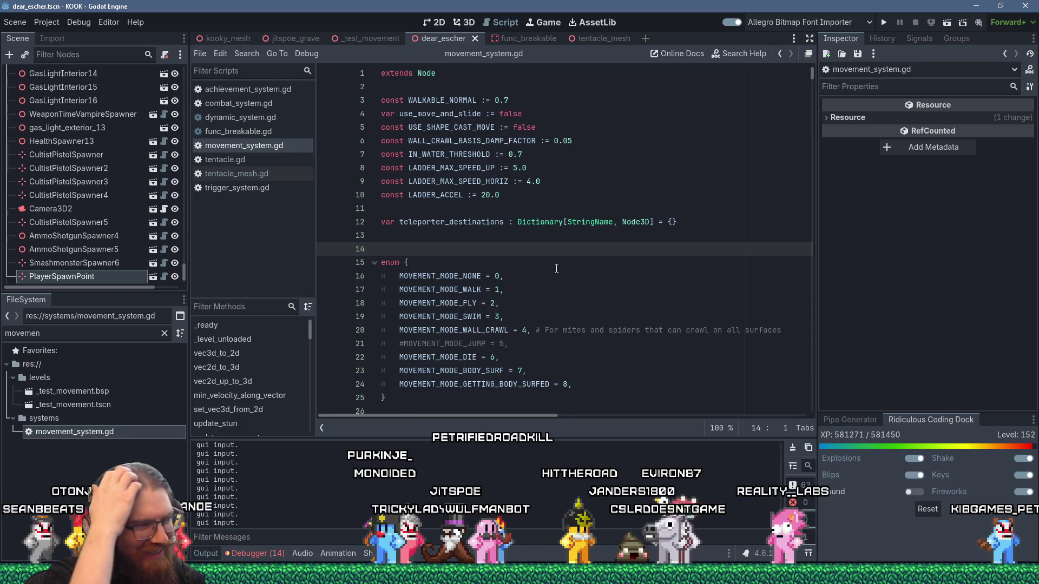
Scroll through the code to min_velocity_along_vector and set_vec3d_from_2d, placing the cursor around lines 26 and 62
scroll(563, 269, "down", 4)
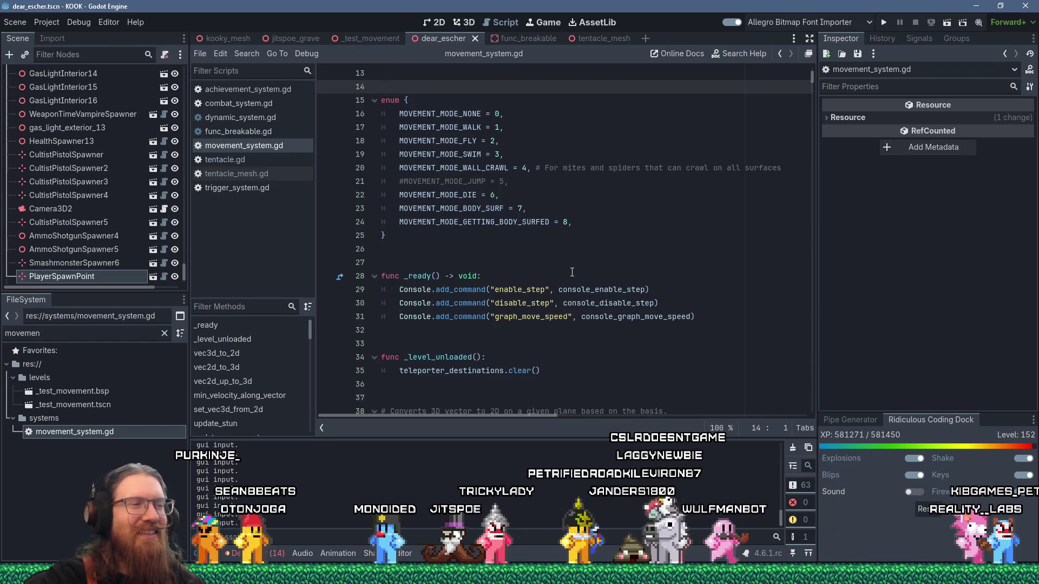
left_click(531, 249)
scroll(514, 276, "up", 4)
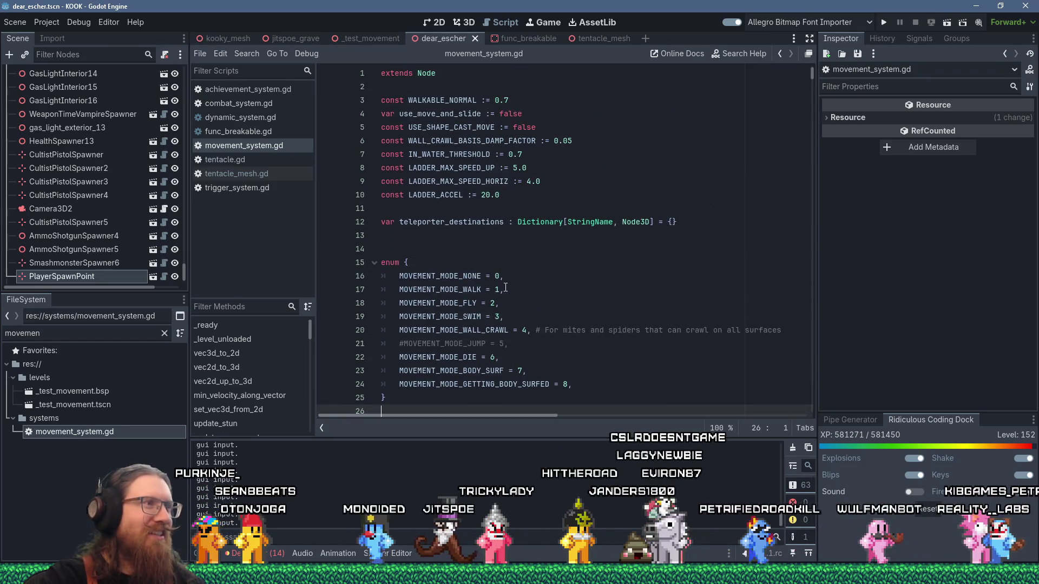
scroll(505, 288, "down", 13)
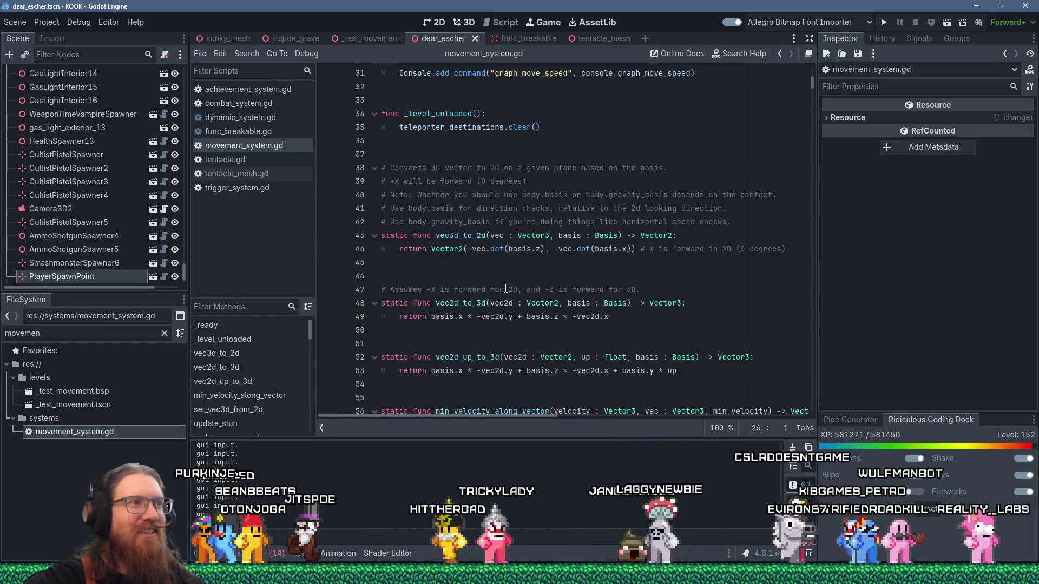
scroll(506, 288, "down", 1)
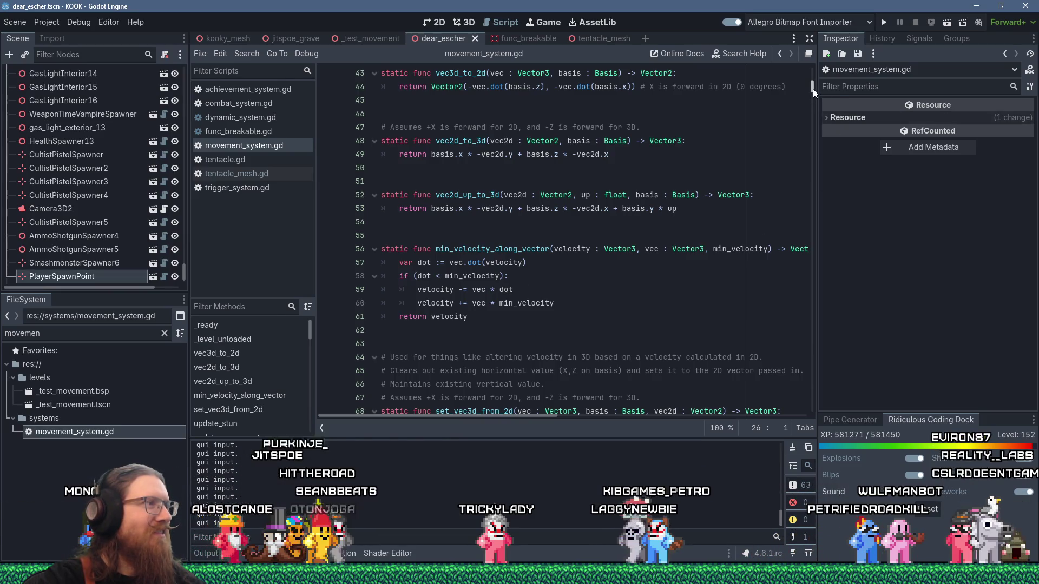
key("alt+Tab")
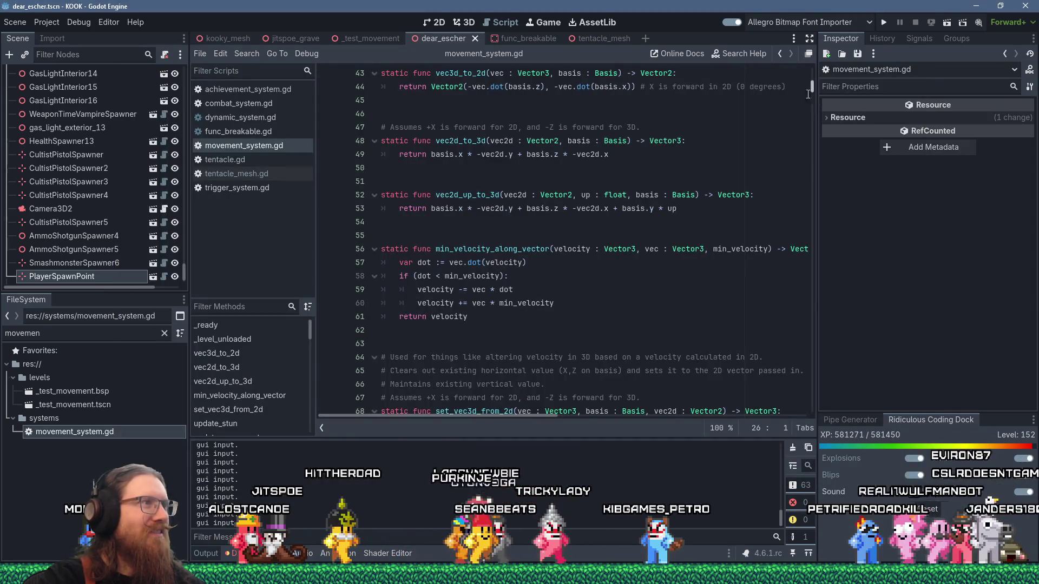
left_click(647, 350)
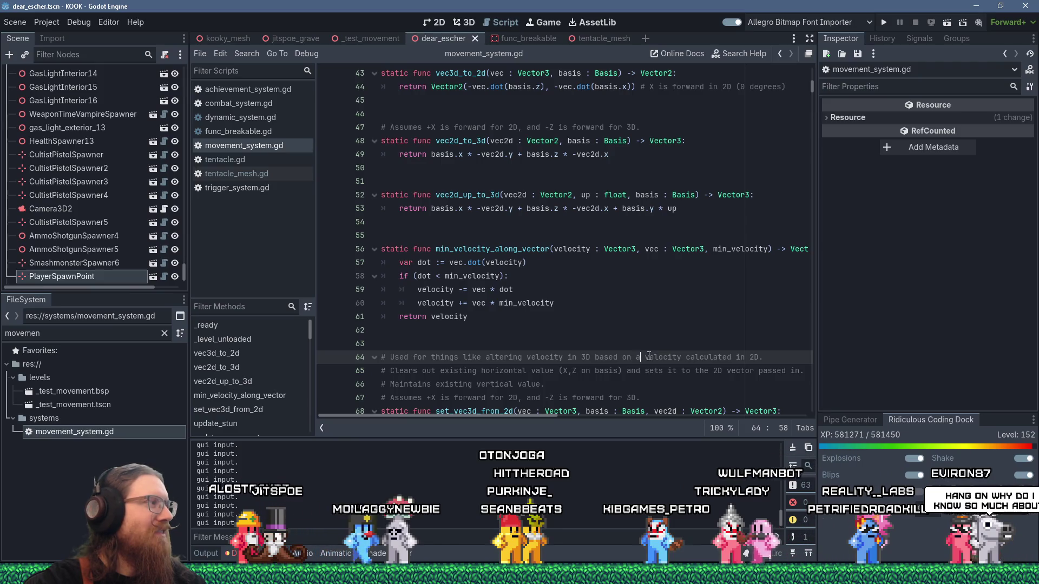
scroll(548, 320, "down", 3)
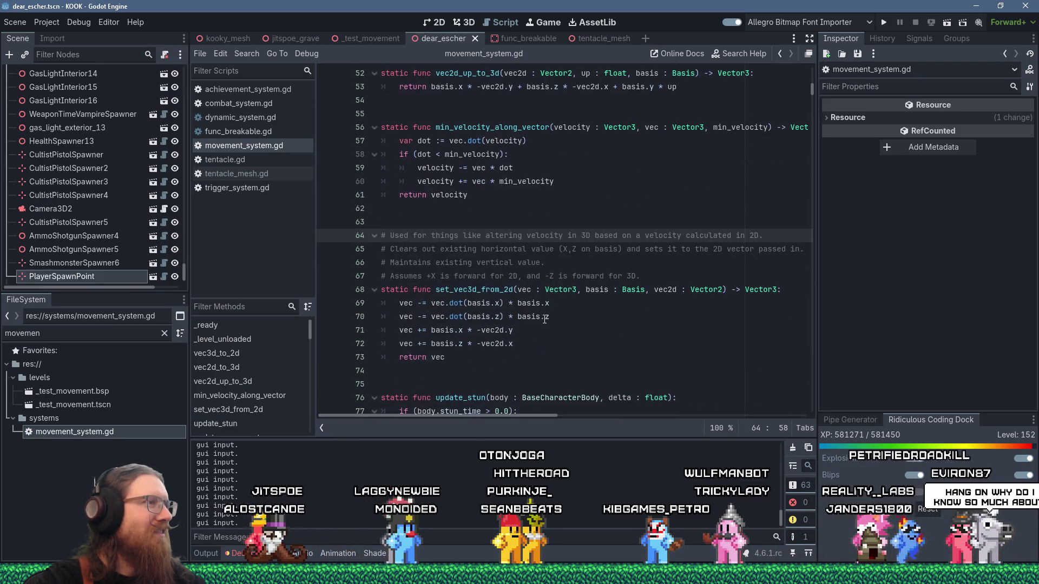
left_click(559, 206)
key("alt+Tab")
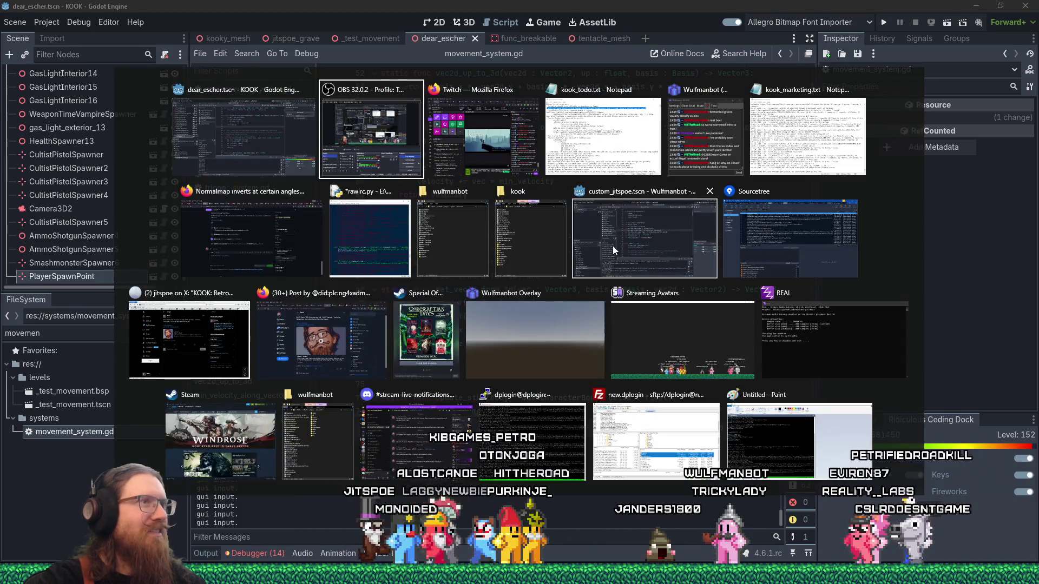
key("alt+Tab")
key("alt+Tab")
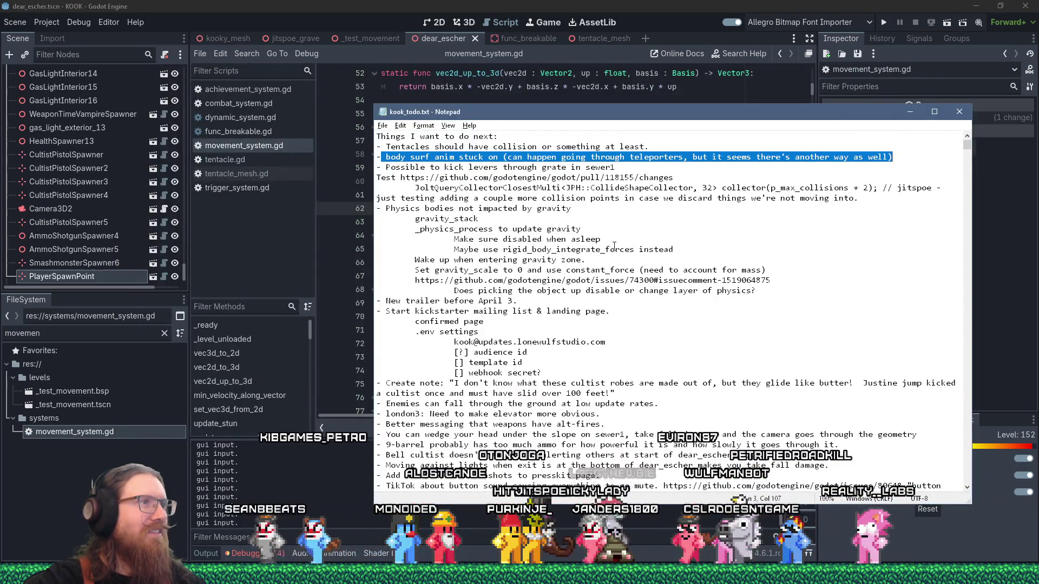
left_click_drag(756, 118, 815, 138)
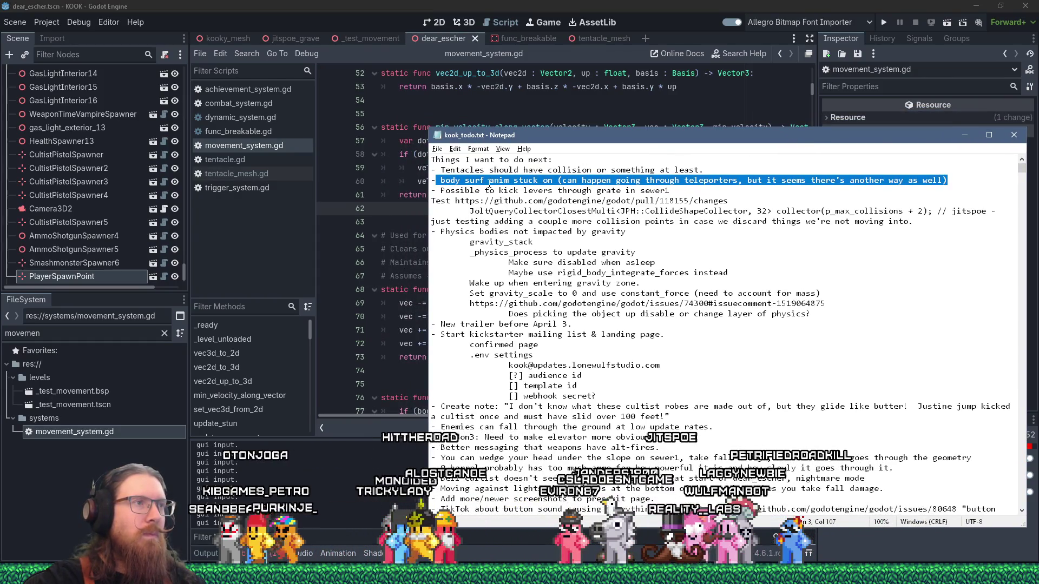
left_click(609, 4)
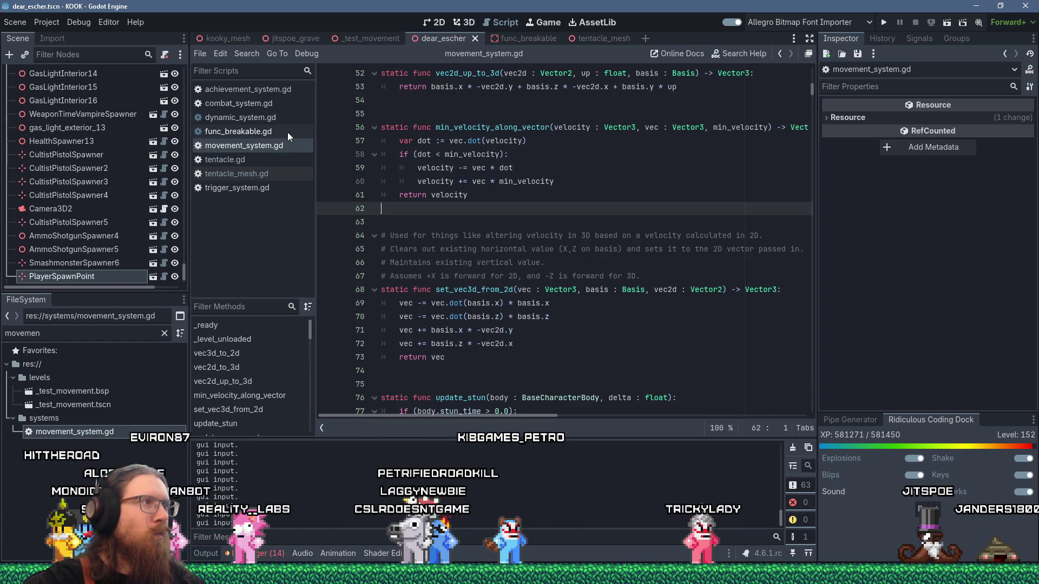
left_click(618, 159)
key("ctrl+f")
type("teleport")
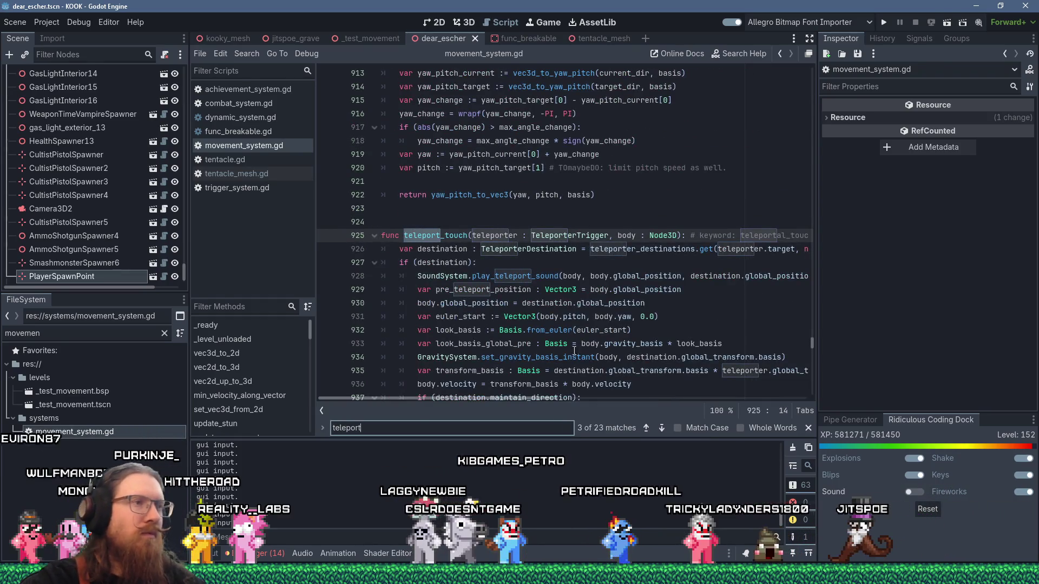
scroll(564, 334, "down", 2)
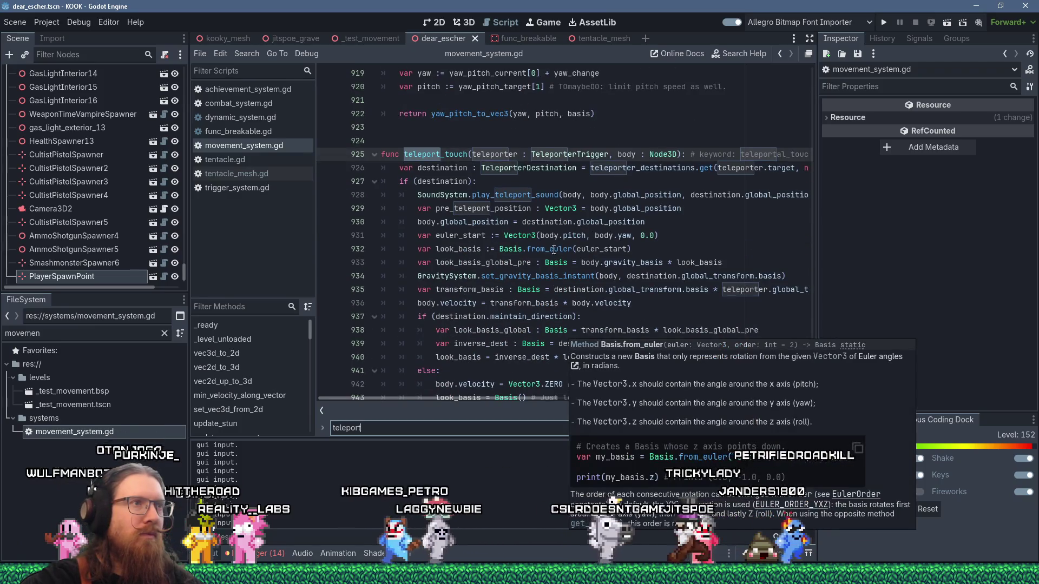
left_click(514, 181)
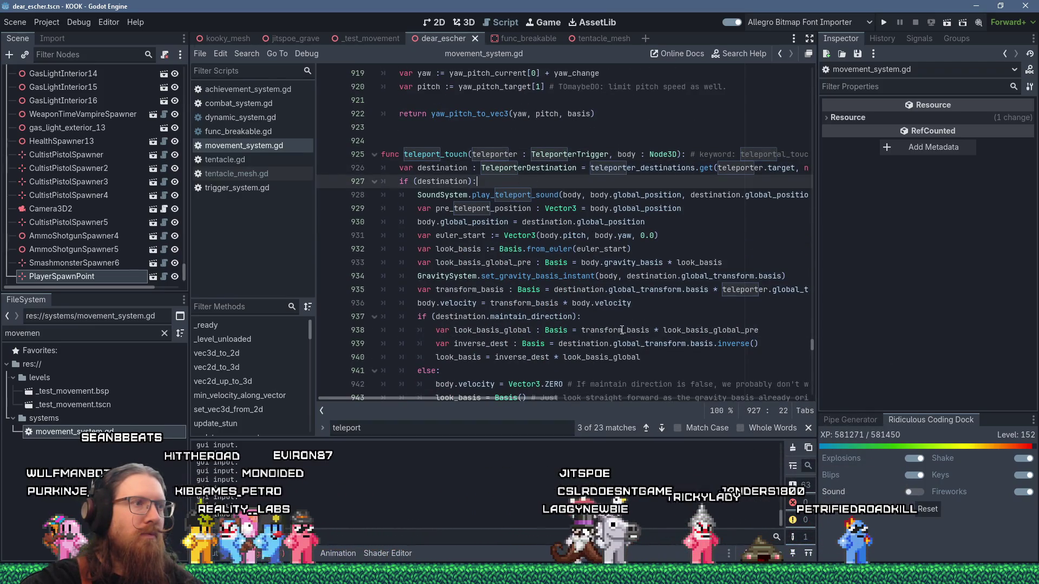
scroll(606, 346, "down", 2)
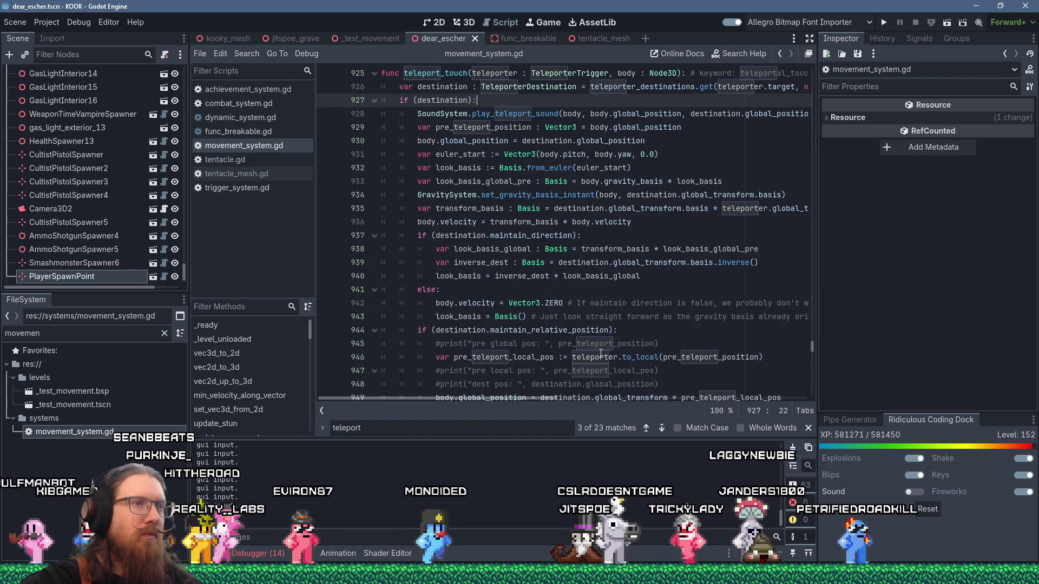
scroll(600, 354, "down", 9)
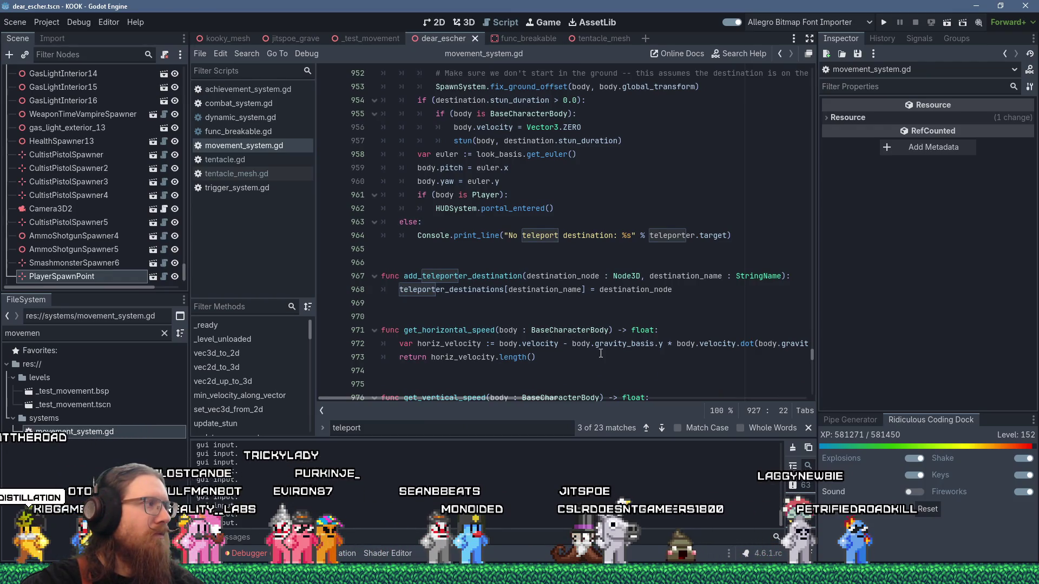
scroll(634, 340, "up", 9)
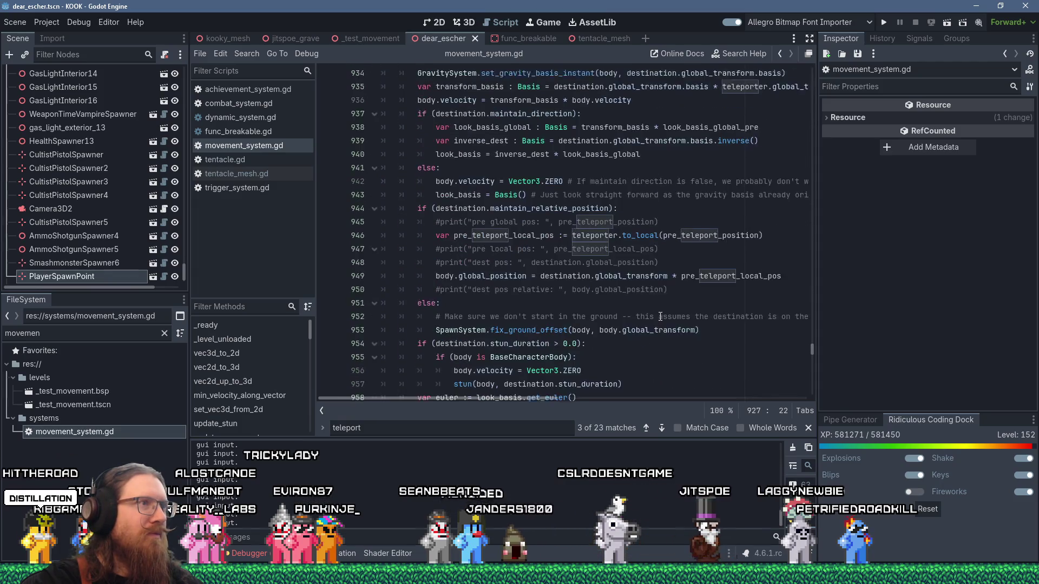
scroll(660, 316, "up", 1)
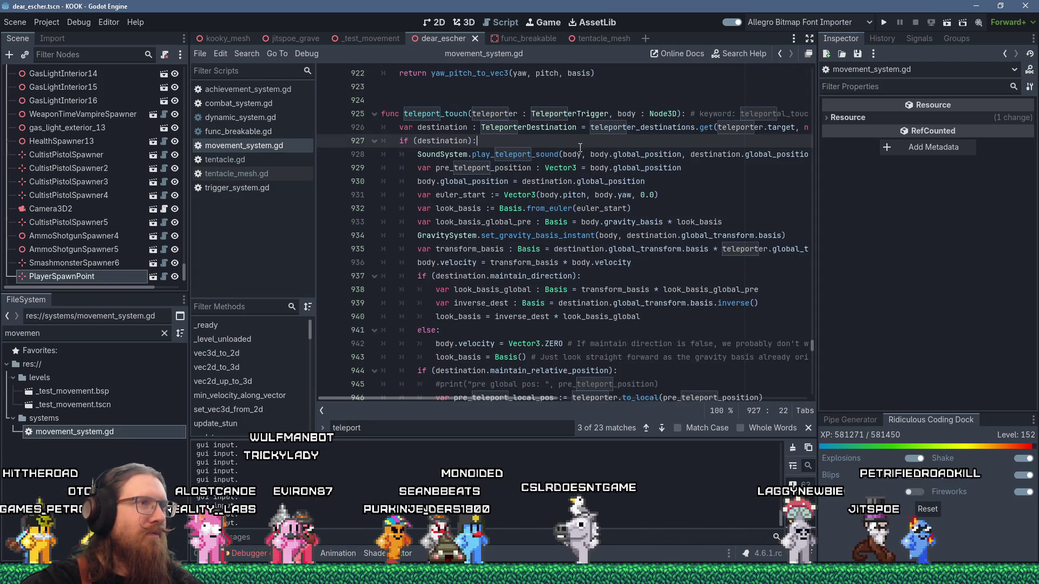
mouse_move(561, 148)
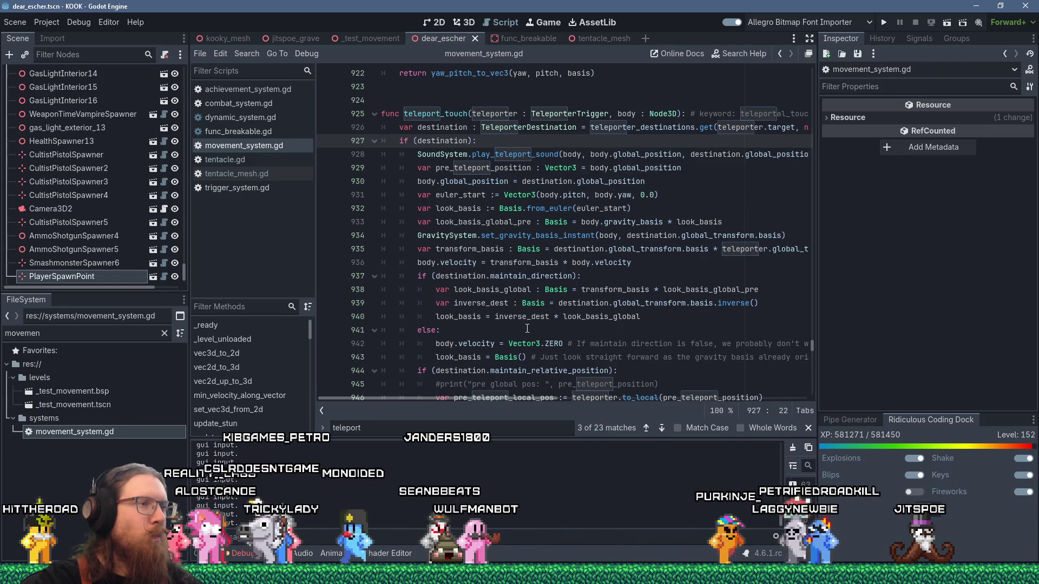
scroll(528, 332, "down", 1)
scroll(528, 332, "down", 3)
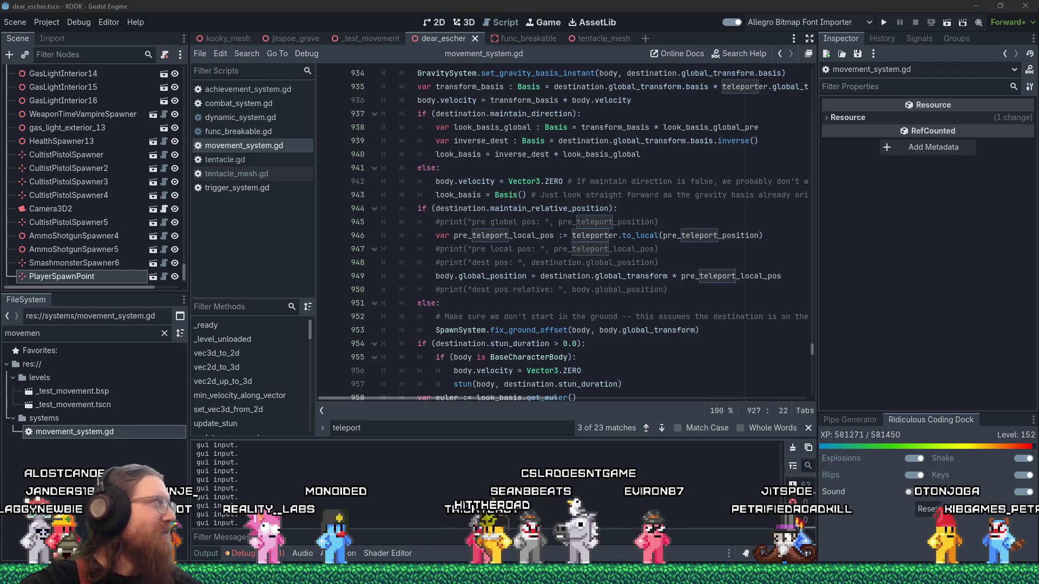
left_click_drag(254, 56, 410, 38)
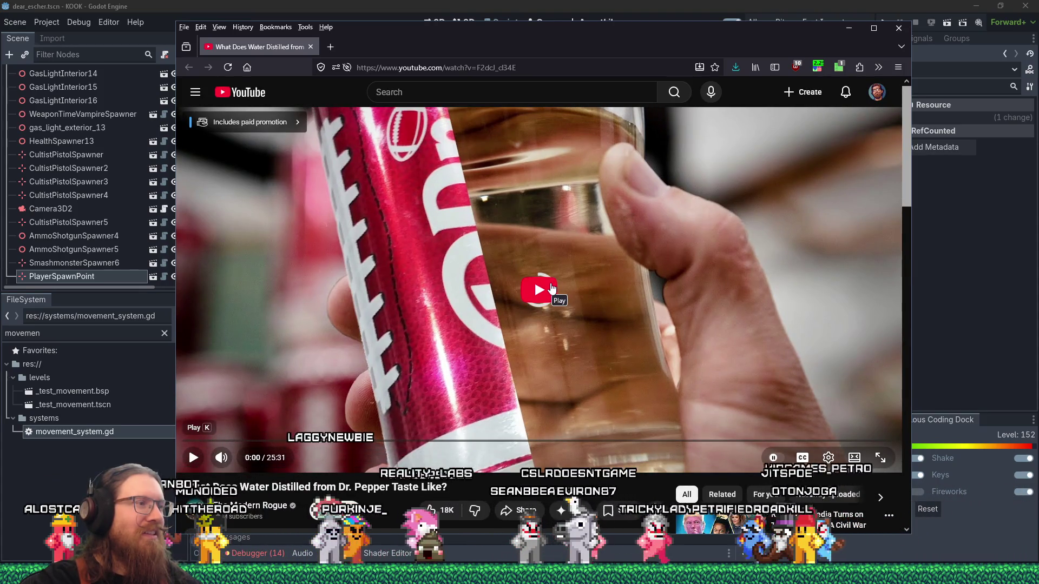
Play the Dr. Pepper video, skip the sponsor segment ahead to 2:56, then pause
left_click(550, 288)
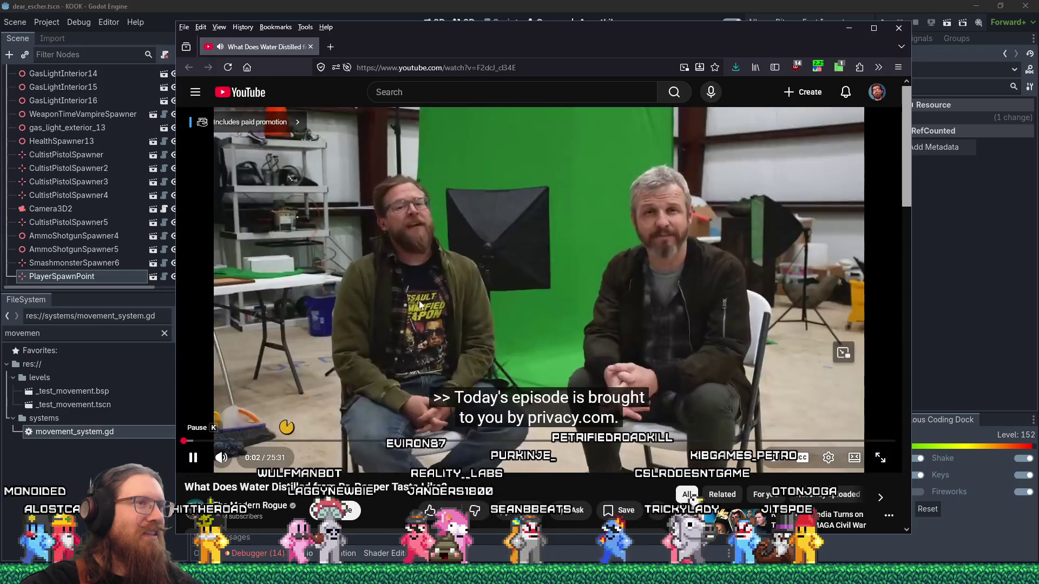
left_click(204, 441)
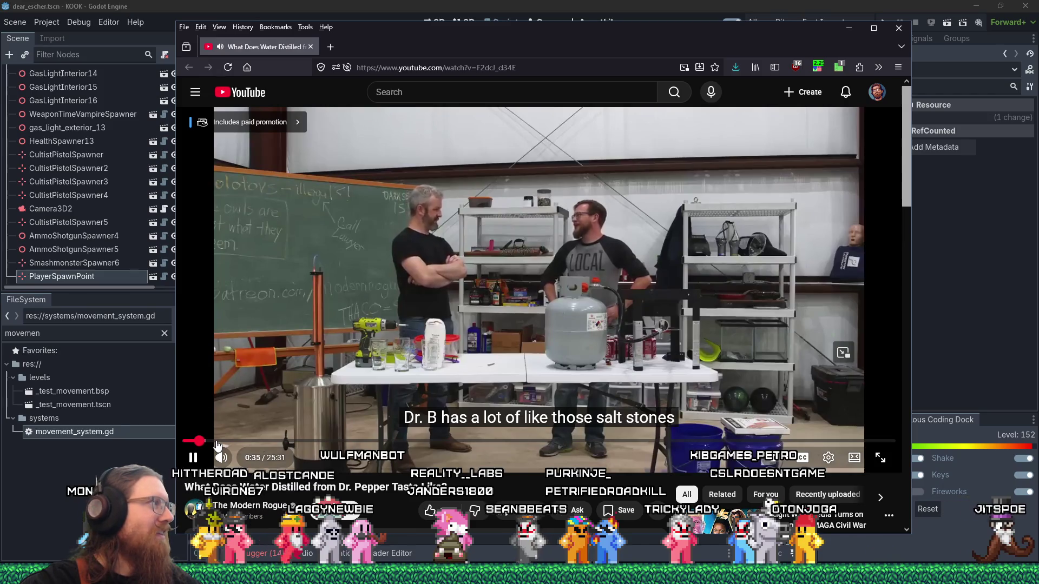
left_click(213, 441)
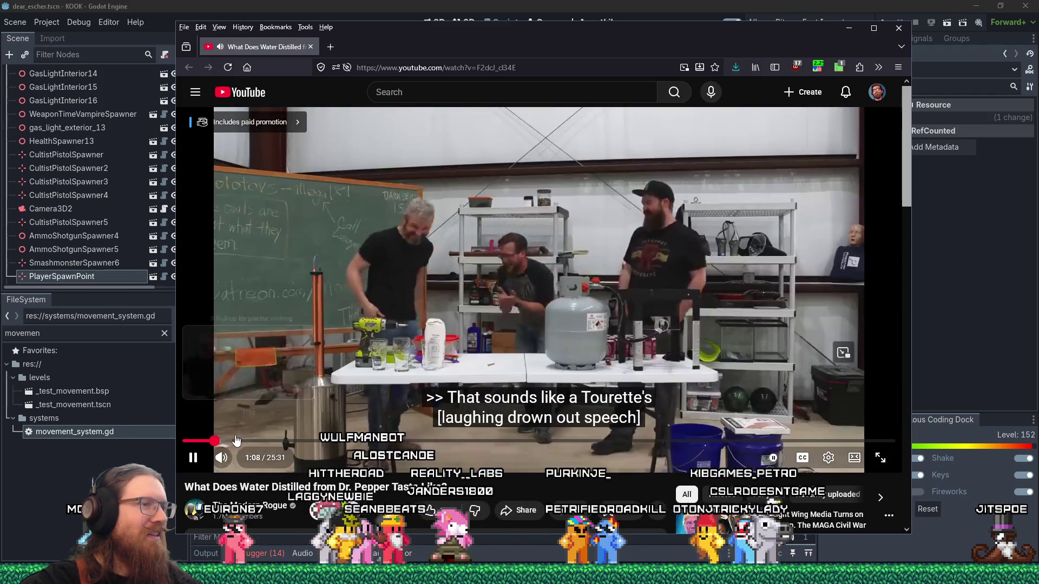
left_click(242, 441)
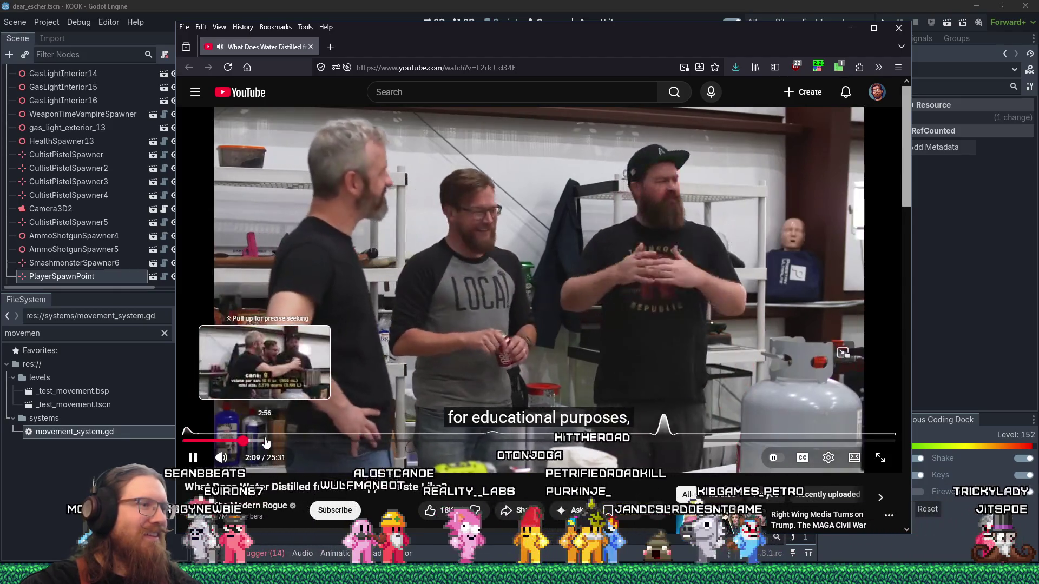
left_click(265, 441)
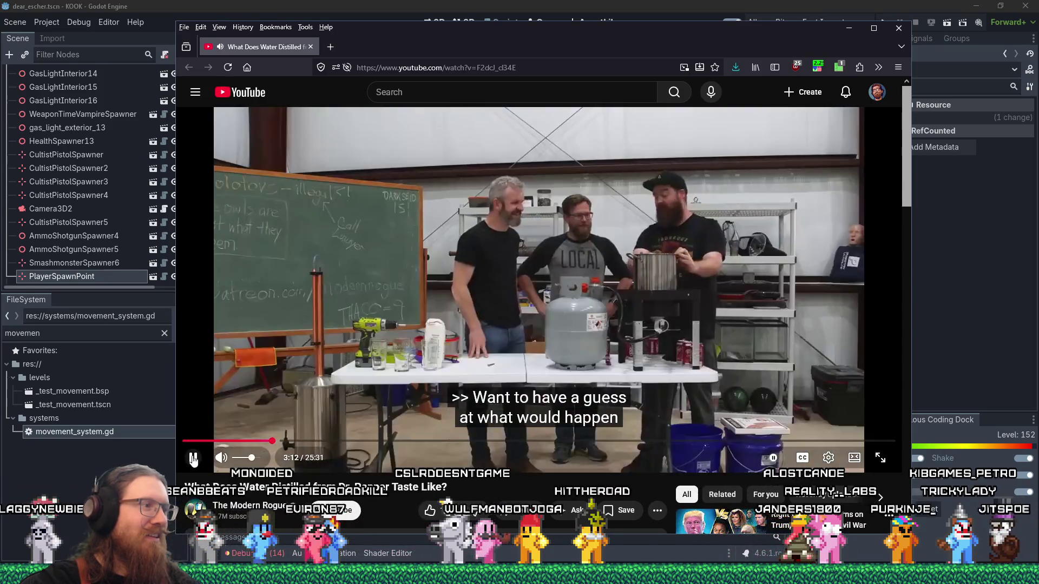
left_click(193, 459)
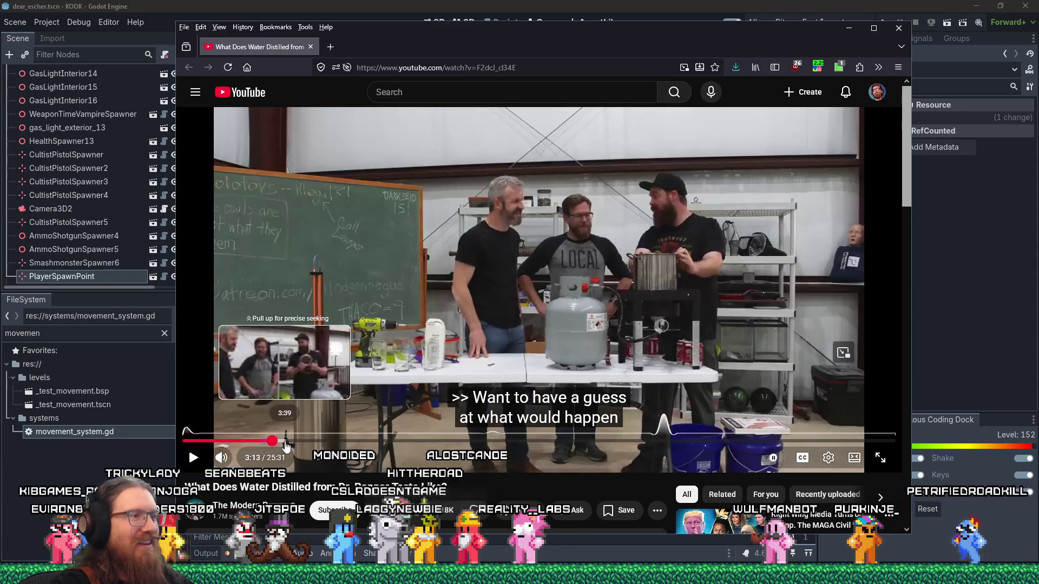
Jump ahead through 4:16 and the 4:36 chalkboard scene to about 17 minutes in
left_click(303, 443)
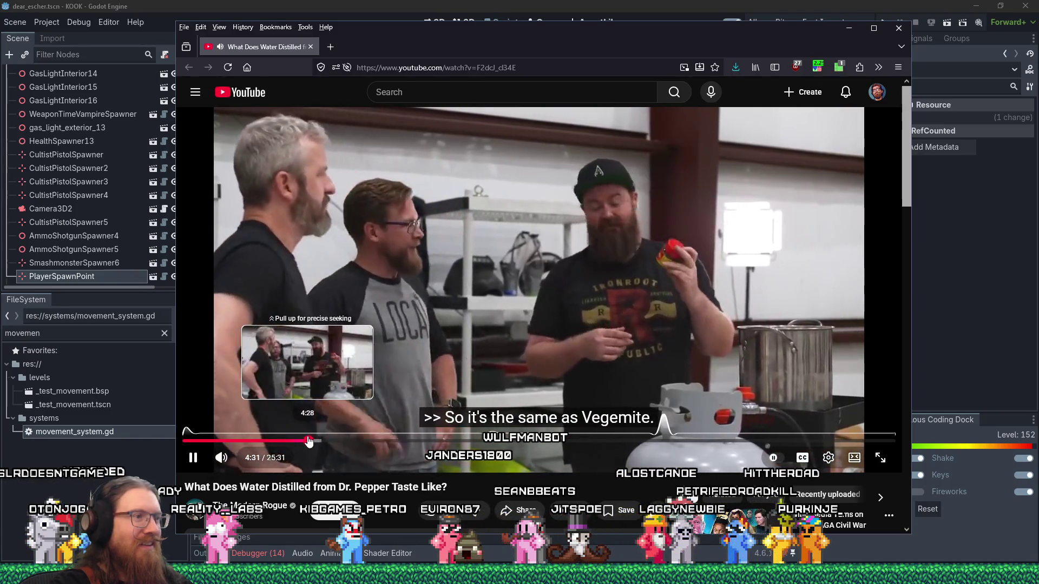
left_click(313, 441)
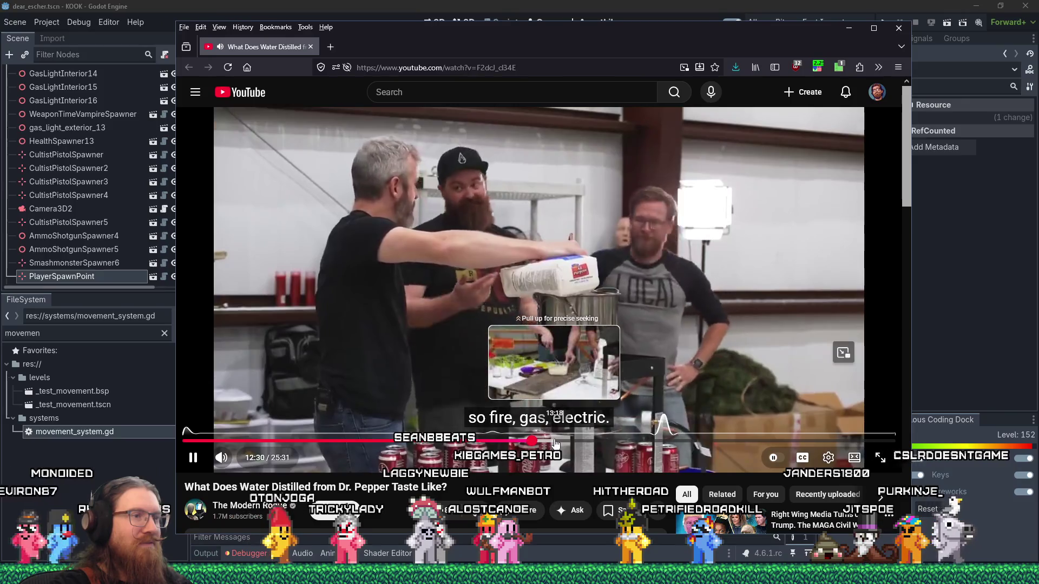
left_click(582, 441)
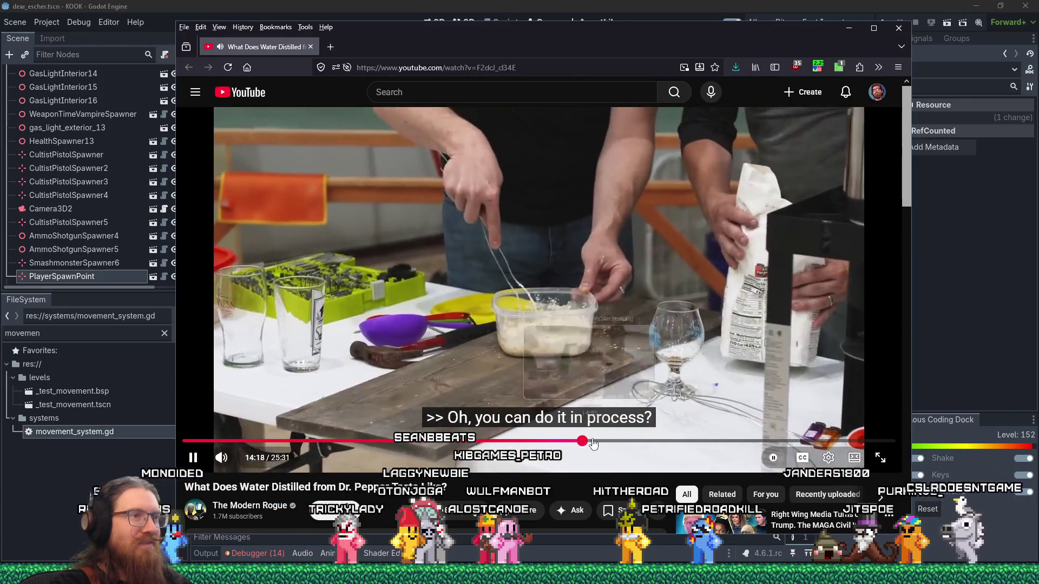
left_click_drag(593, 443, 660, 444)
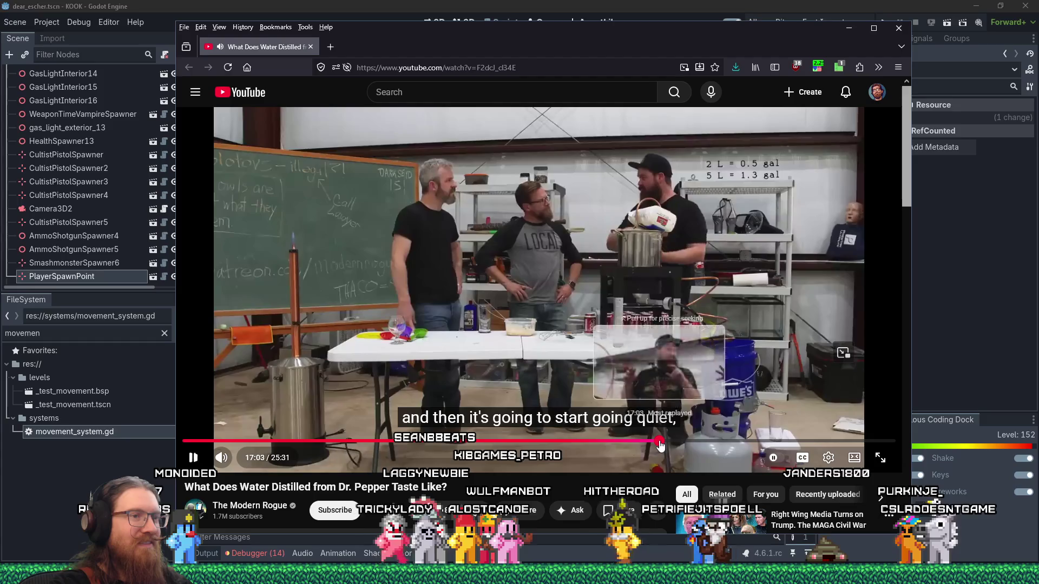
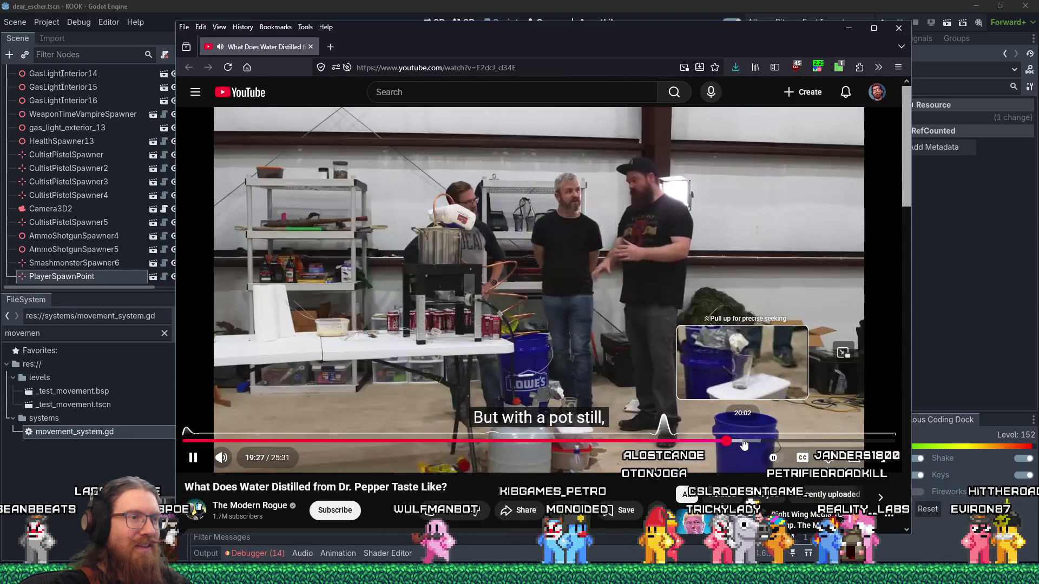
Drag the Dr. Pepper distilling video ahead and pause it at 22:28
left_click_drag(744, 444, 763, 442)
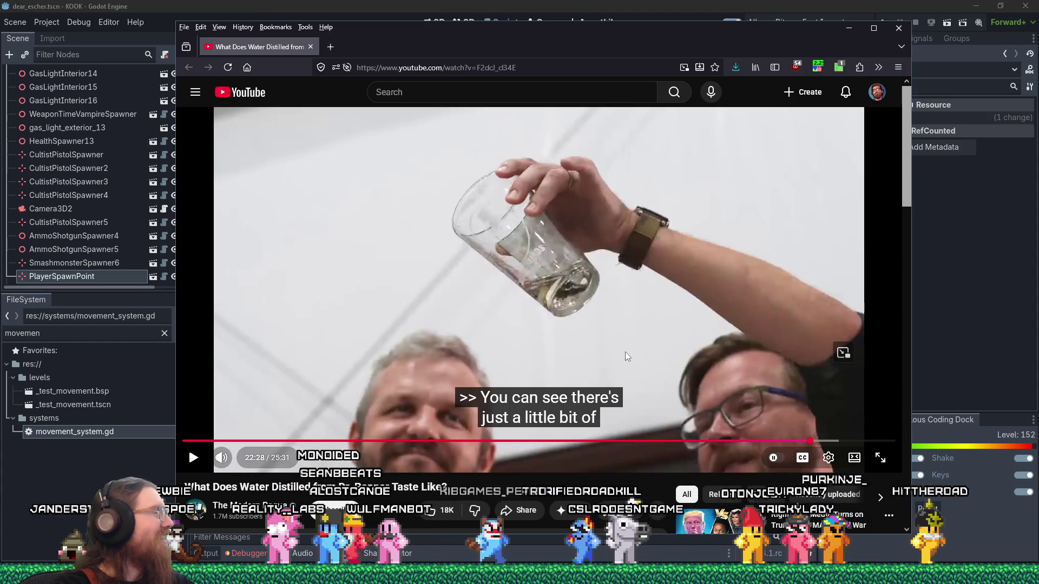
Jump the video to 23:14, skim the comments, then minimize the browser
left_click(832, 441)
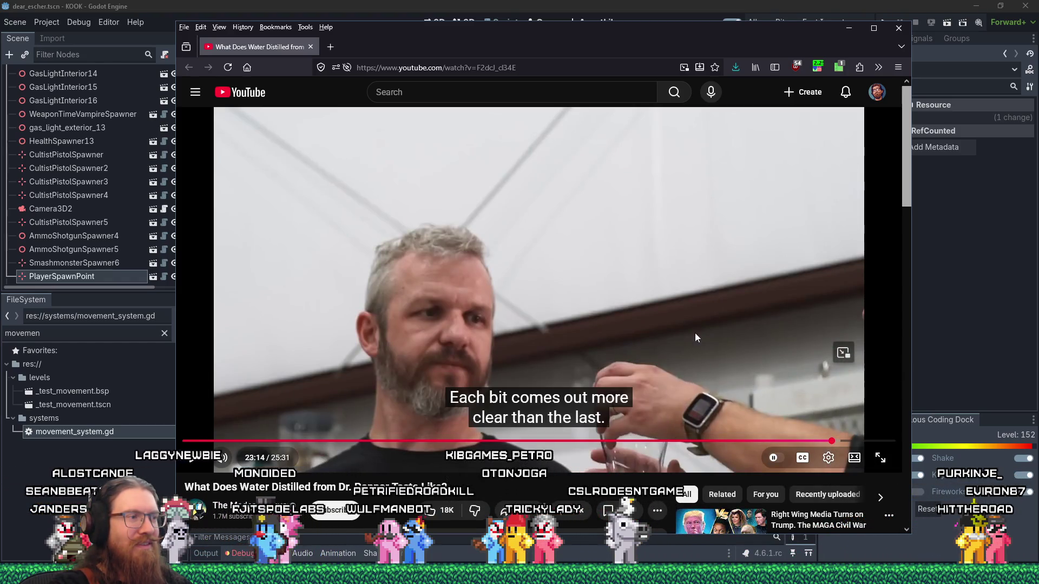
scroll(685, 322, "down", 3)
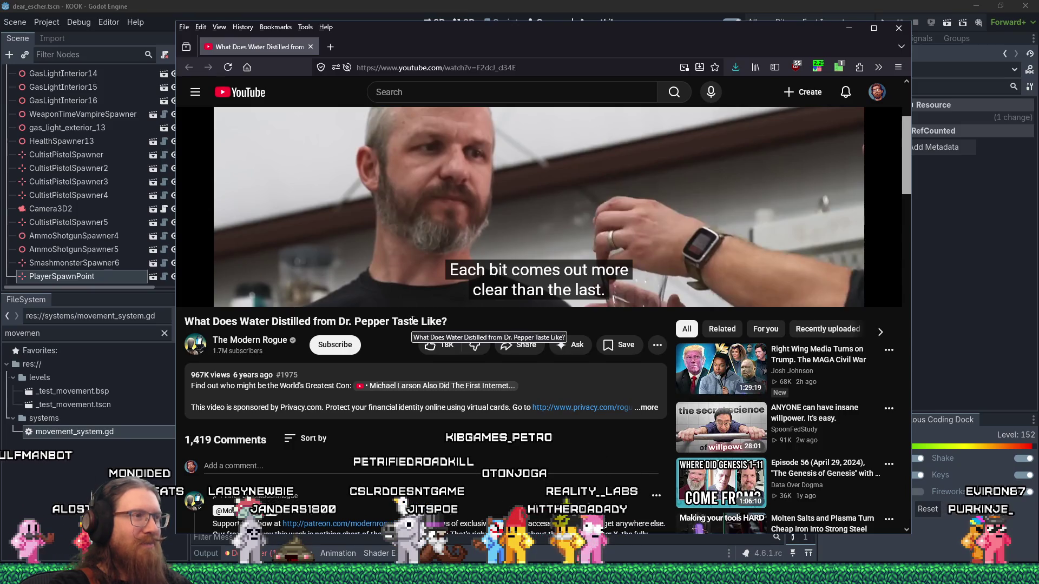
scroll(413, 321, "down", 4)
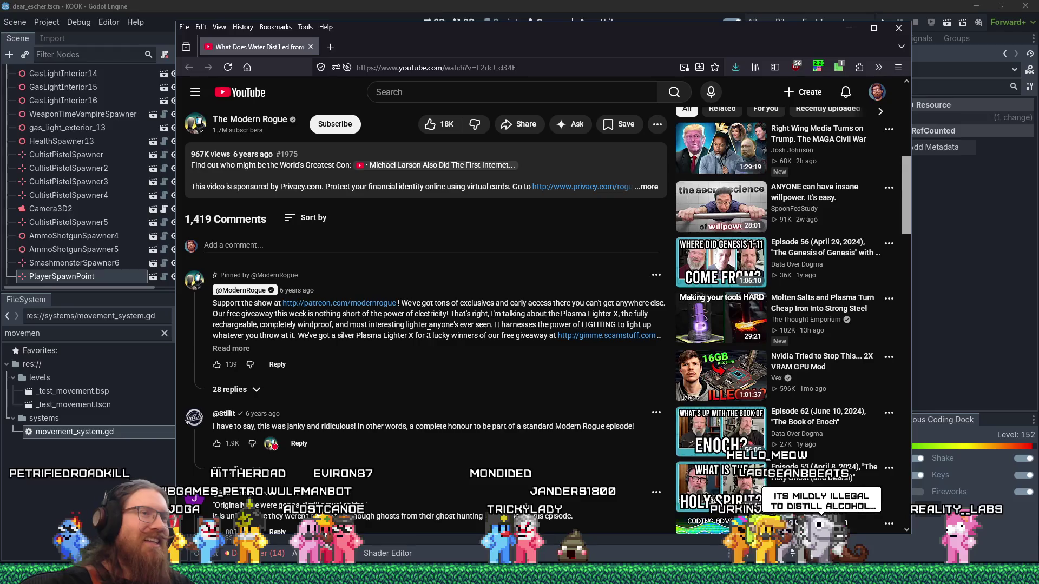
scroll(536, 323, "up", 5)
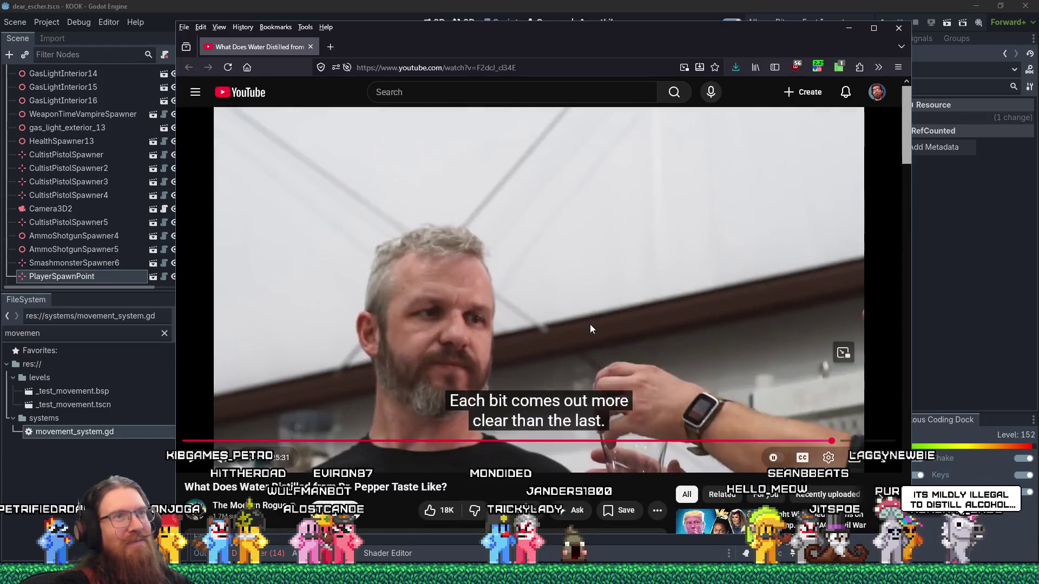
scroll(590, 325, "down", 10)
scroll(578, 320, "down", 5)
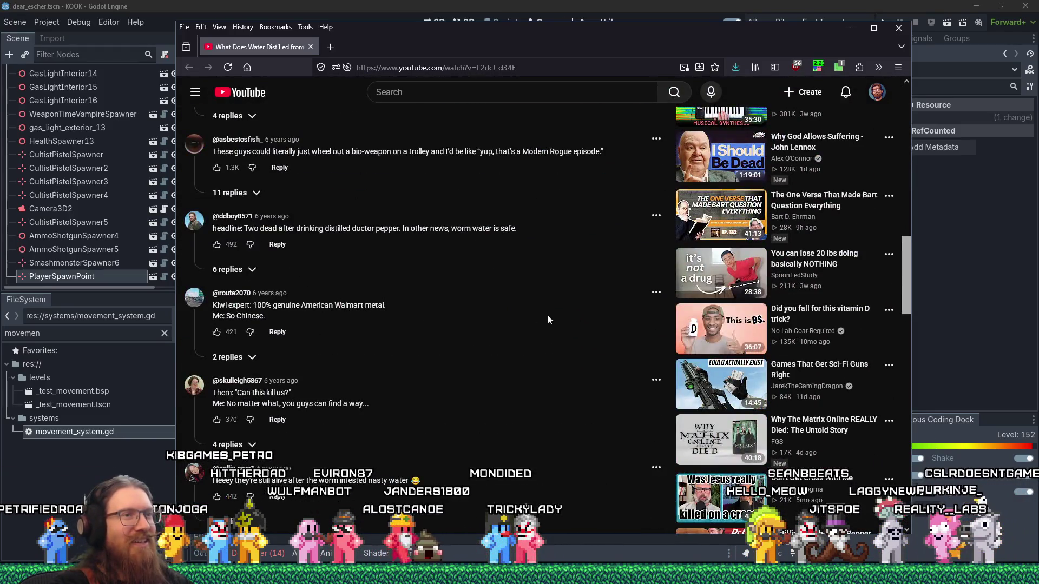
scroll(547, 315, "up", 13)
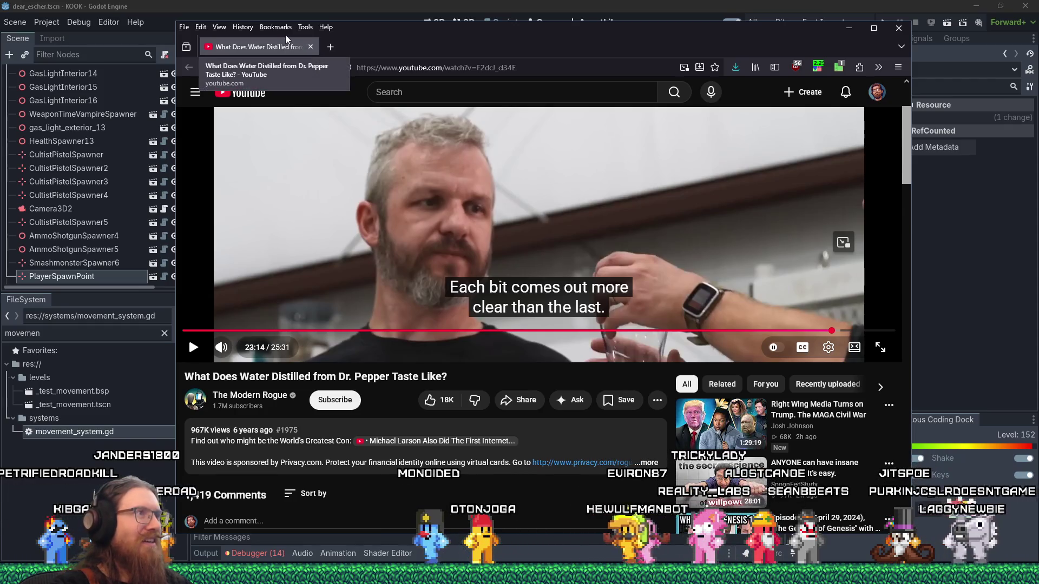
left_click(310, 46)
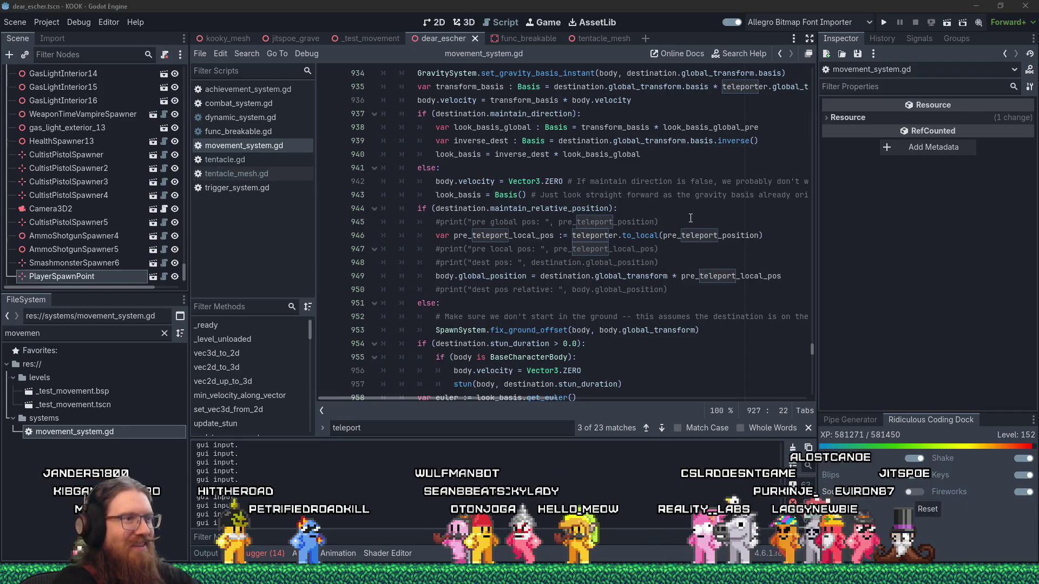
Review teleport code lines 947–948, then bring kook_todo.txt forward in Notepad
left_click(682, 254)
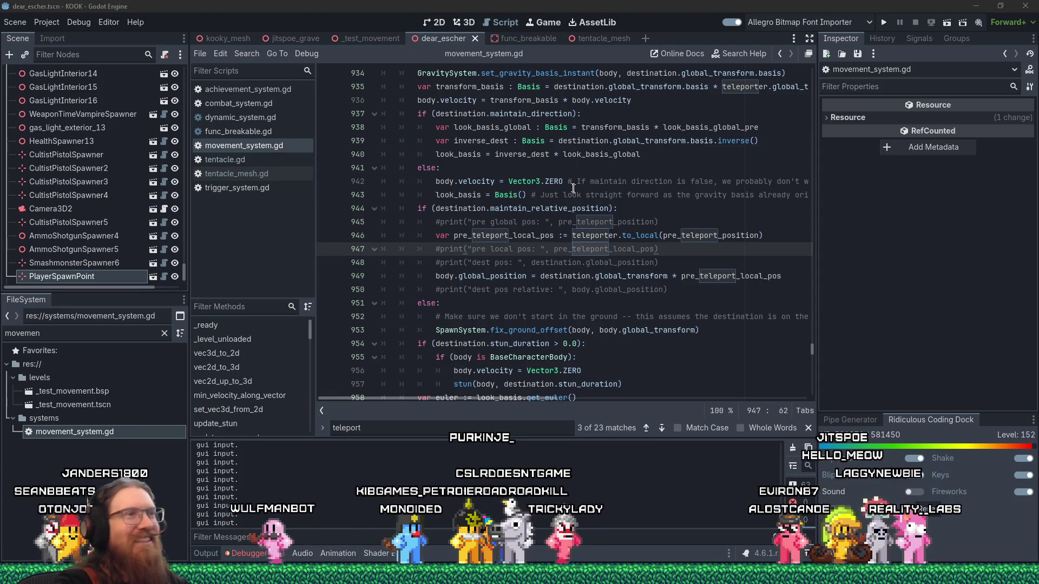
left_click(676, 266)
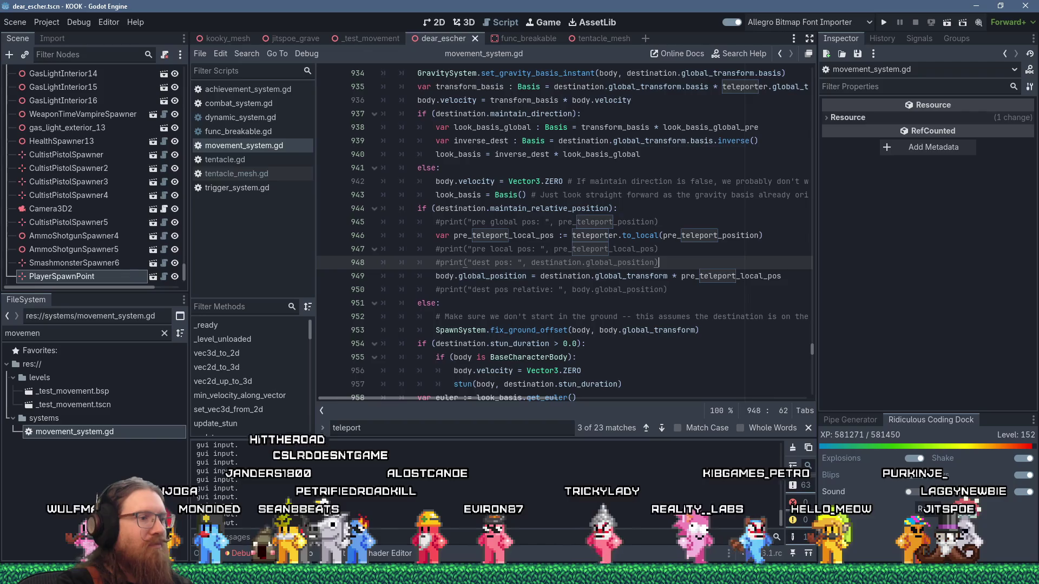
left_click(412, 575)
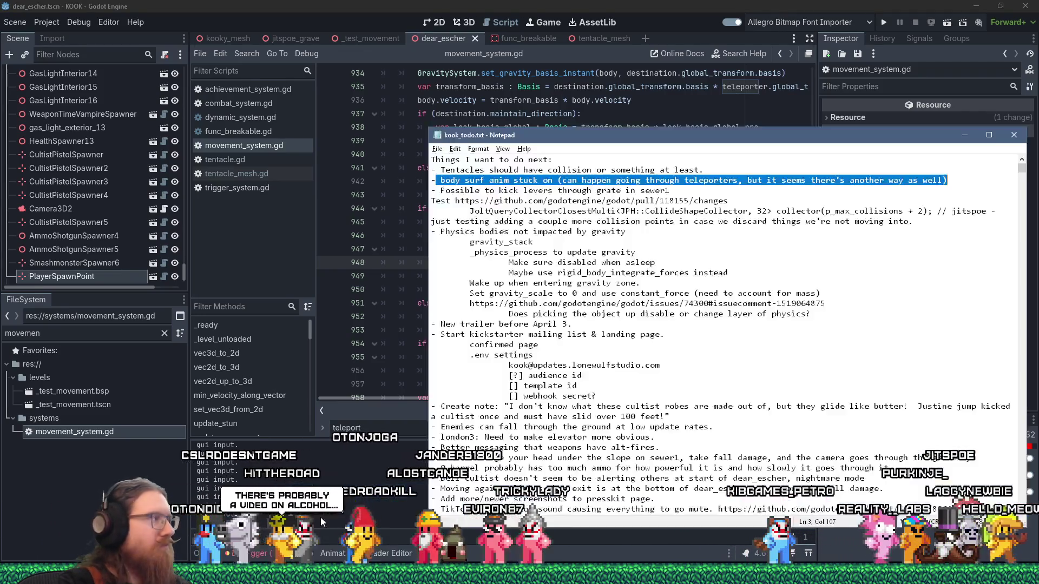
left_click(512, 528)
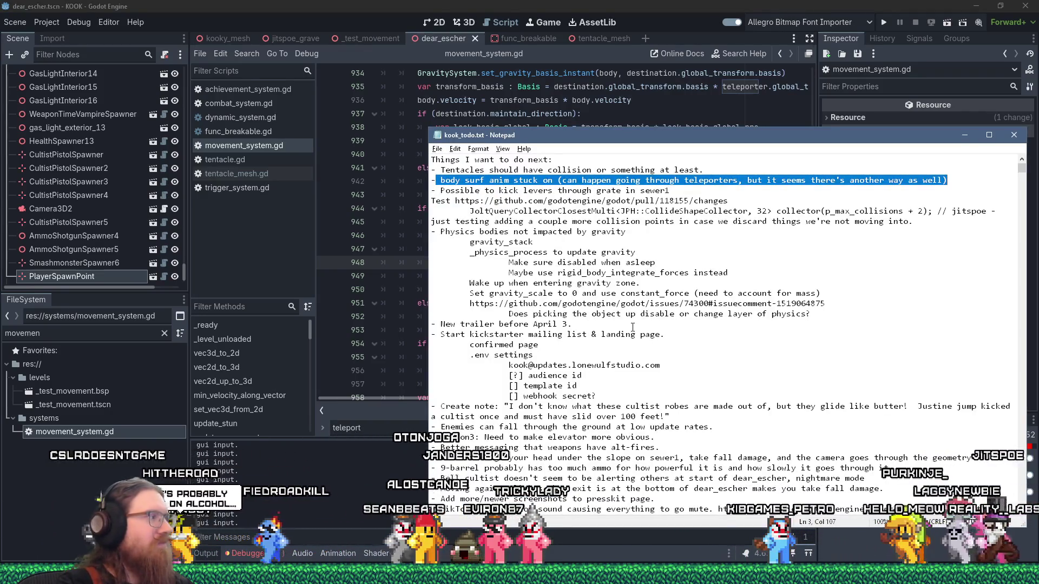
Start a new indented sub-note line under the body surf animation item
left_click(537, 181)
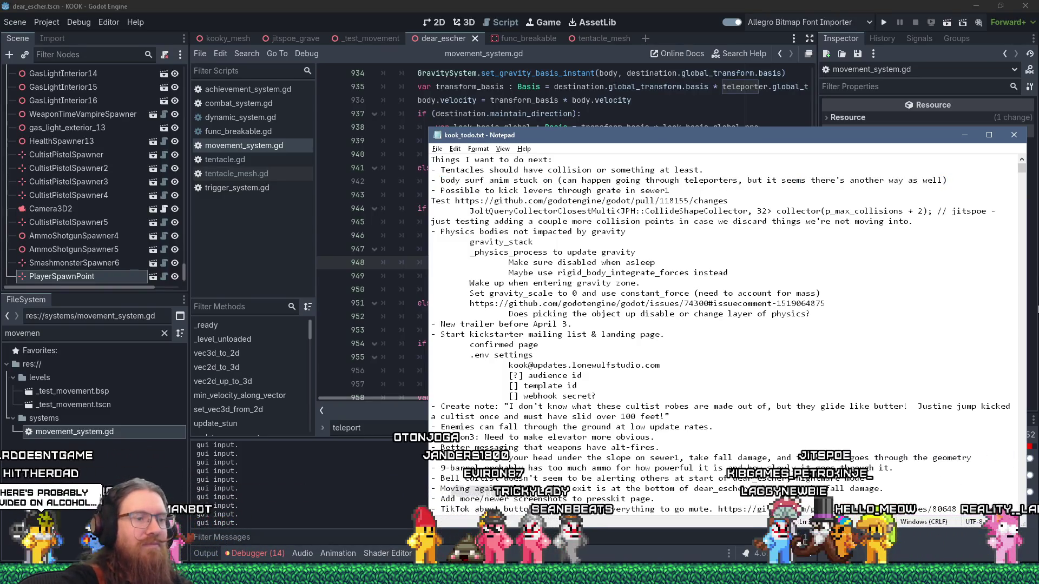
key("Return")
key("Tab")
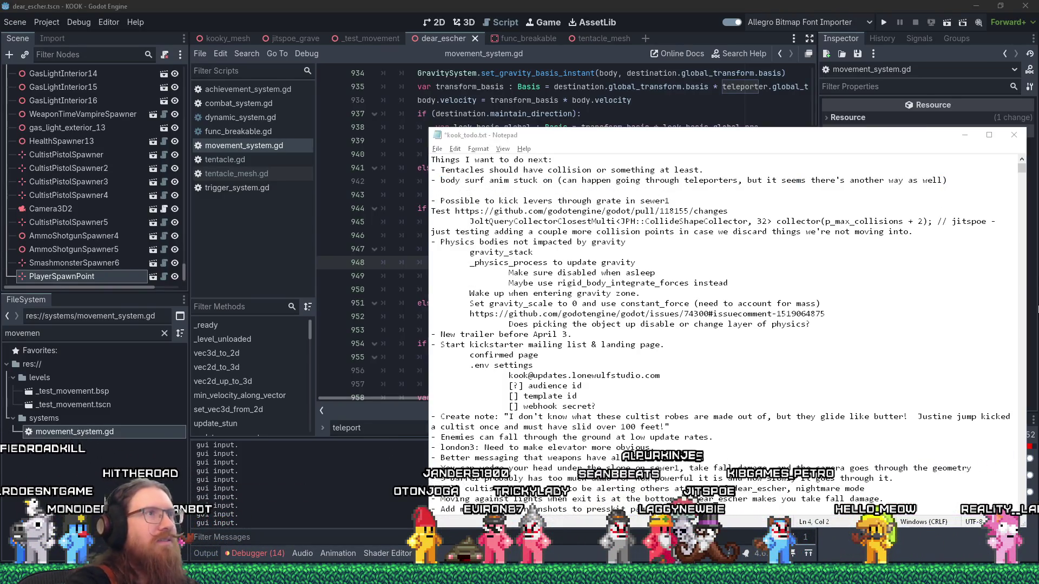
Copy teleport_touch from the Godot script and note "teleport_touch doesn't flip" there
left_click(1037, 310)
scroll(449, 244, "up", 7)
double_click(449, 244)
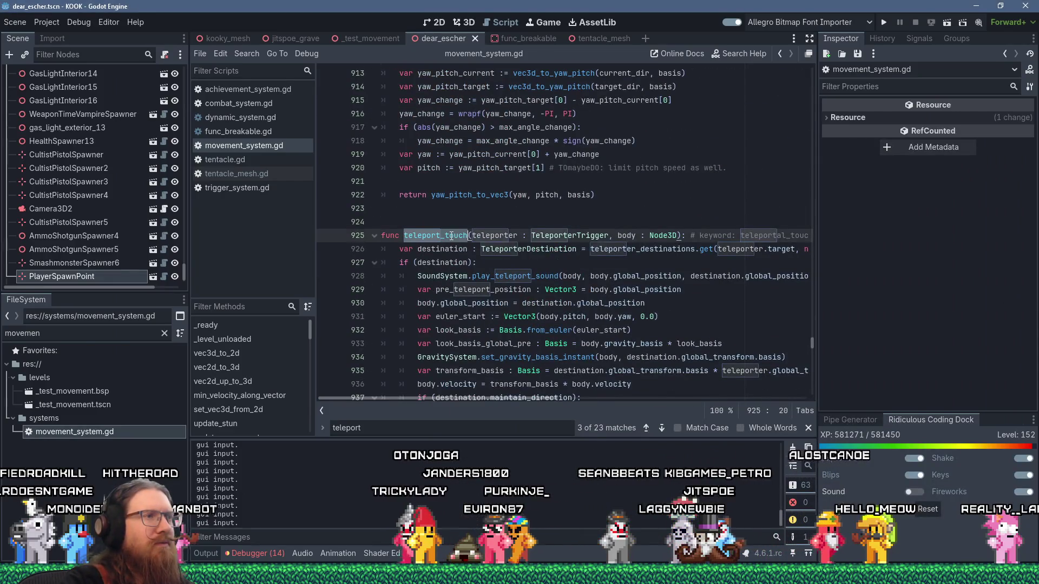
right_click(449, 245)
left_click(488, 312)
key("alt+Tab")
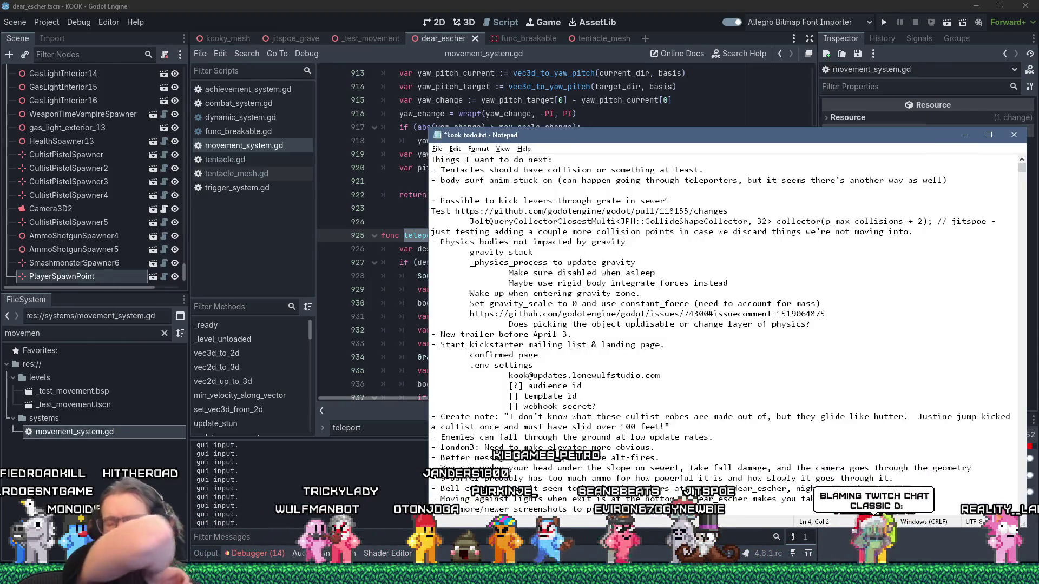
key("ctrl+v")
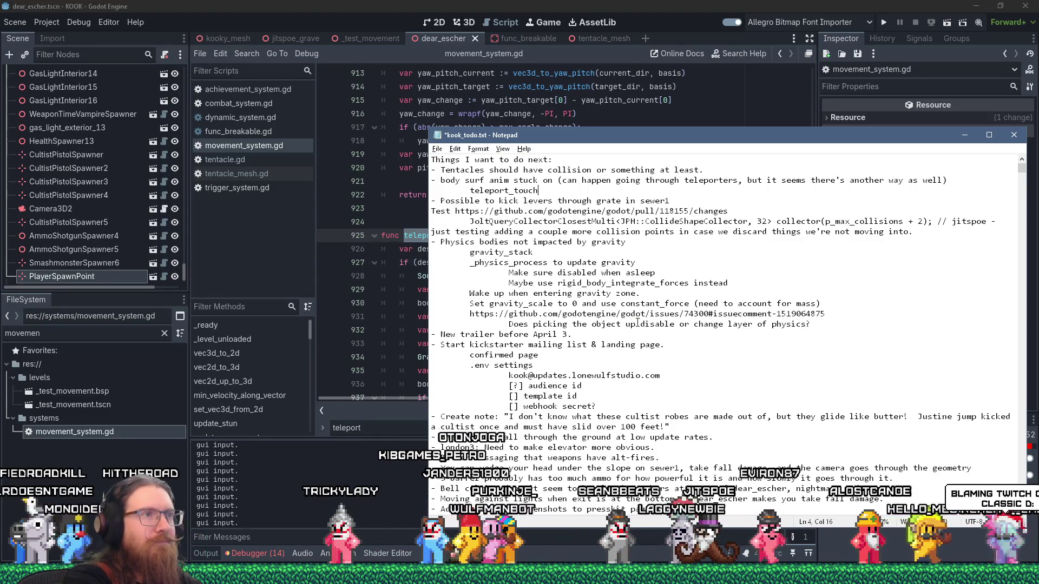
type("doesn't flip")
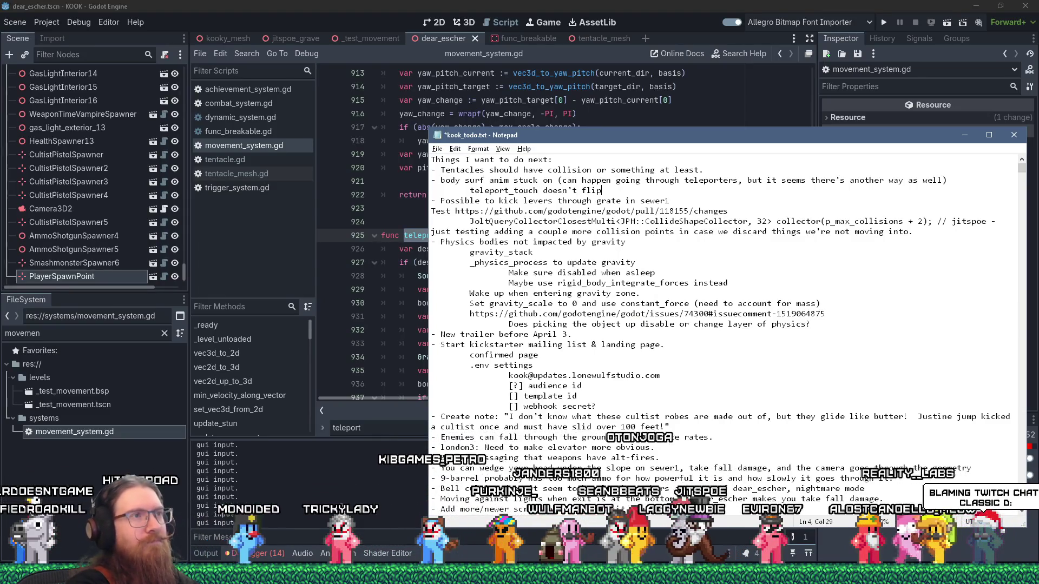